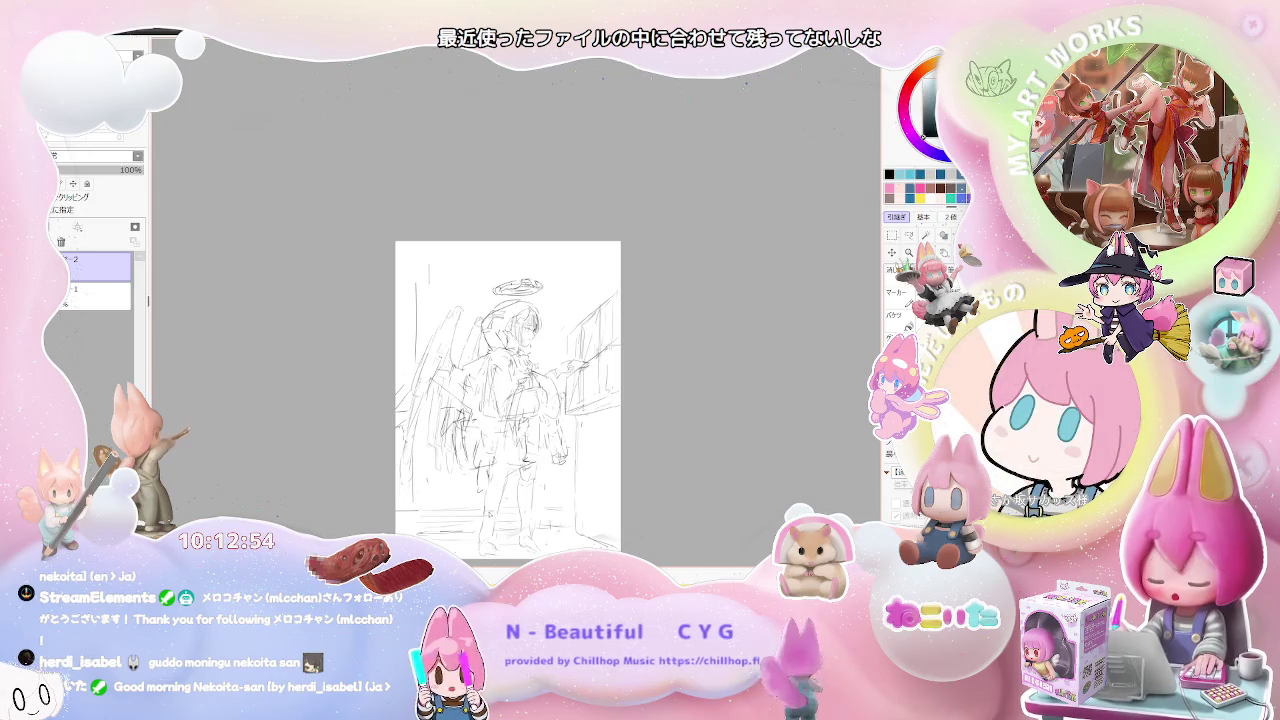
Reframe and zoom the view around the girl's head and halo.
{"action": "left_click_drag", "start_coordinate": [491, 509], "coordinate": [410, 431]}
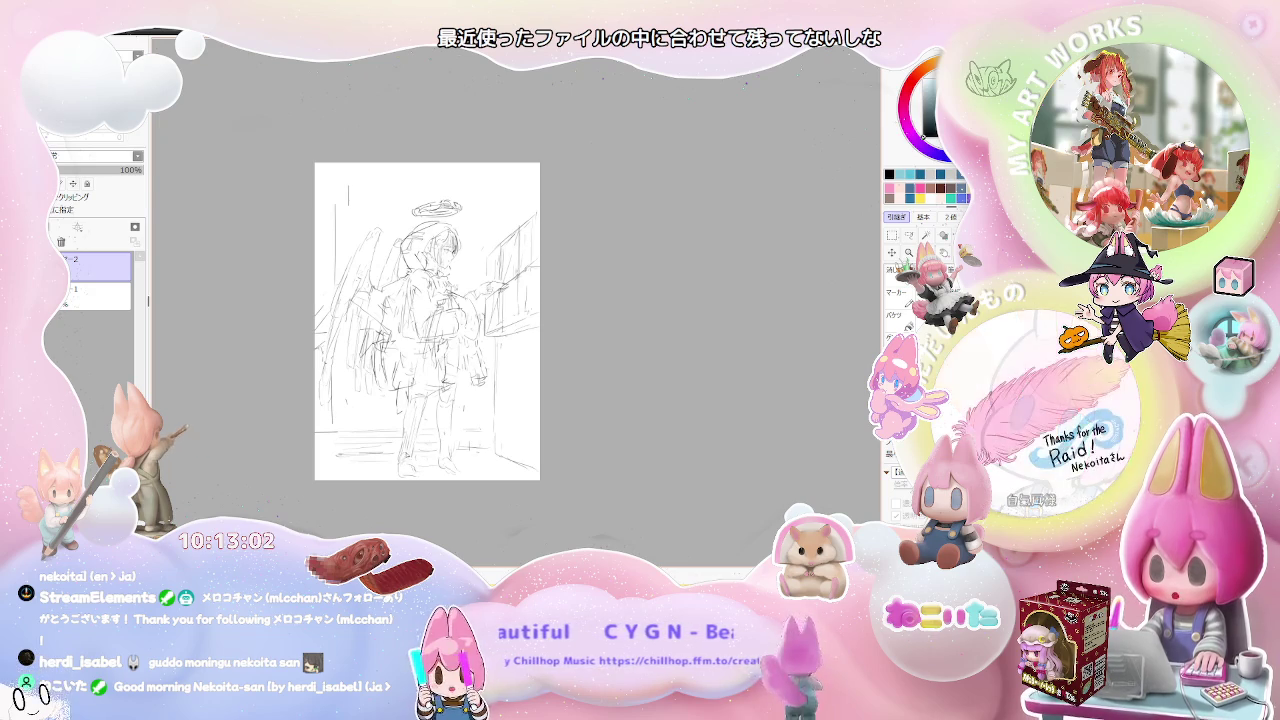
{"action": "scroll", "coordinate": [424, 441], "scroll_direction": "up", "scroll_amount": 2}
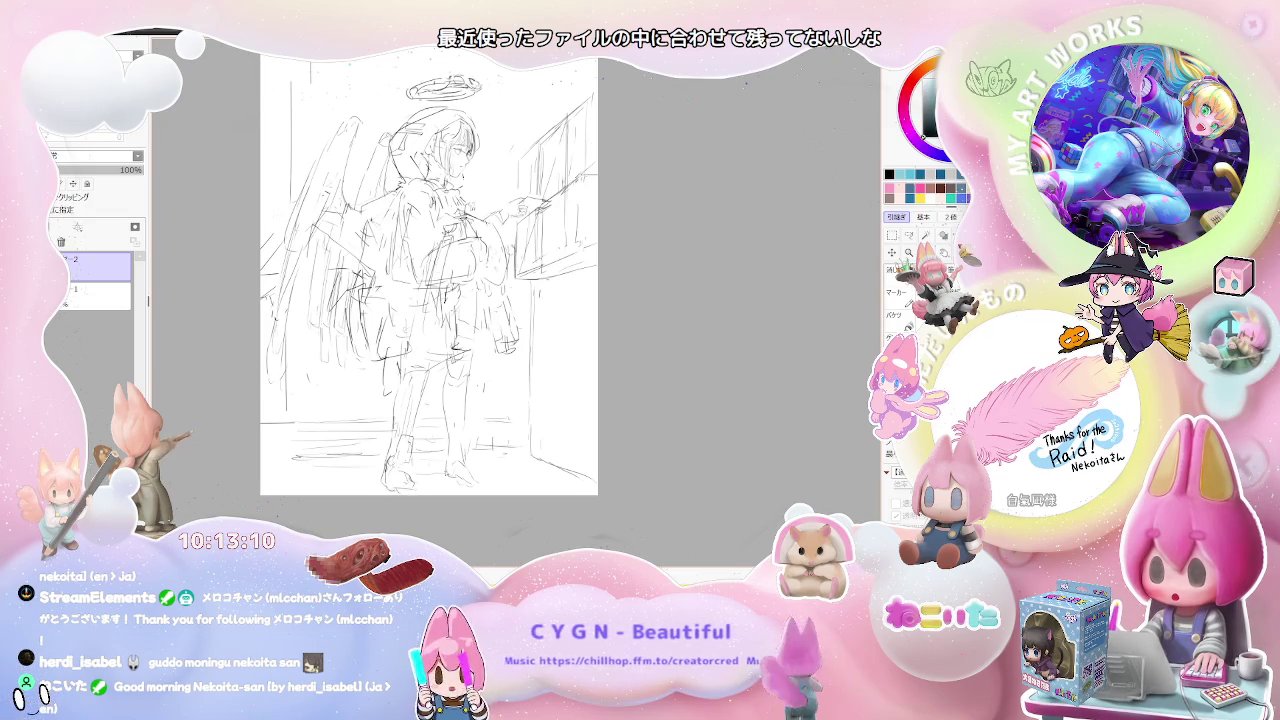
{"action": "left_click_drag", "start_coordinate": [420, 280], "coordinate": [386, 294]}
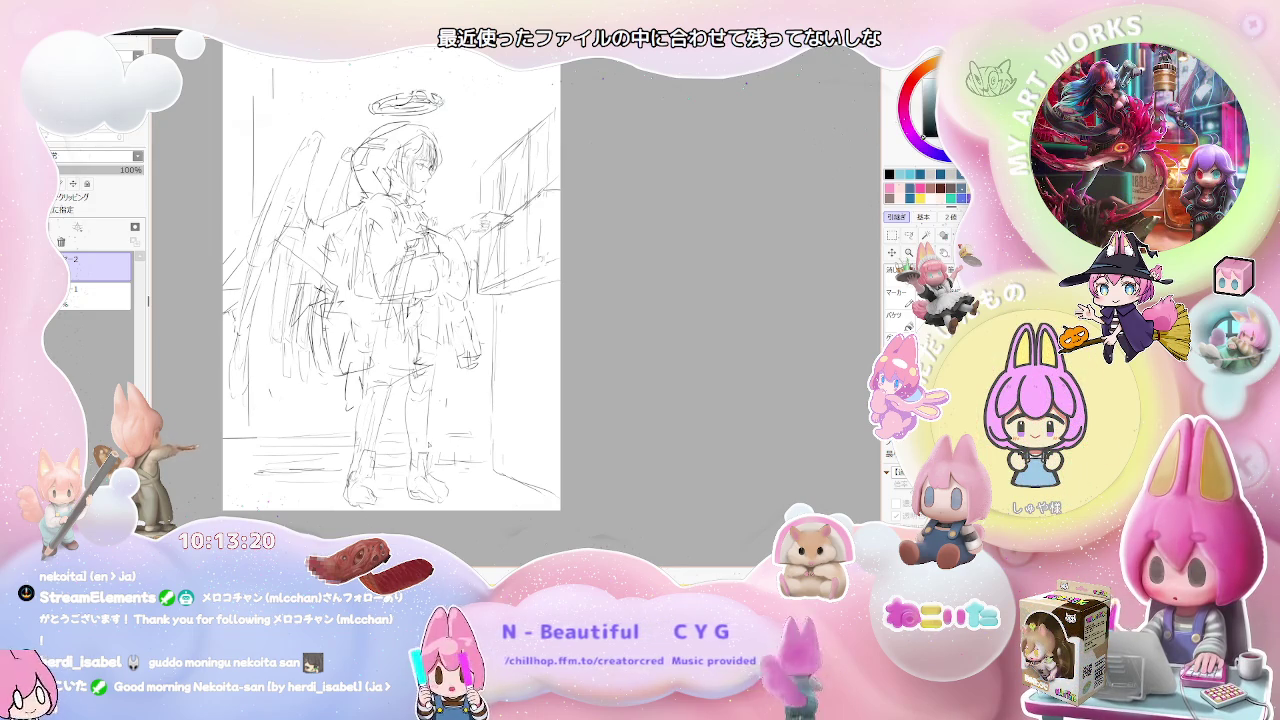
{"action": "scroll", "coordinate": [457, 410], "scroll_direction": "down", "scroll_amount": 1}
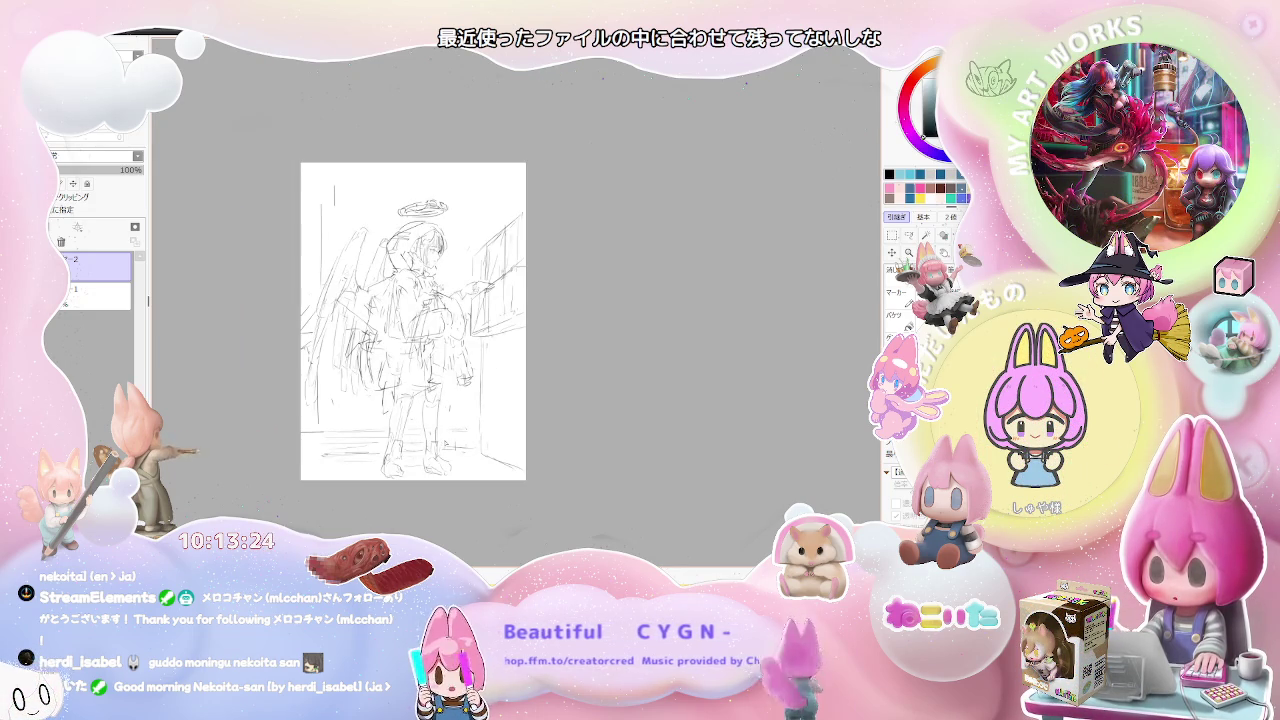
{"action": "scroll", "coordinate": [403, 439], "scroll_direction": "up", "scroll_amount": 2}
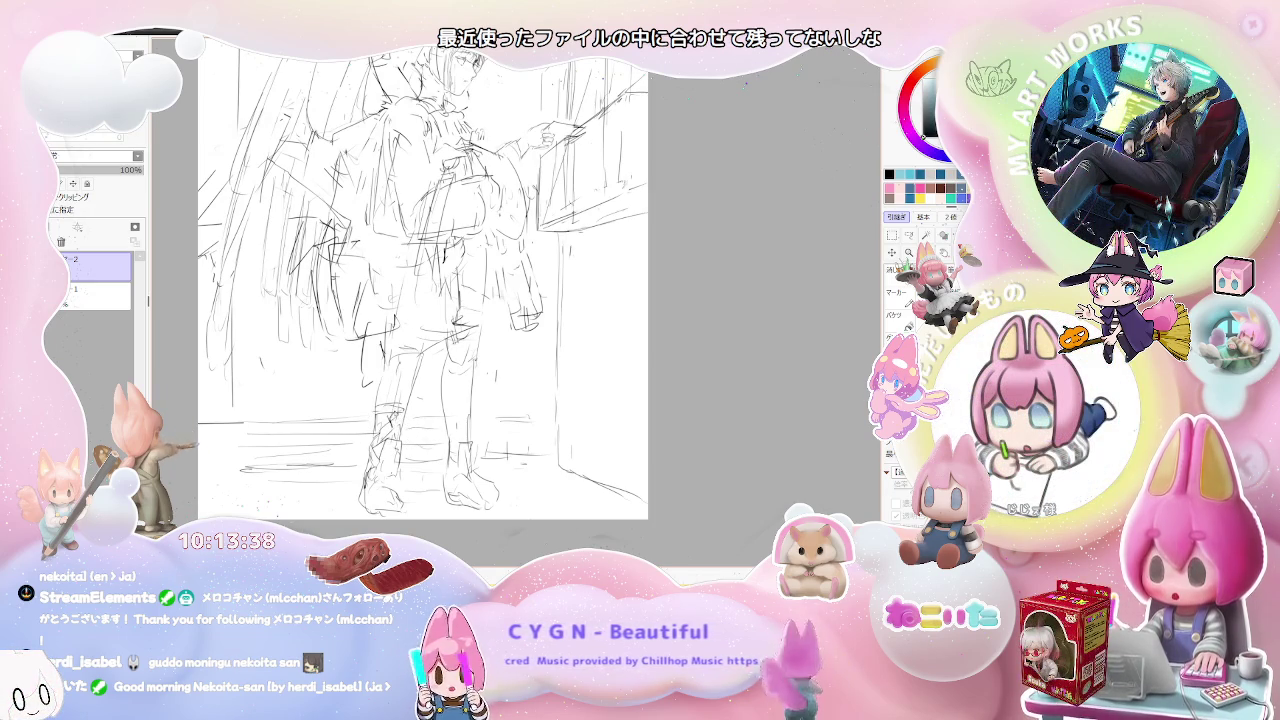
{"action": "key", "text": "ctrl+Tab"}
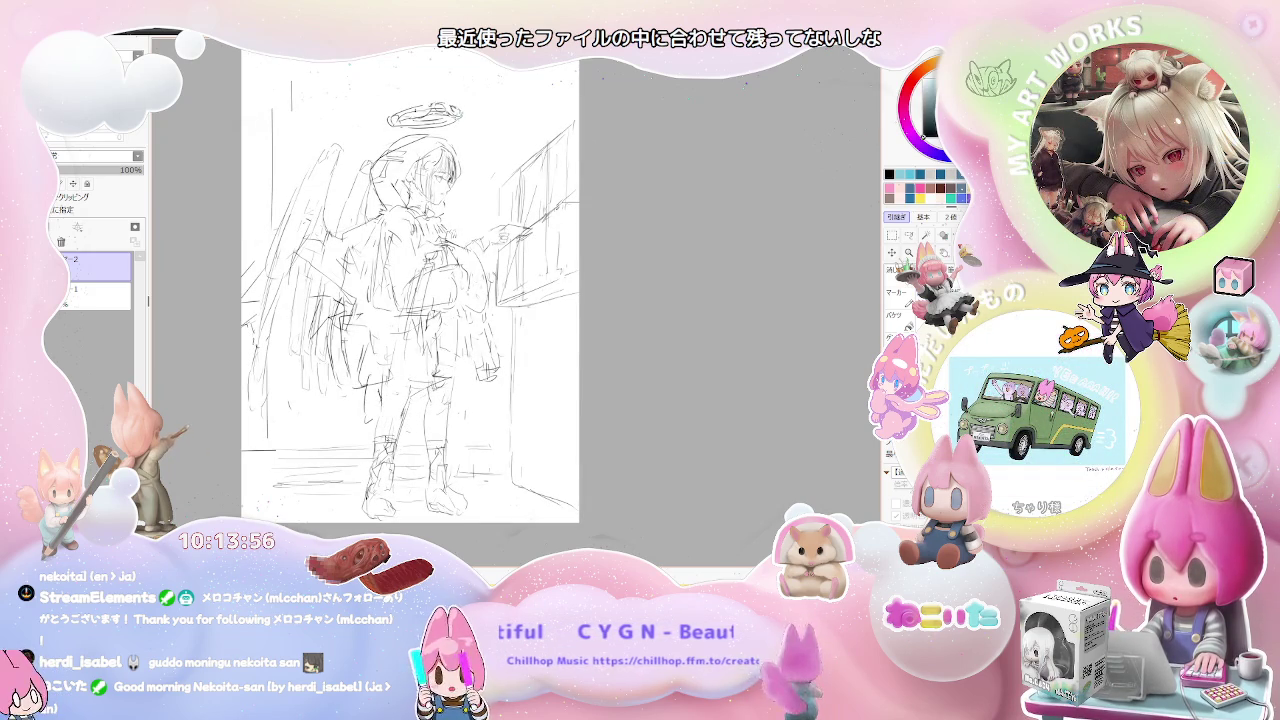
{"action": "left_click_drag", "start_coordinate": [410, 290], "coordinate": [396, 335]}
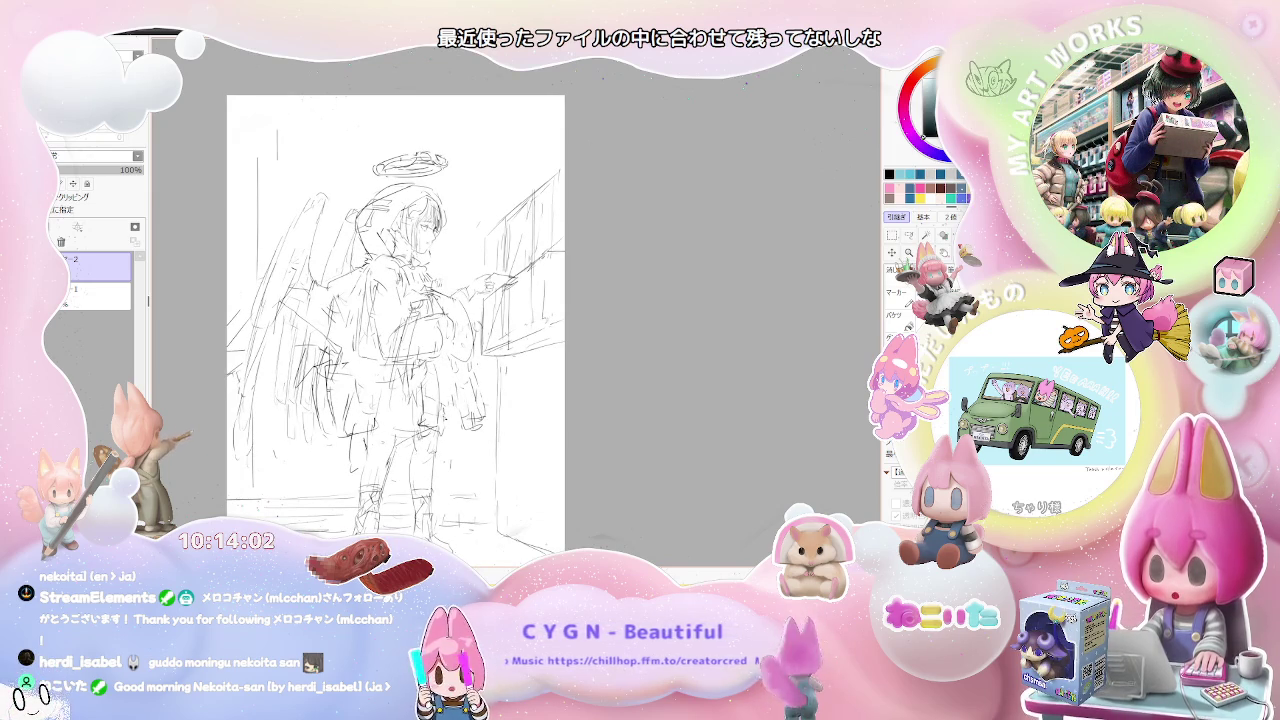
{"action": "scroll", "coordinate": [419, 560], "scroll_direction": "down", "scroll_amount": 1}
{"action": "scroll", "coordinate": [419, 560], "scroll_direction": "down", "scroll_amount": 1}
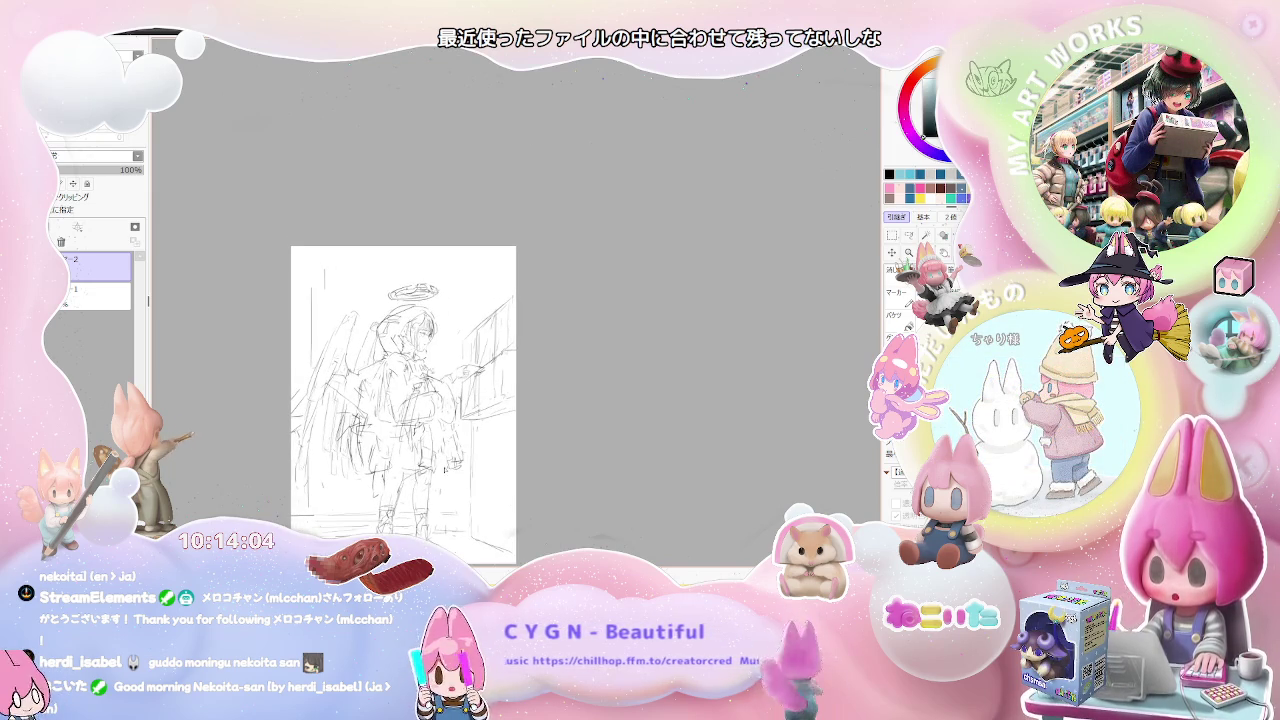
{"action": "scroll", "coordinate": [419, 446], "scroll_direction": "up", "scroll_amount": 1}
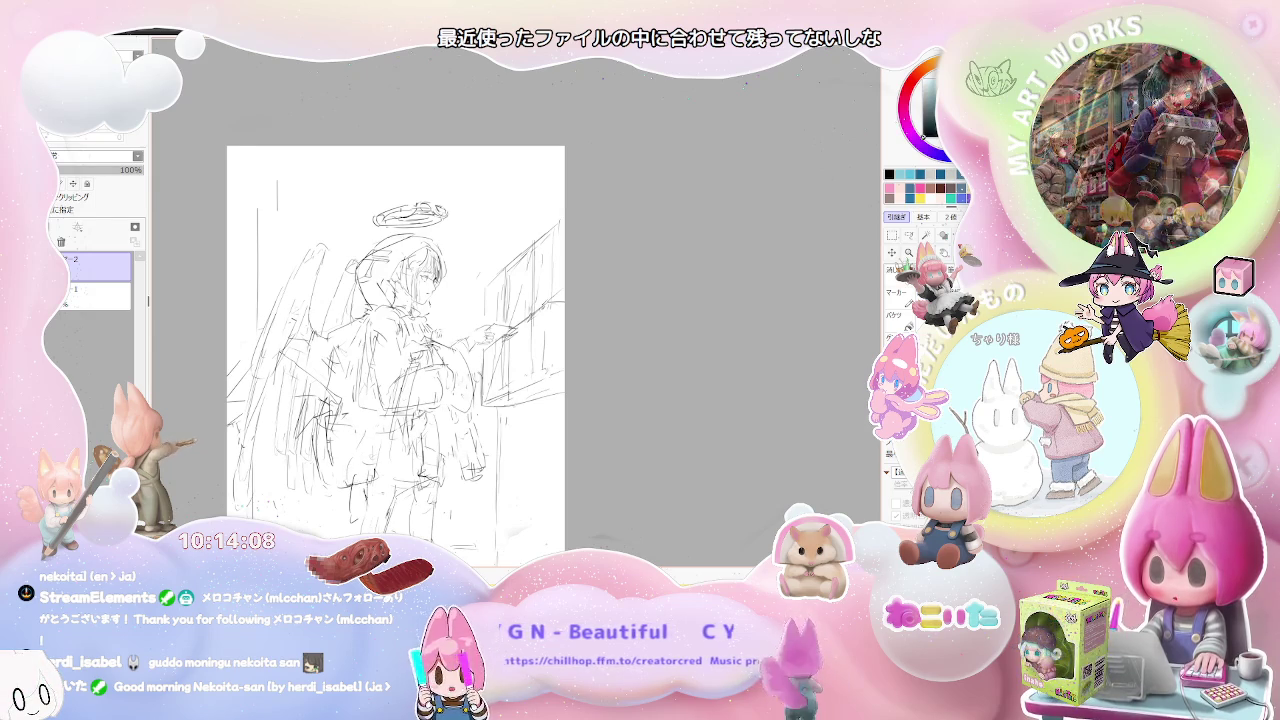
{"action": "left_click_drag", "start_coordinate": [419, 446], "coordinate": [370, 511]}
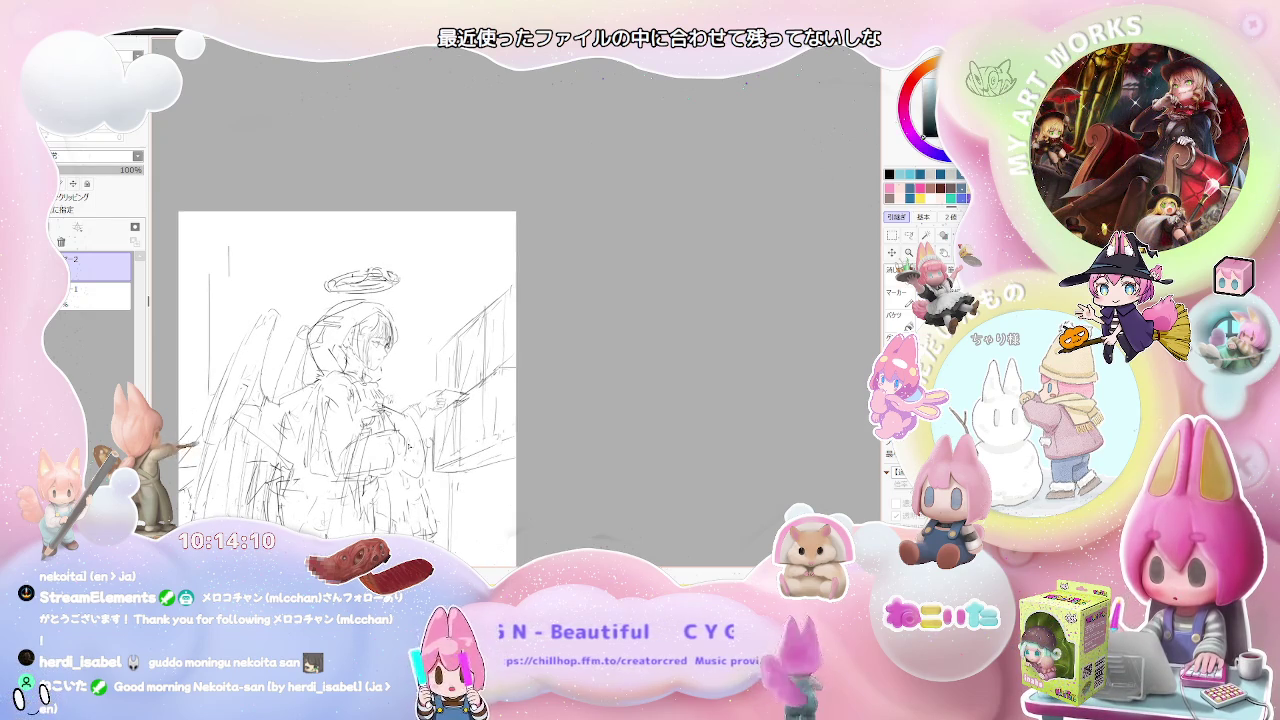
{"action": "scroll", "coordinate": [349, 340], "scroll_direction": "up", "scroll_amount": 1}
{"action": "scroll", "coordinate": [349, 340], "scroll_direction": "up", "scroll_amount": 1}
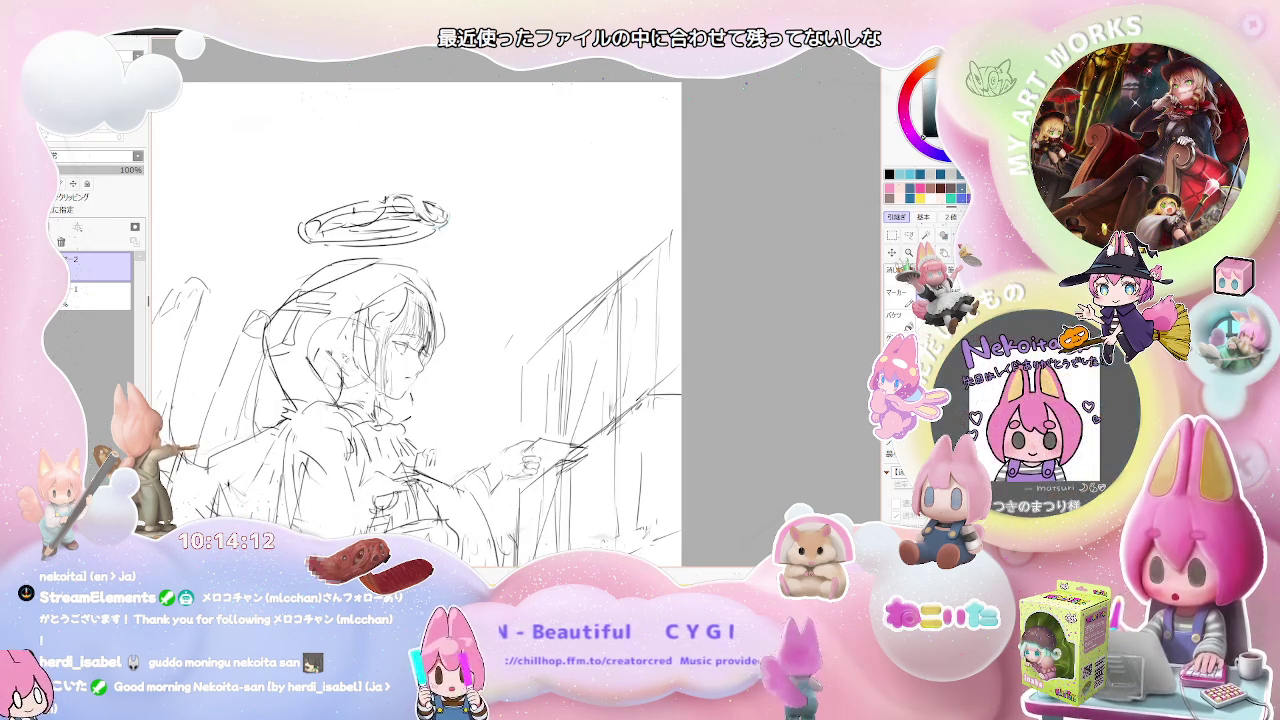
{"action": "scroll", "coordinate": [477, 382], "scroll_direction": "down", "scroll_amount": 2}
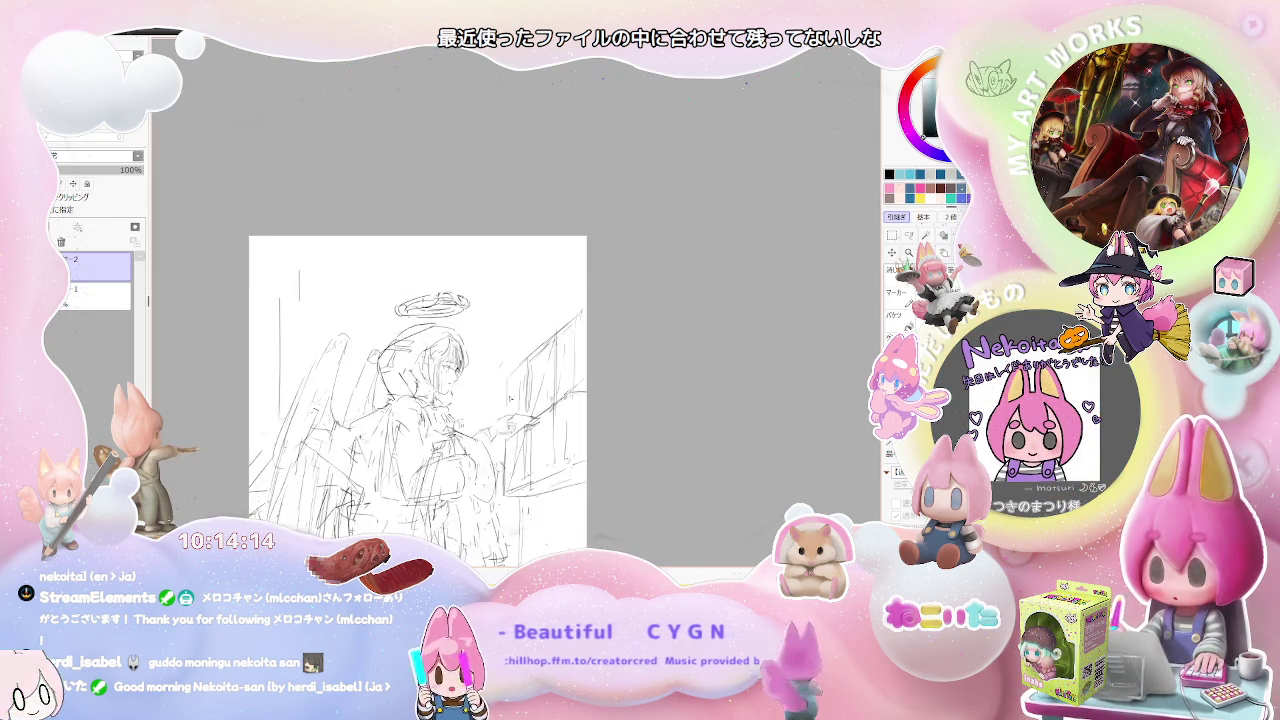
{"action": "scroll", "coordinate": [477, 382], "scroll_direction": "down", "scroll_amount": 1}
{"action": "scroll", "coordinate": [558, 408], "scroll_direction": "up", "scroll_amount": 1}
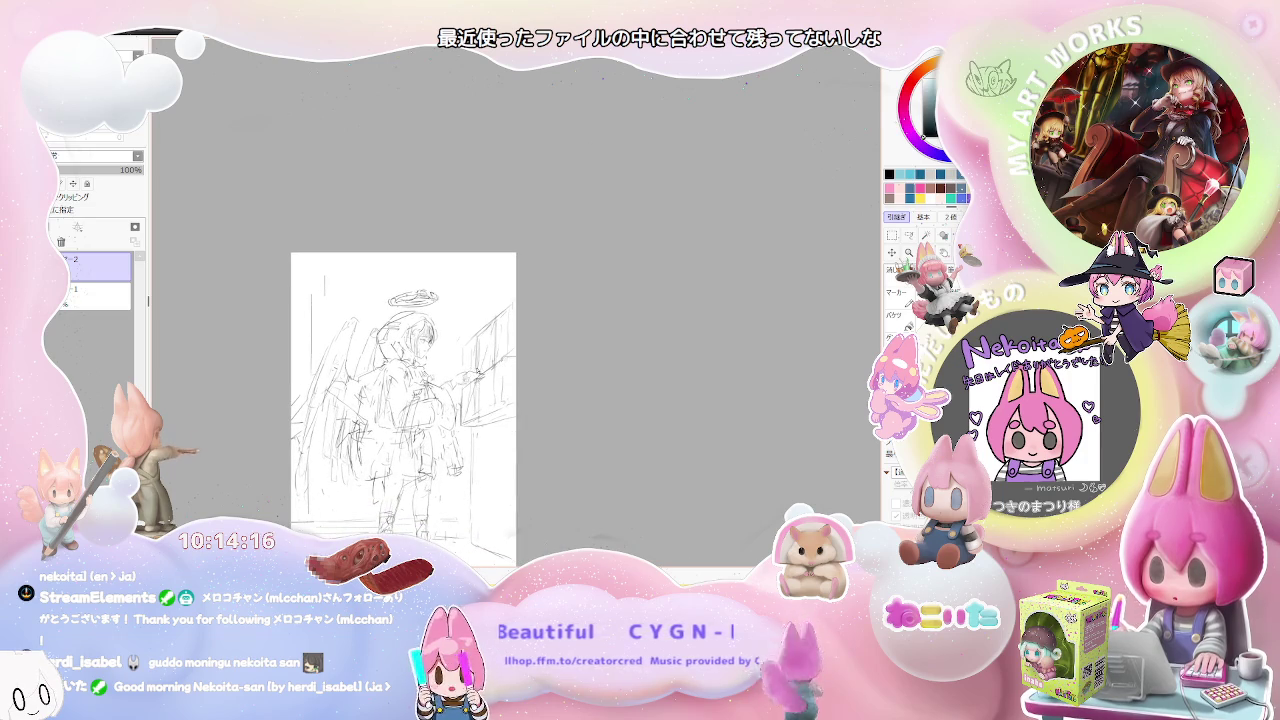
{"action": "scroll", "coordinate": [558, 408], "scroll_direction": "up", "scroll_amount": 1}
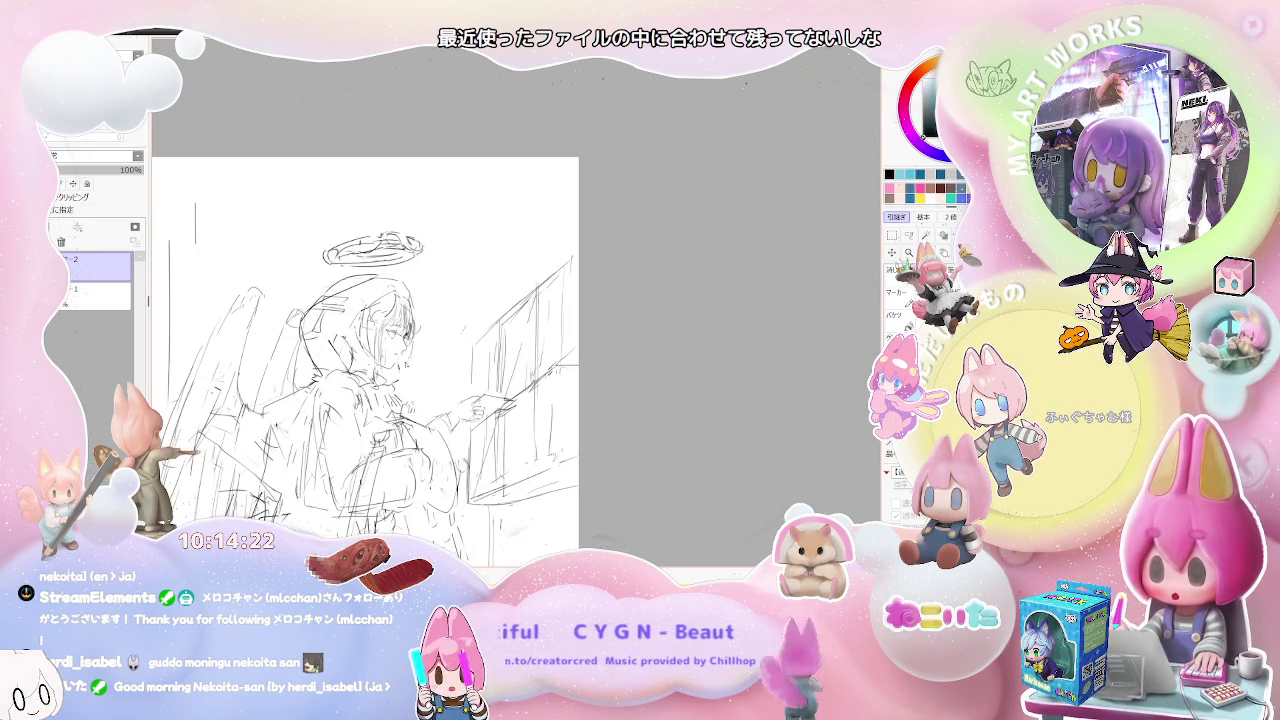
{"action": "scroll", "coordinate": [442, 386], "scroll_direction": "down", "scroll_amount": 1}
{"action": "scroll", "coordinate": [442, 386], "scroll_direction": "down", "scroll_amount": 1}
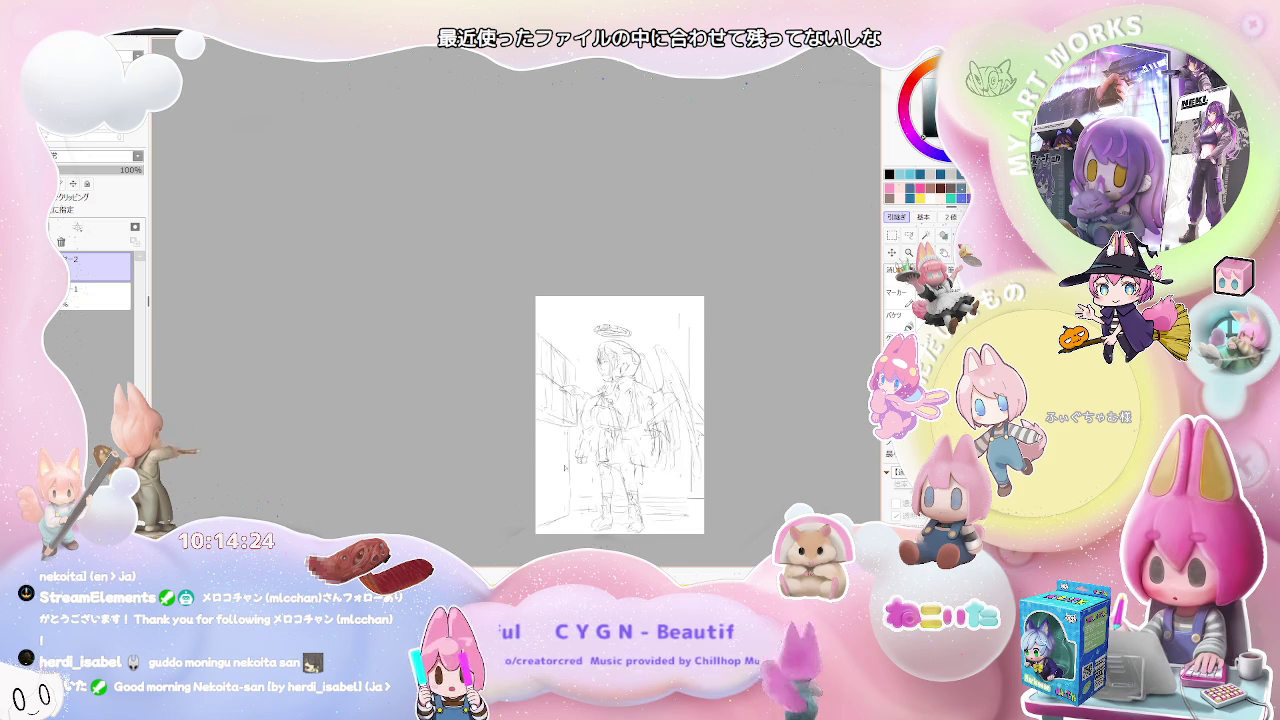
Mirror the view horizontally and sketch refining pencil strokes across the chest.
{"action": "key", "text": "h"}
{"action": "scroll", "coordinate": [442, 400], "scroll_direction": "up", "scroll_amount": 2}
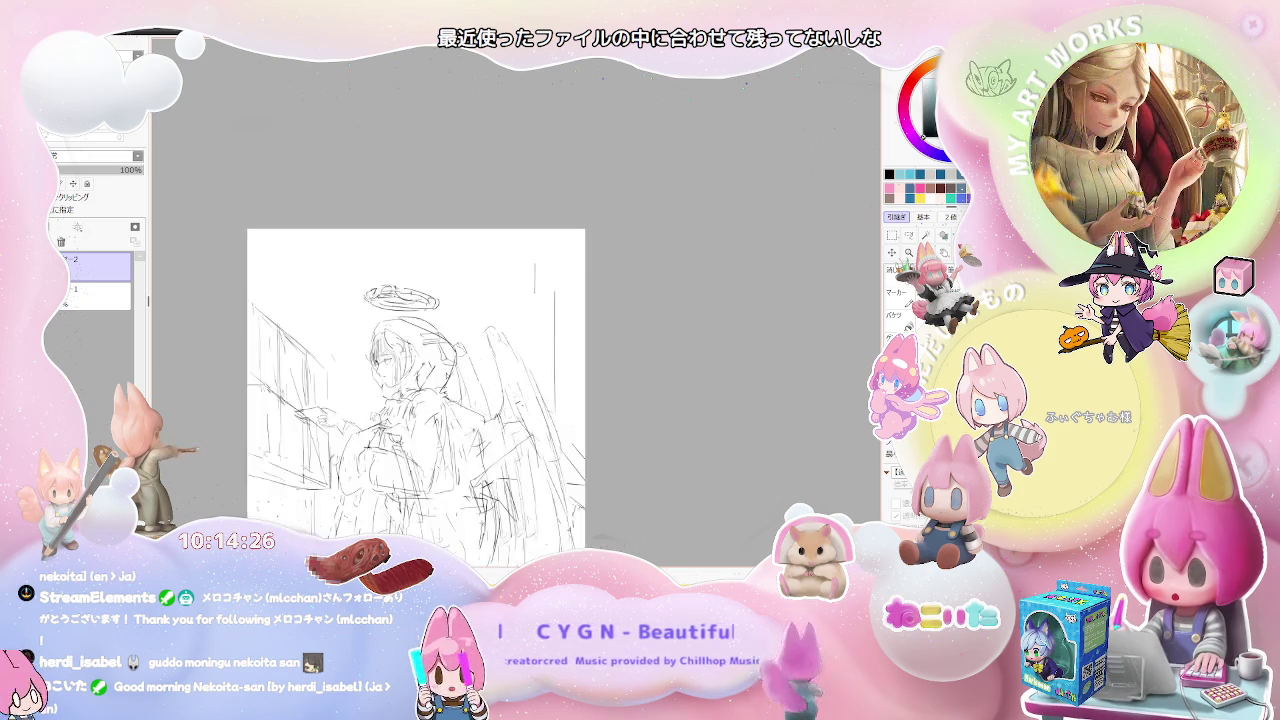
{"action": "scroll", "coordinate": [442, 400], "scroll_direction": "up", "scroll_amount": 2}
{"action": "scroll", "coordinate": [442, 400], "scroll_direction": "up", "scroll_amount": 2}
{"action": "scroll", "coordinate": [442, 400], "scroll_direction": "down", "scroll_amount": 1}
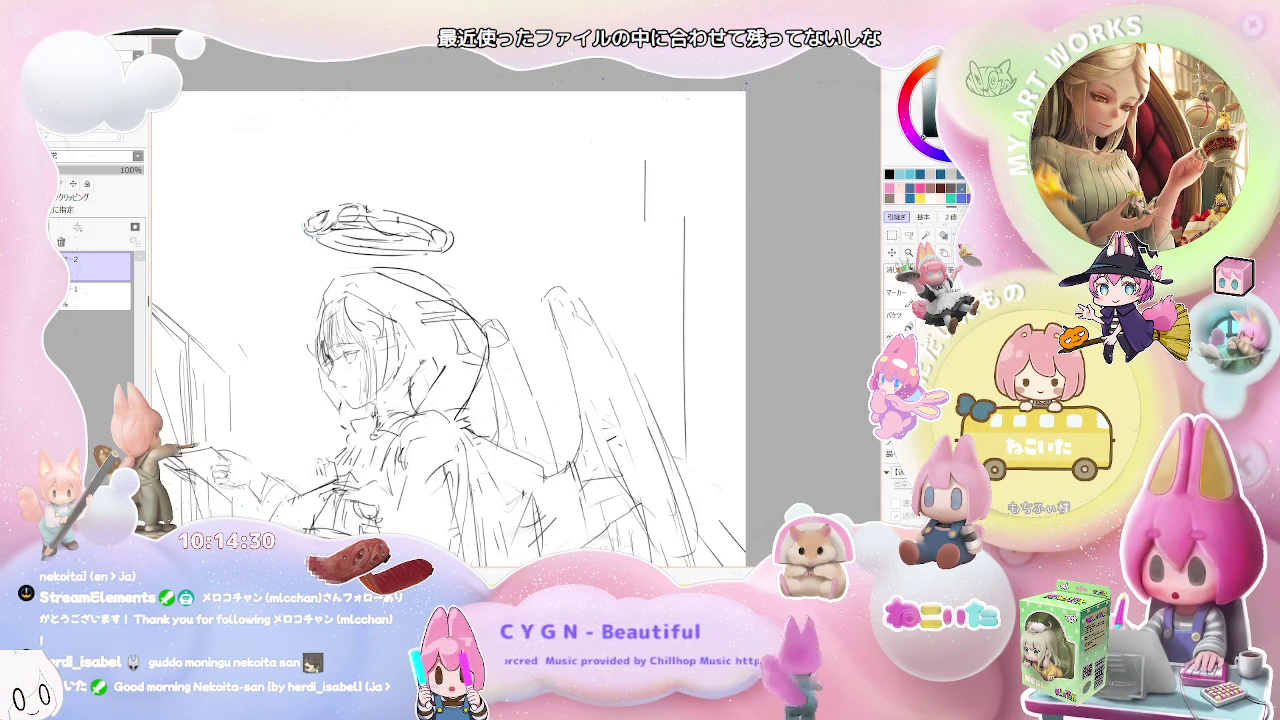
{"action": "scroll", "coordinate": [449, 329], "scroll_direction": "down", "scroll_amount": 1}
{"action": "scroll", "coordinate": [464, 424], "scroll_direction": "down", "scroll_amount": 1}
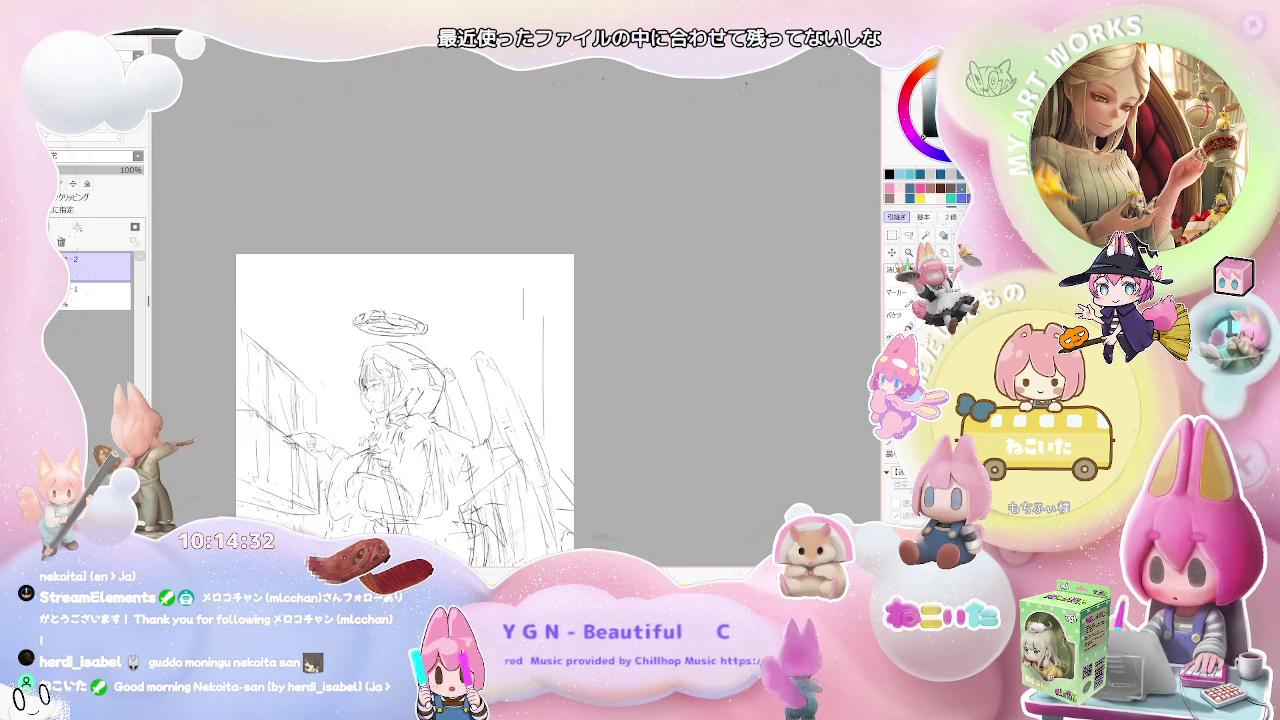
{"action": "scroll", "coordinate": [464, 424], "scroll_direction": "down", "scroll_amount": 1}
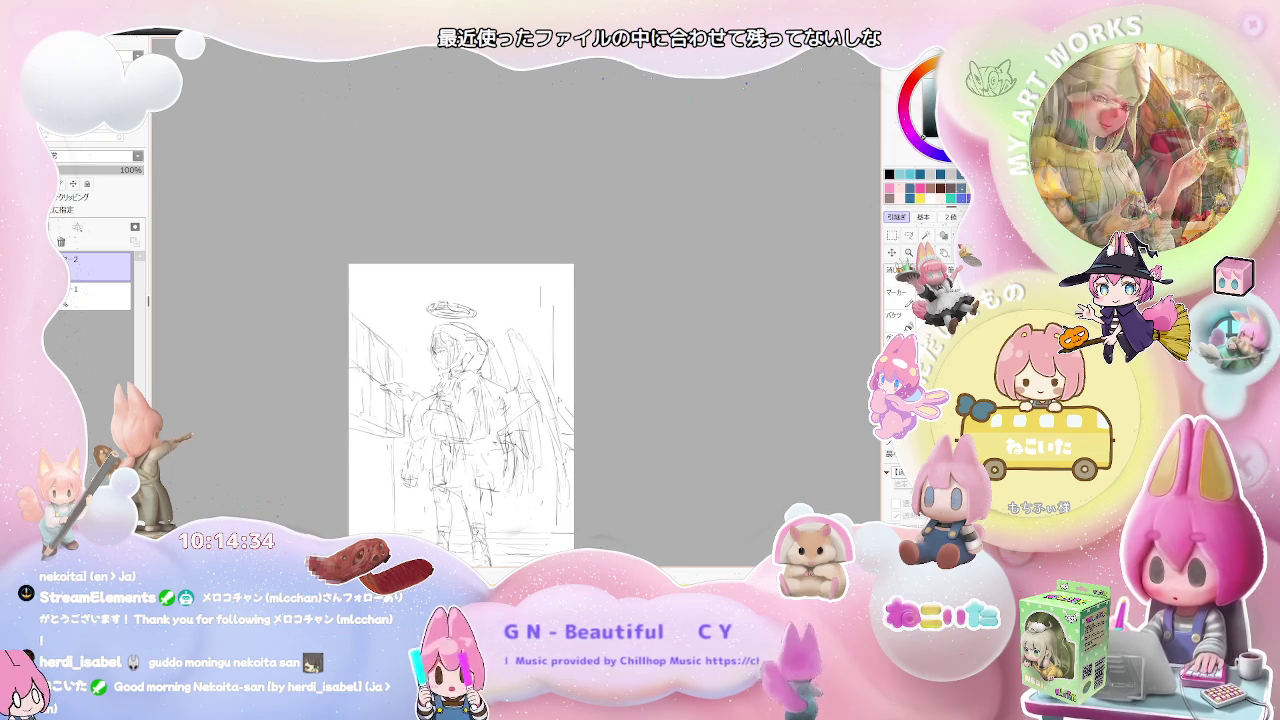
{"action": "scroll", "coordinate": [519, 437], "scroll_direction": "up", "scroll_amount": 2}
{"action": "scroll", "coordinate": [438, 378], "scroll_direction": "up", "scroll_amount": 1}
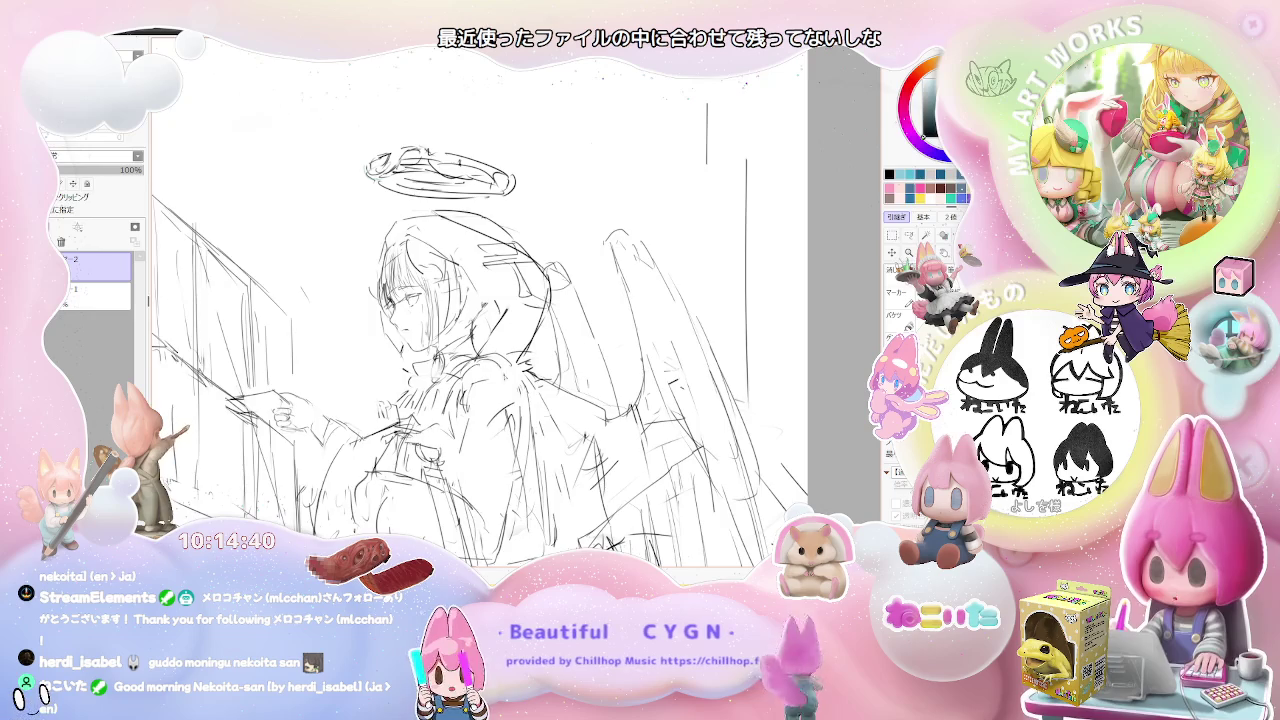
{"action": "scroll", "coordinate": [514, 445], "scroll_direction": "down", "scroll_amount": 1}
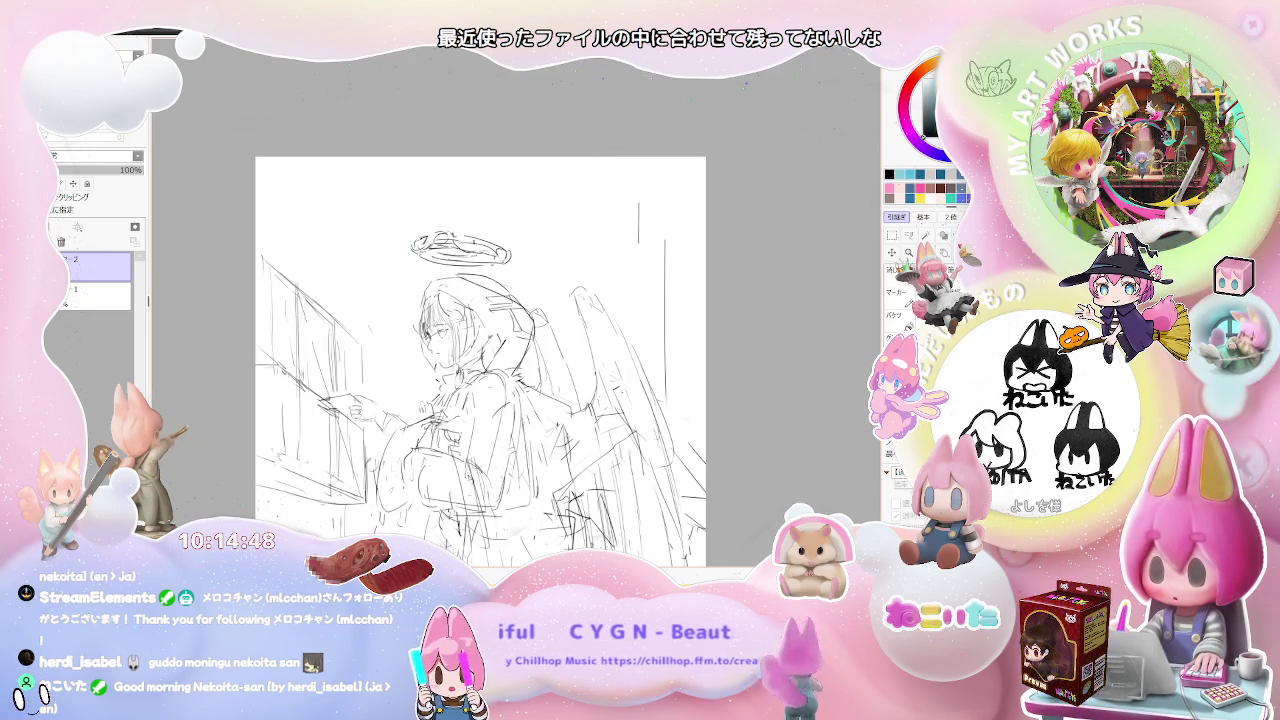
{"action": "left_click_drag", "start_coordinate": [440, 450], "coordinate": [462, 488]}
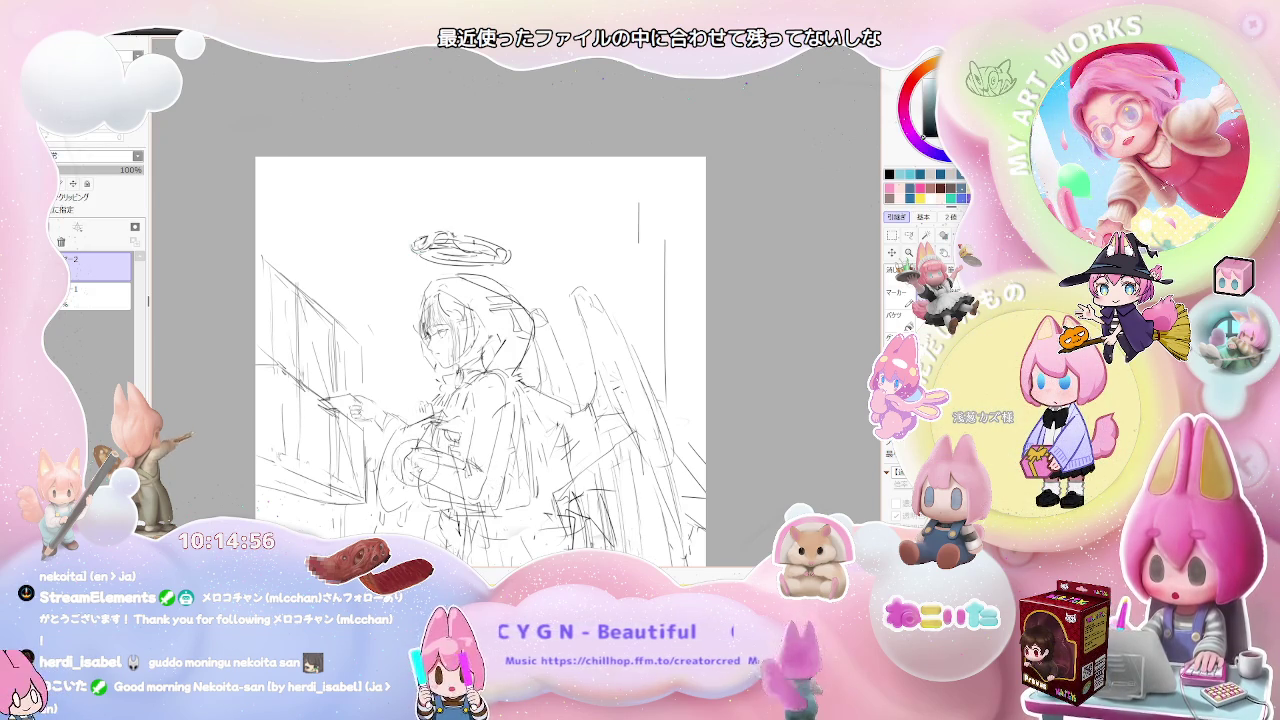
Restore the normal view orientation and recenter the sketch.
{"action": "key", "text": "h"}
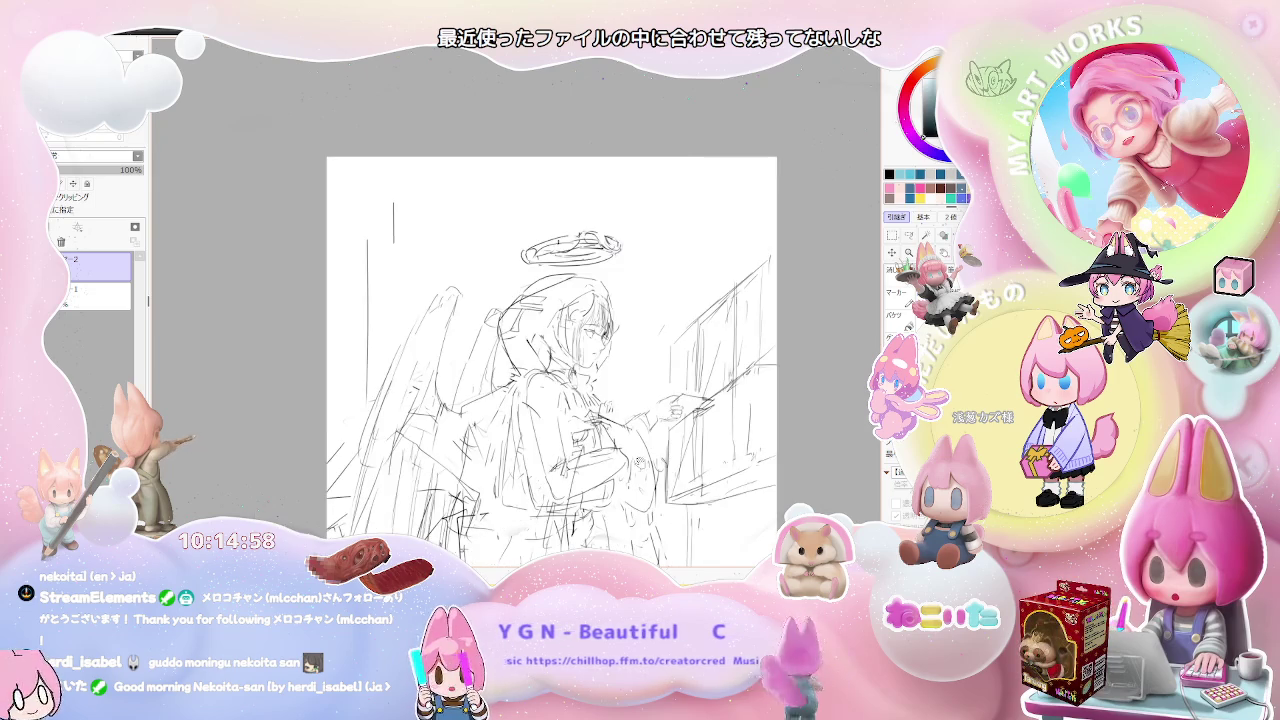
{"action": "left_click_drag", "start_coordinate": [551, 360], "coordinate": [376, 348]}
{"action": "scroll", "coordinate": [447, 468], "scroll_direction": "down", "scroll_amount": 3}
{"action": "scroll", "coordinate": [447, 468], "scroll_direction": "down", "scroll_amount": 2}
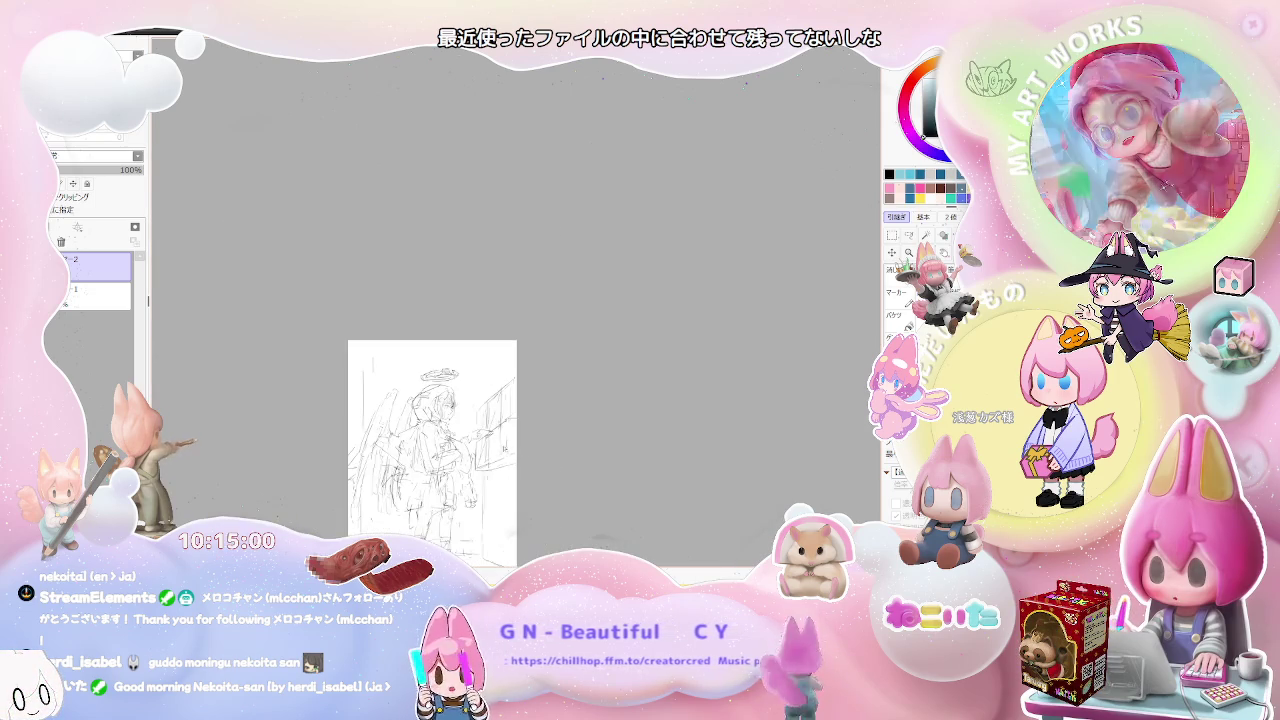
{"action": "scroll", "coordinate": [480, 444], "scroll_direction": "up", "scroll_amount": 2}
{"action": "scroll", "coordinate": [480, 444], "scroll_direction": "up", "scroll_amount": 2}
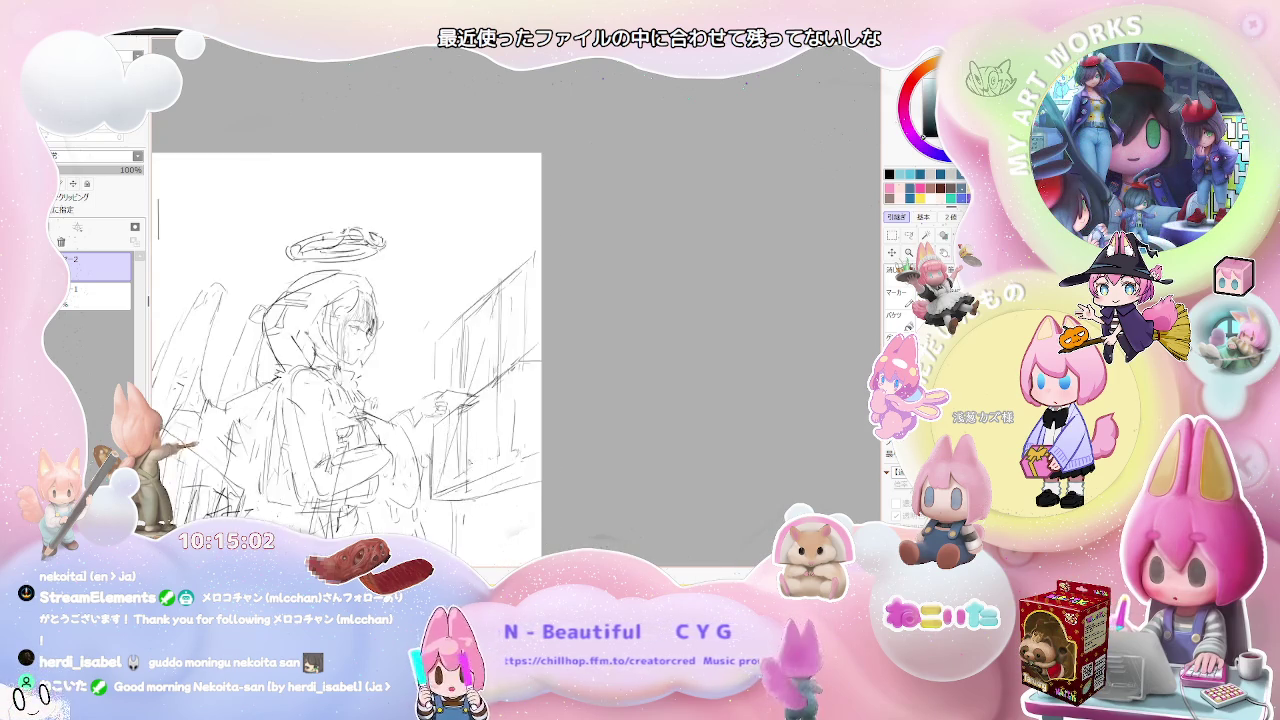
{"action": "scroll", "coordinate": [480, 444], "scroll_direction": "up", "scroll_amount": 2}
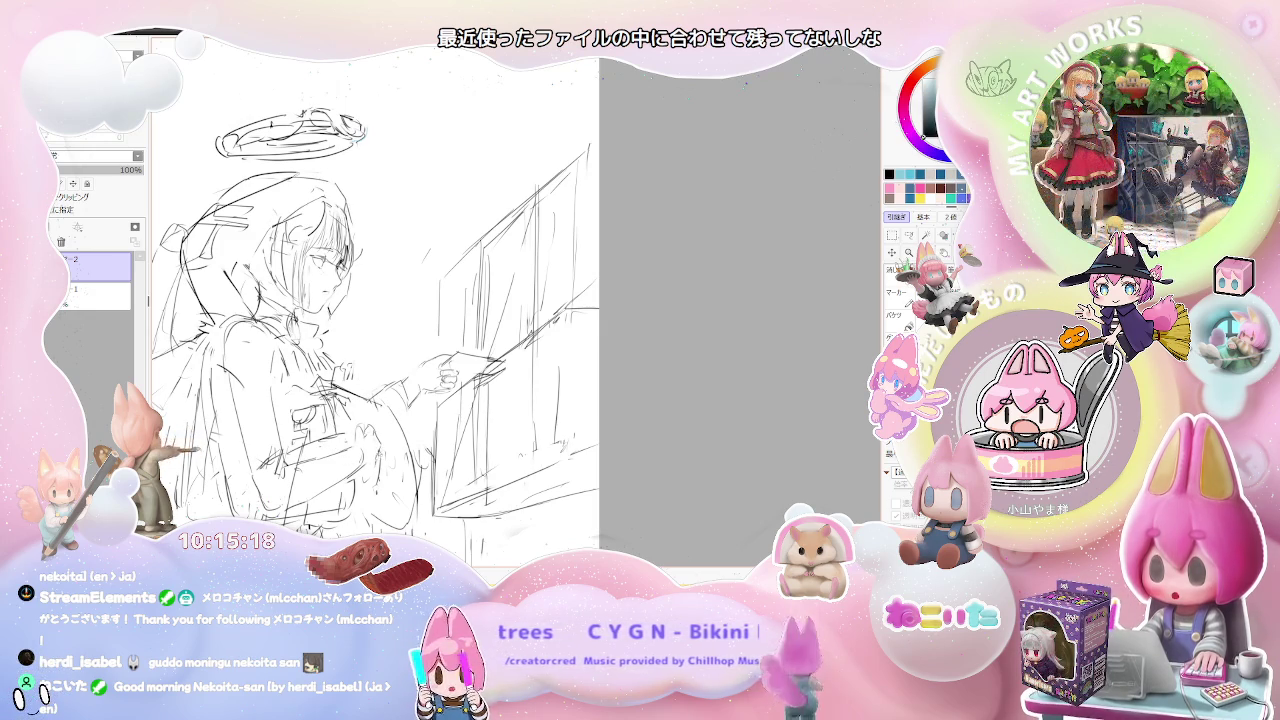
Pencil the halo on layer 2 and refine the hood, face and pointing arm.
{"action": "scroll", "coordinate": [378, 431], "scroll_direction": "down", "scroll_amount": 3}
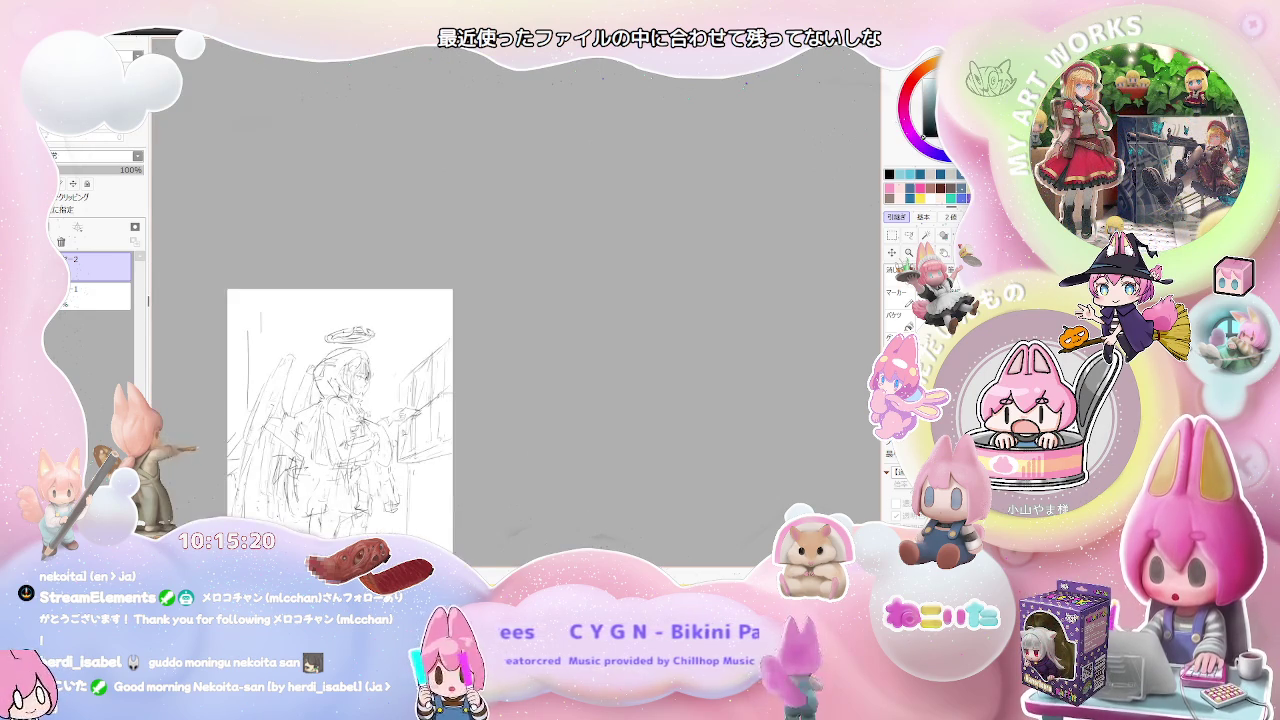
{"action": "scroll", "coordinate": [417, 431], "scroll_direction": "up", "scroll_amount": 1}
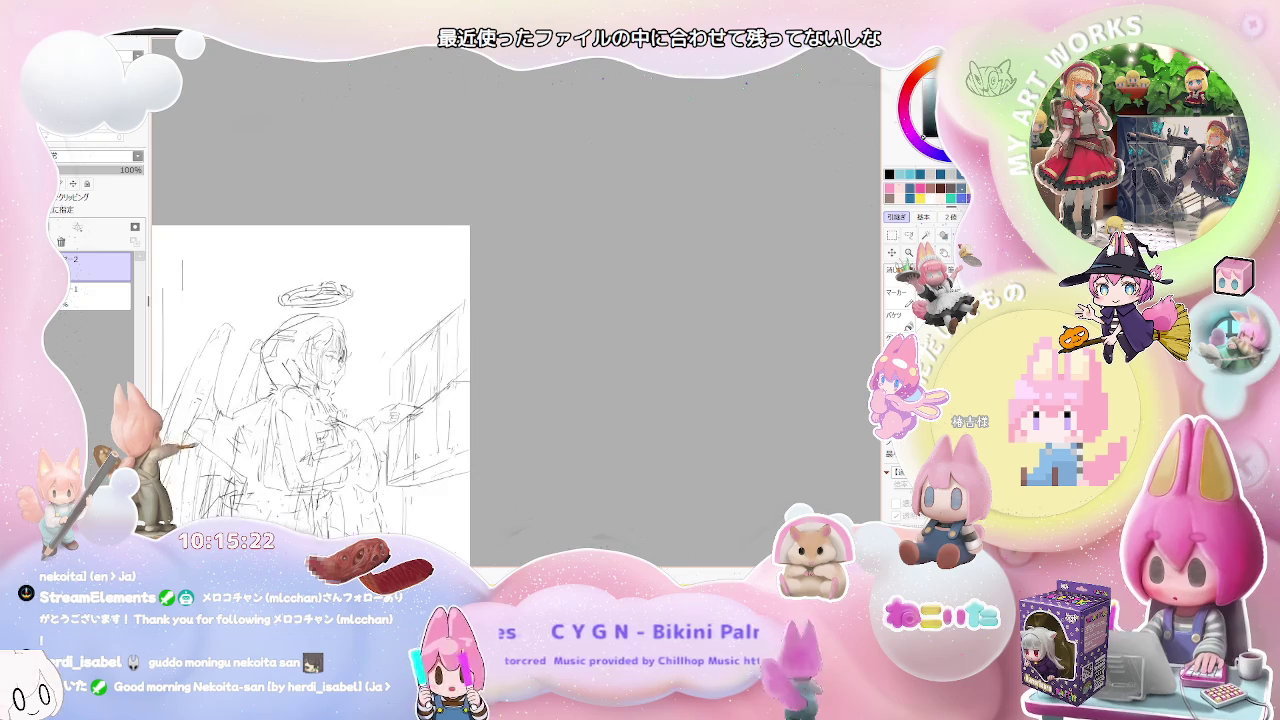
{"action": "scroll", "coordinate": [417, 431], "scroll_direction": "up", "scroll_amount": 1}
{"action": "scroll", "coordinate": [330, 330], "scroll_direction": "down", "scroll_amount": 2}
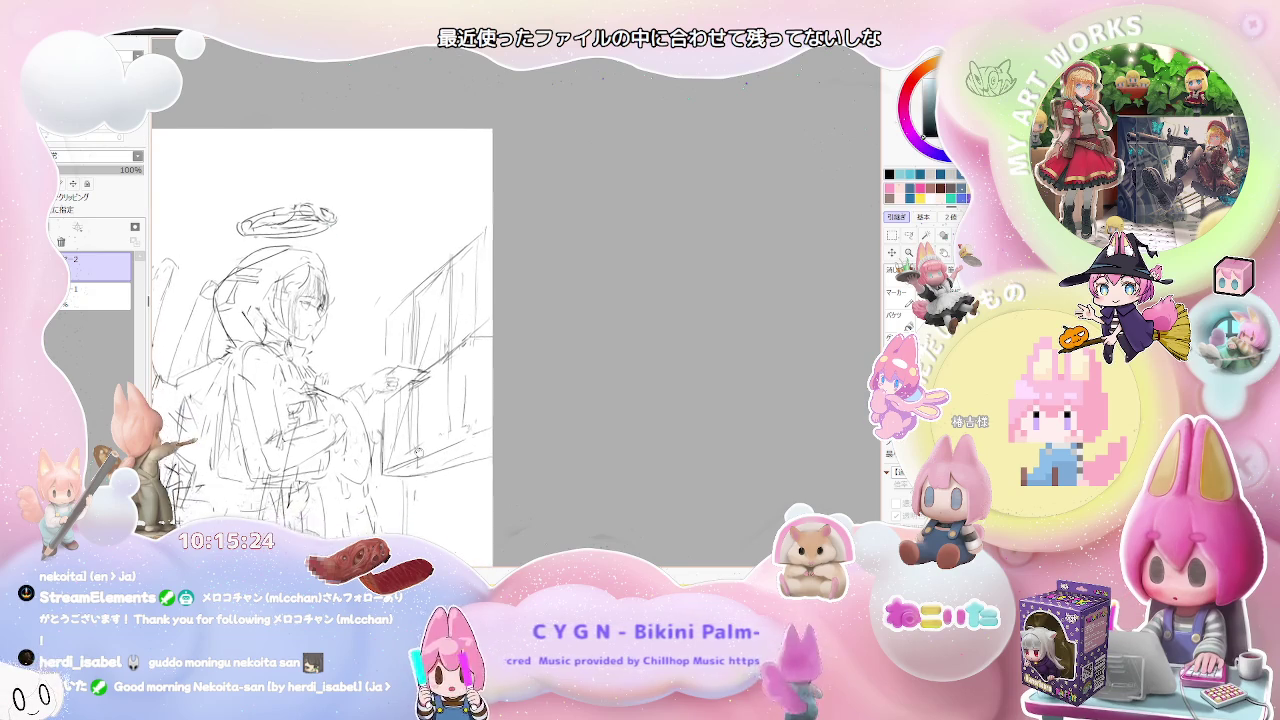
{"action": "scroll", "coordinate": [330, 330], "scroll_direction": "down", "scroll_amount": 2}
{"action": "scroll", "coordinate": [330, 330], "scroll_direction": "down", "scroll_amount": 2}
{"action": "scroll", "coordinate": [345, 368], "scroll_direction": "up", "scroll_amount": 1}
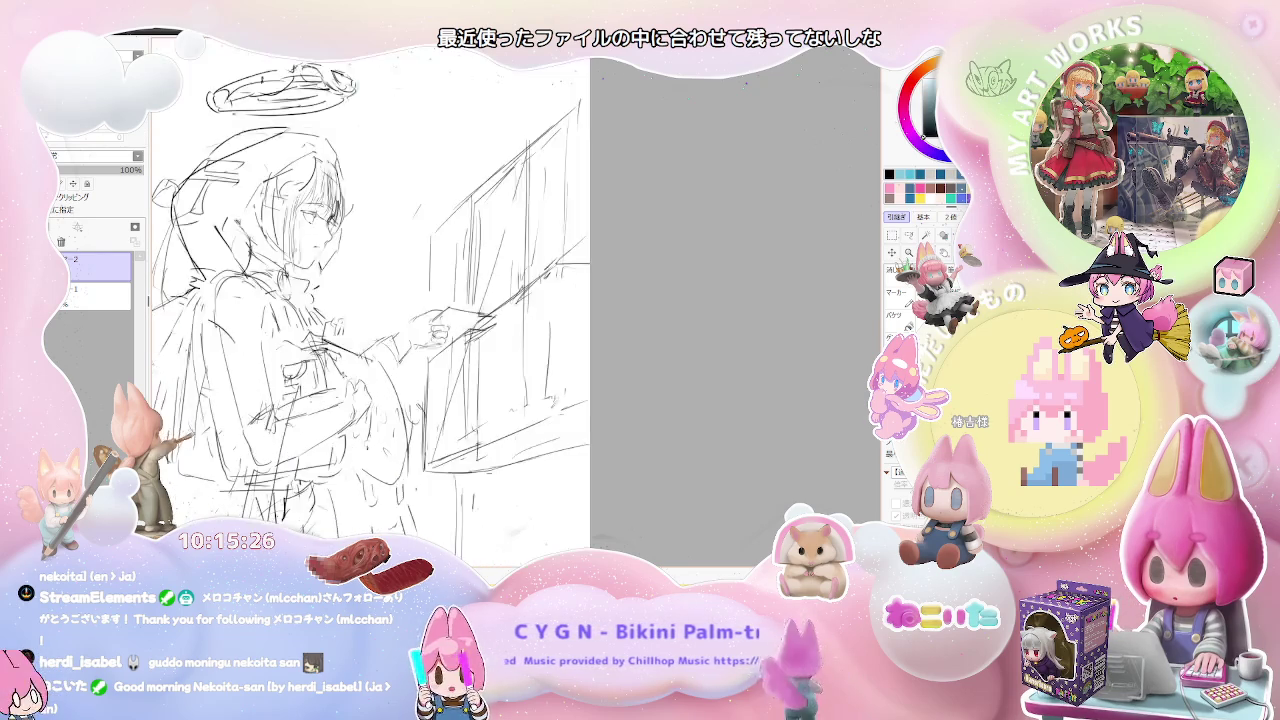
{"action": "scroll", "coordinate": [345, 368], "scroll_direction": "up", "scroll_amount": 1}
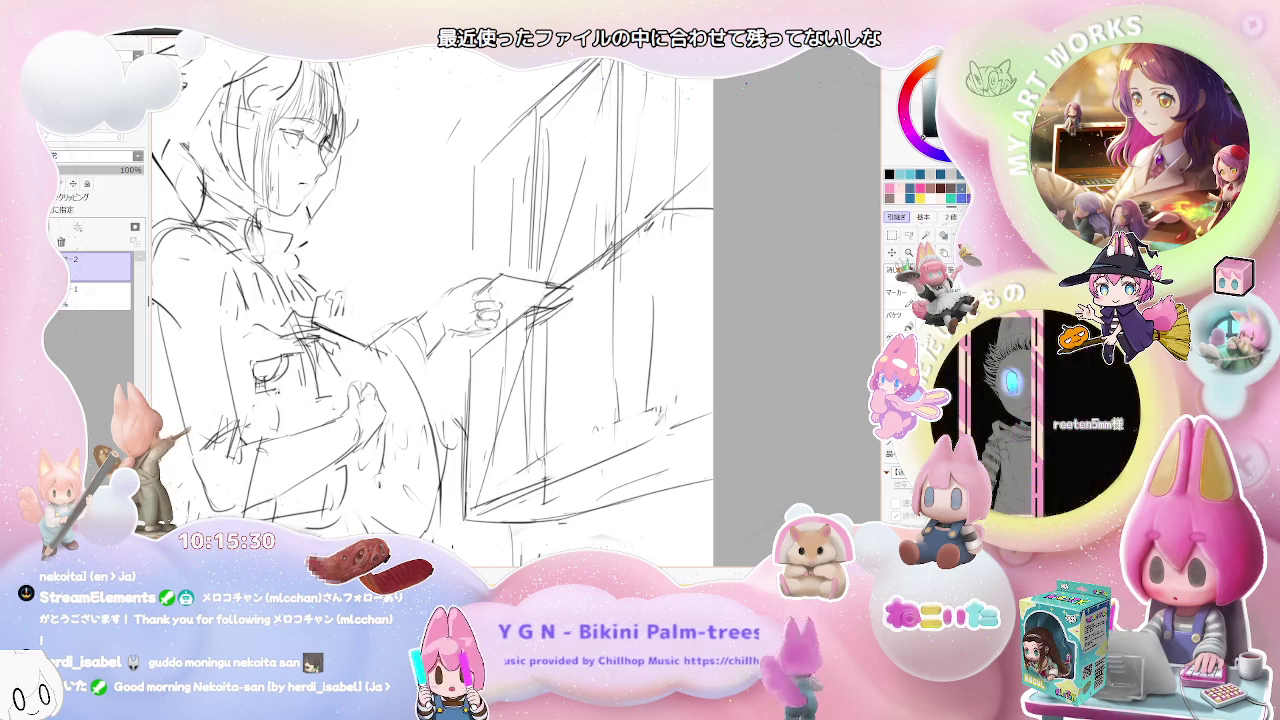
{"action": "scroll", "coordinate": [326, 384], "scroll_direction": "down", "scroll_amount": 1}
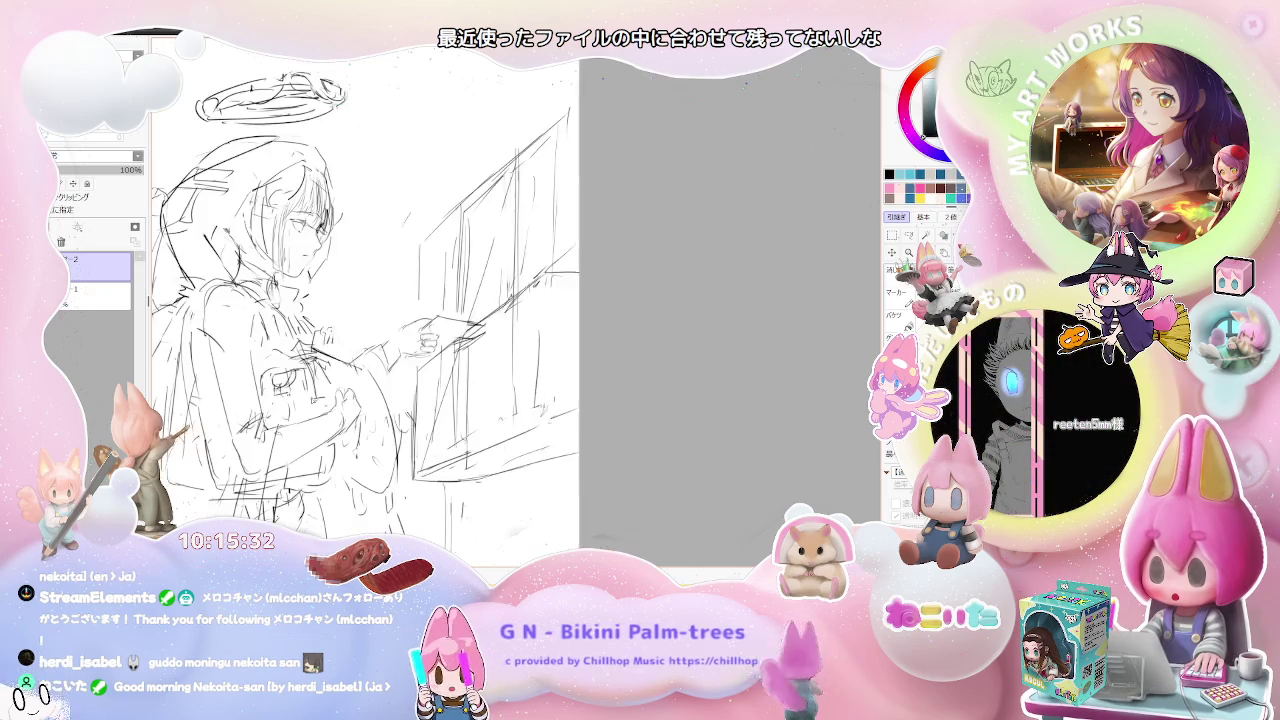
{"action": "scroll", "coordinate": [367, 306], "scroll_direction": "up", "scroll_amount": 2}
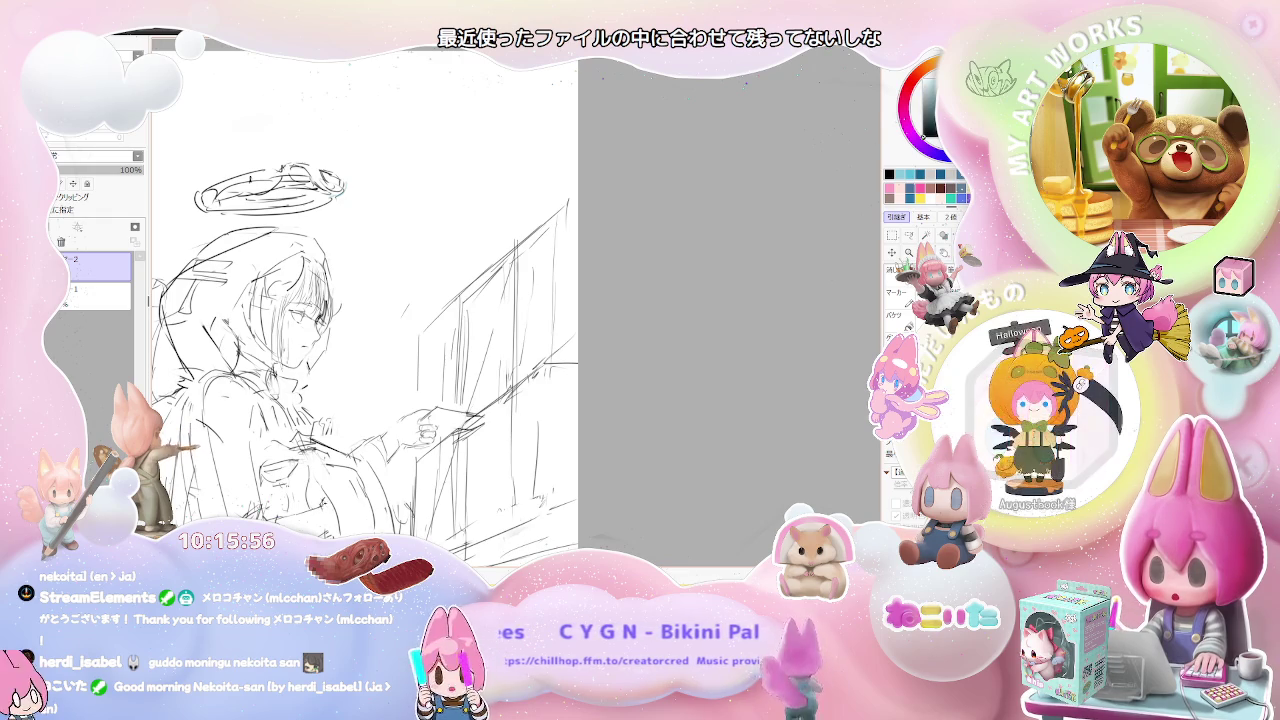
{"action": "scroll", "coordinate": [360, 300], "scroll_direction": "down", "scroll_amount": 3}
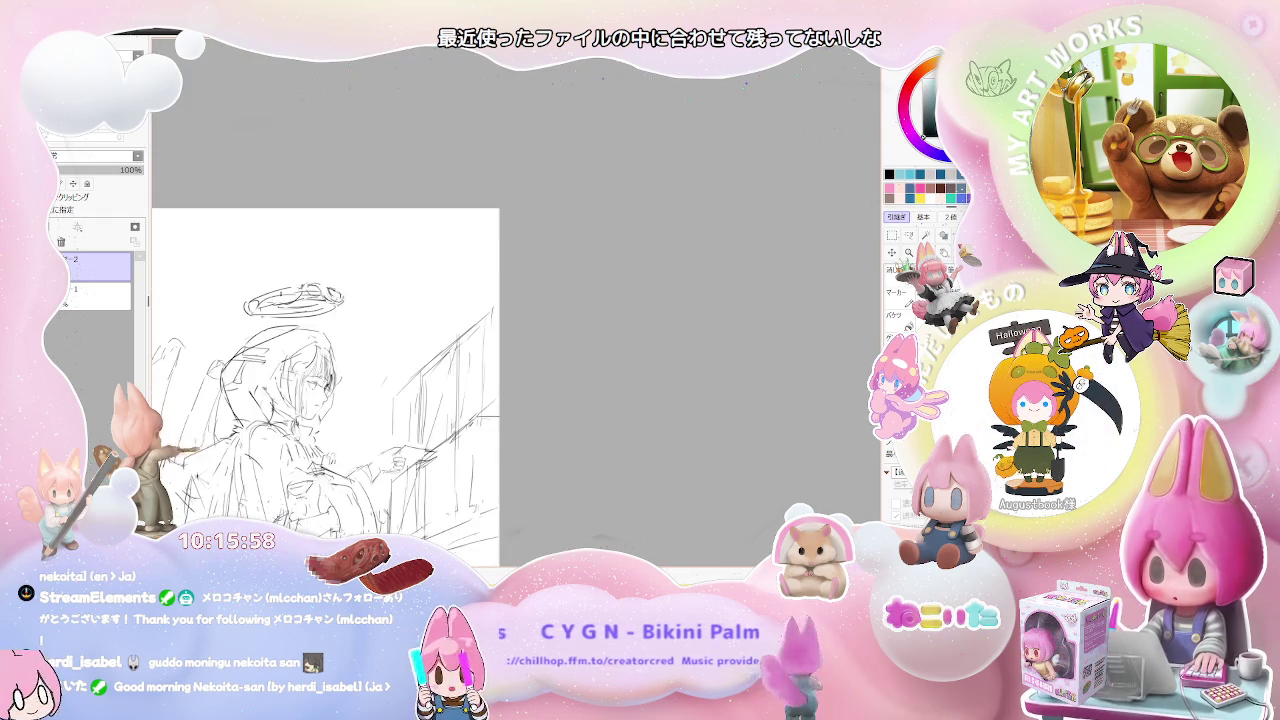
Sketch the wings behind the figure and draw the body down into full-length legs.
{"action": "scroll", "coordinate": [360, 300], "scroll_direction": "up", "scroll_amount": 2}
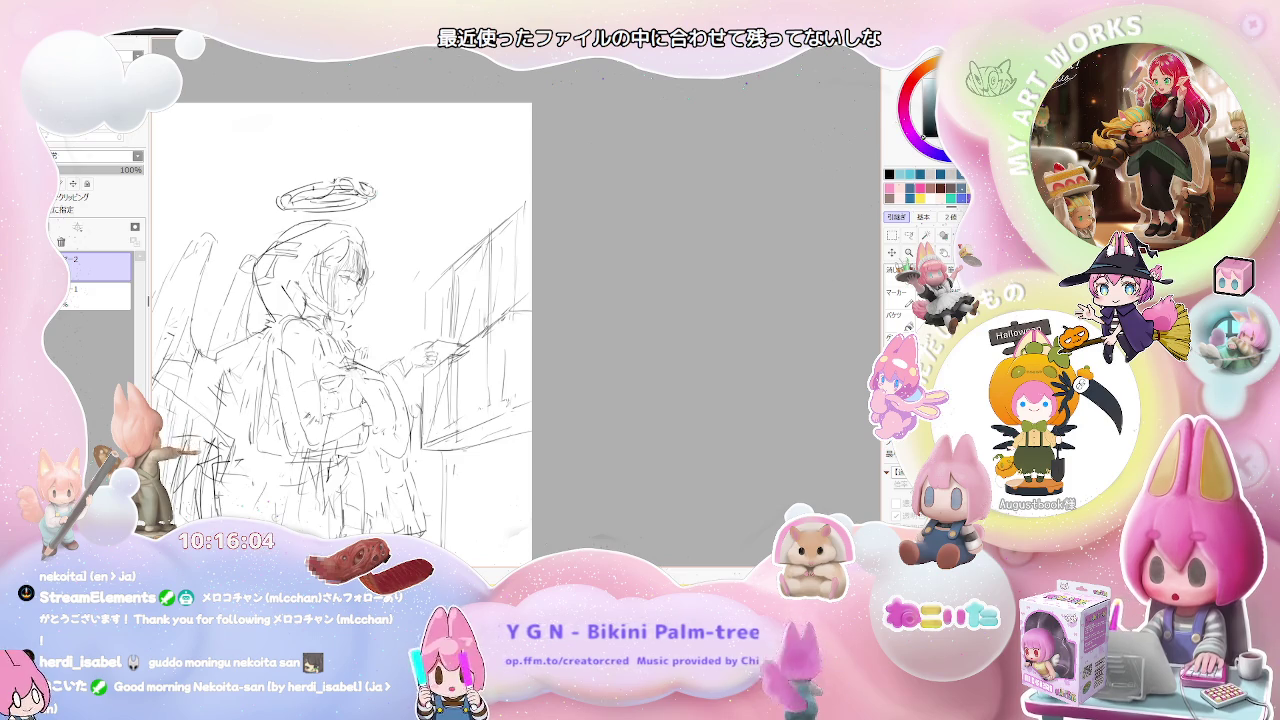
{"action": "scroll", "coordinate": [342, 400], "scroll_direction": "down", "scroll_amount": 2}
{"action": "scroll", "coordinate": [364, 420], "scroll_direction": "up", "scroll_amount": 2}
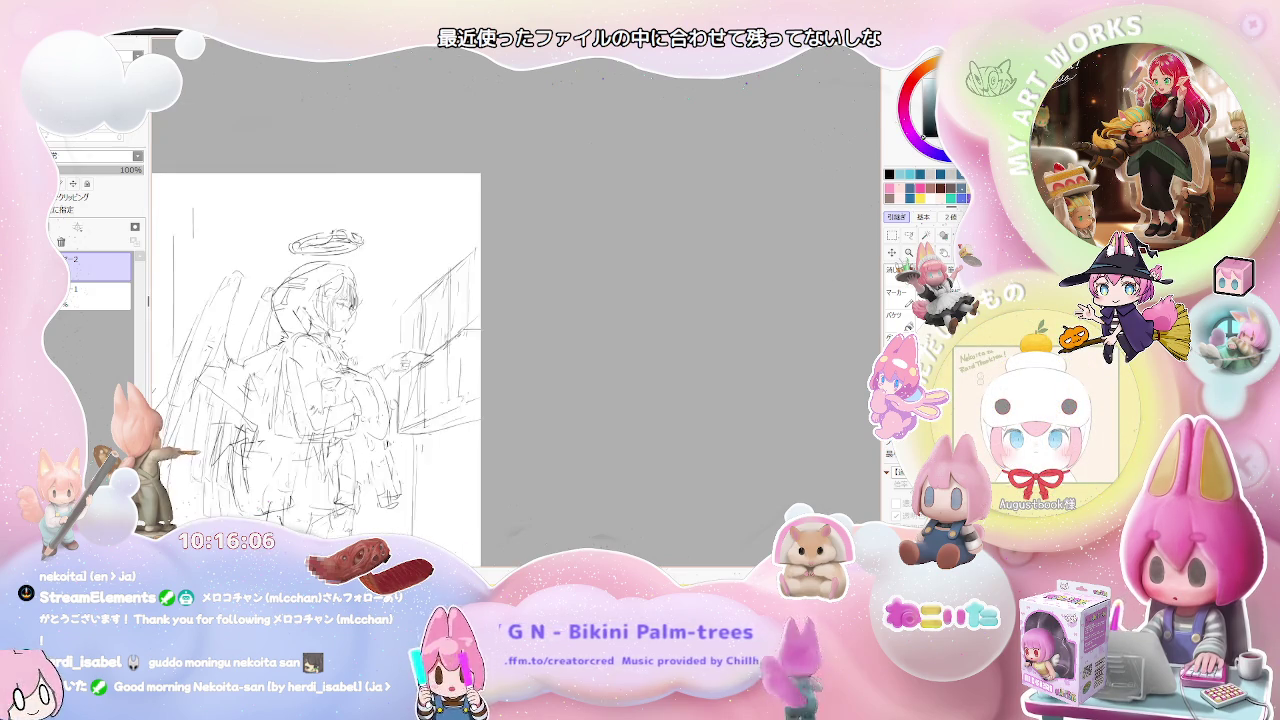
{"action": "scroll", "coordinate": [364, 420], "scroll_direction": "up", "scroll_amount": 1}
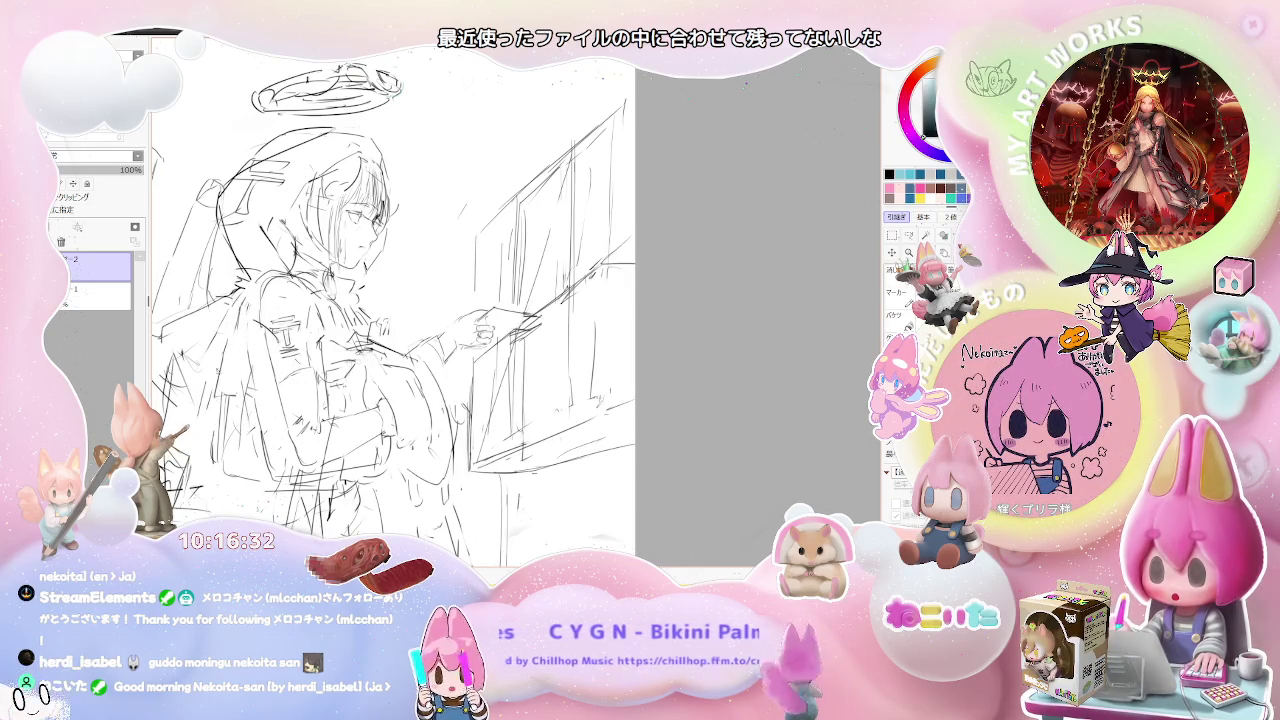
{"action": "scroll", "coordinate": [244, 409], "scroll_direction": "down", "scroll_amount": 1}
{"action": "scroll", "coordinate": [244, 409], "scroll_direction": "down", "scroll_amount": 1}
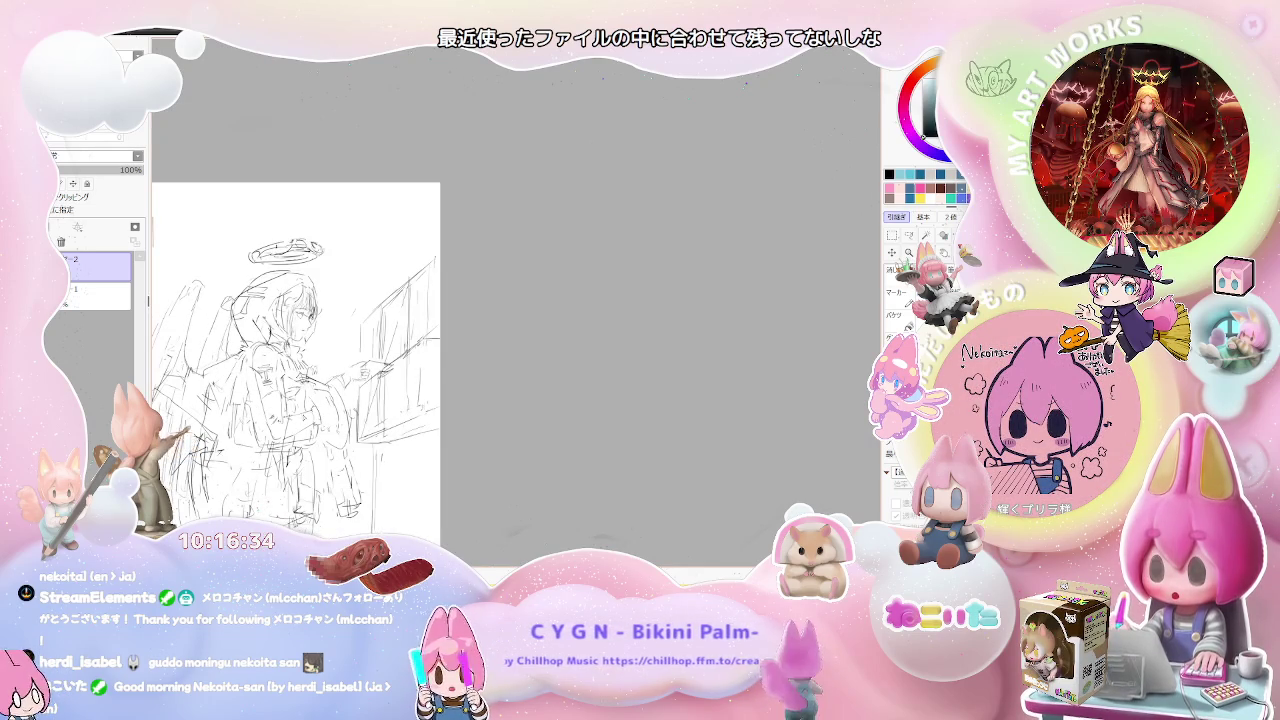
{"action": "scroll", "coordinate": [244, 409], "scroll_direction": "down", "scroll_amount": 1}
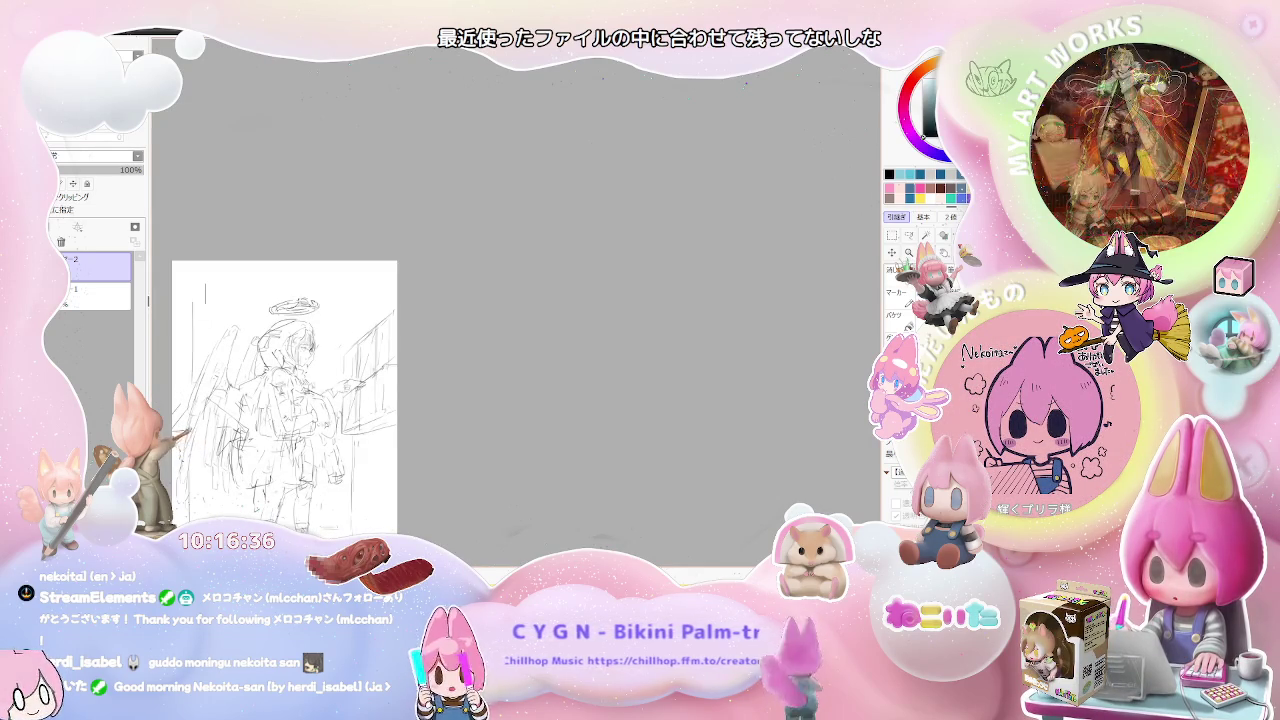
{"action": "scroll", "coordinate": [260, 400], "scroll_direction": "up", "scroll_amount": 1}
{"action": "scroll", "coordinate": [260, 400], "scroll_direction": "up", "scroll_amount": 2}
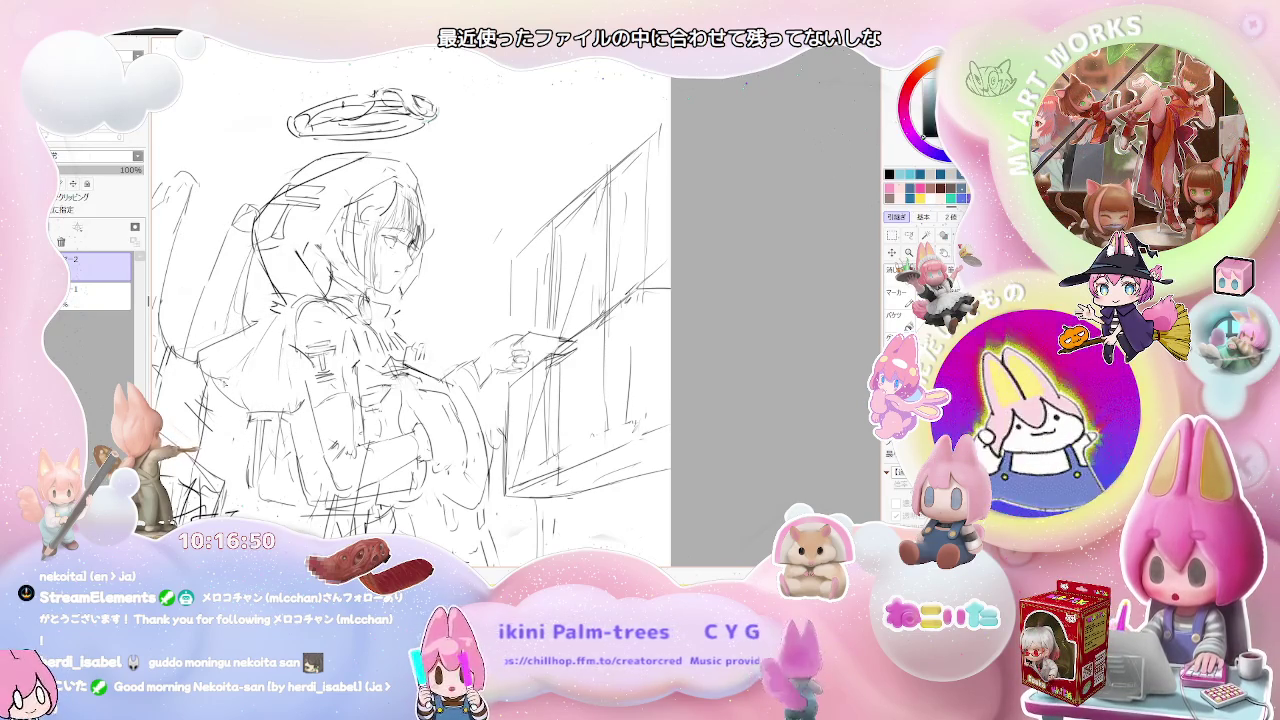
{"action": "key", "text": "minus"}
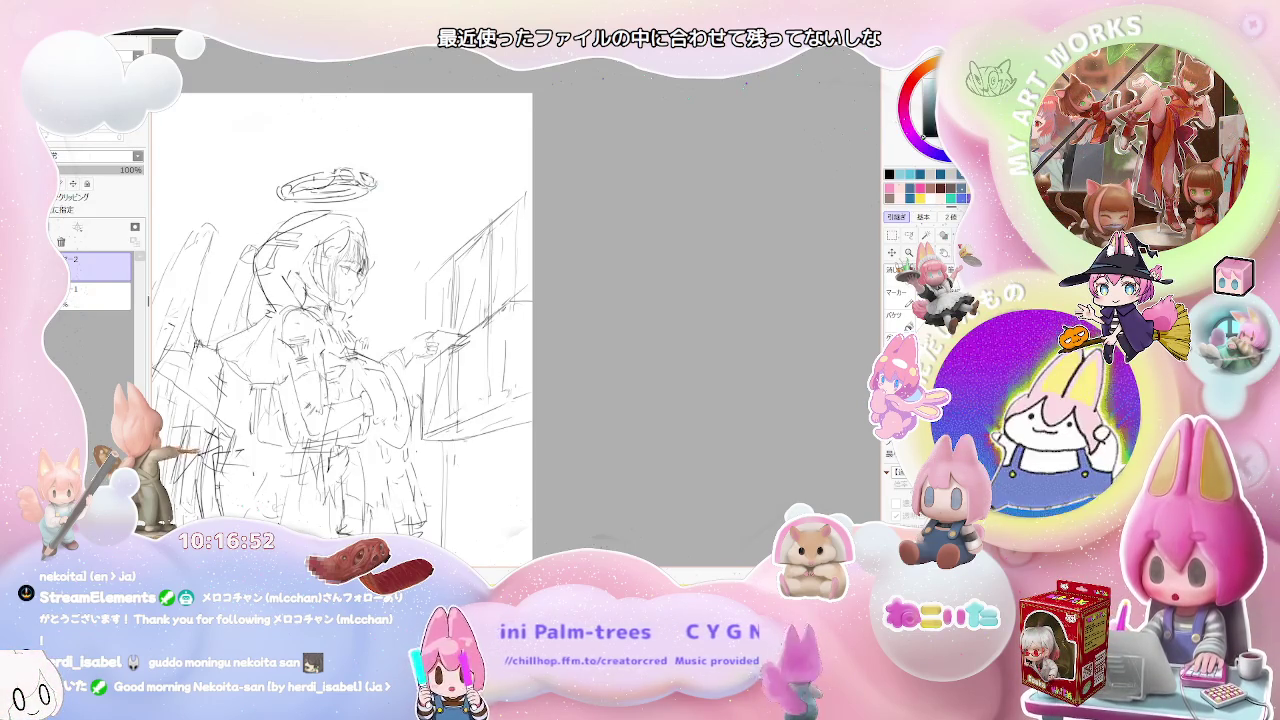
Redraw the torso and jacket lines, then mirror the whole sketch horizontally.
{"action": "key", "text": "minus"}
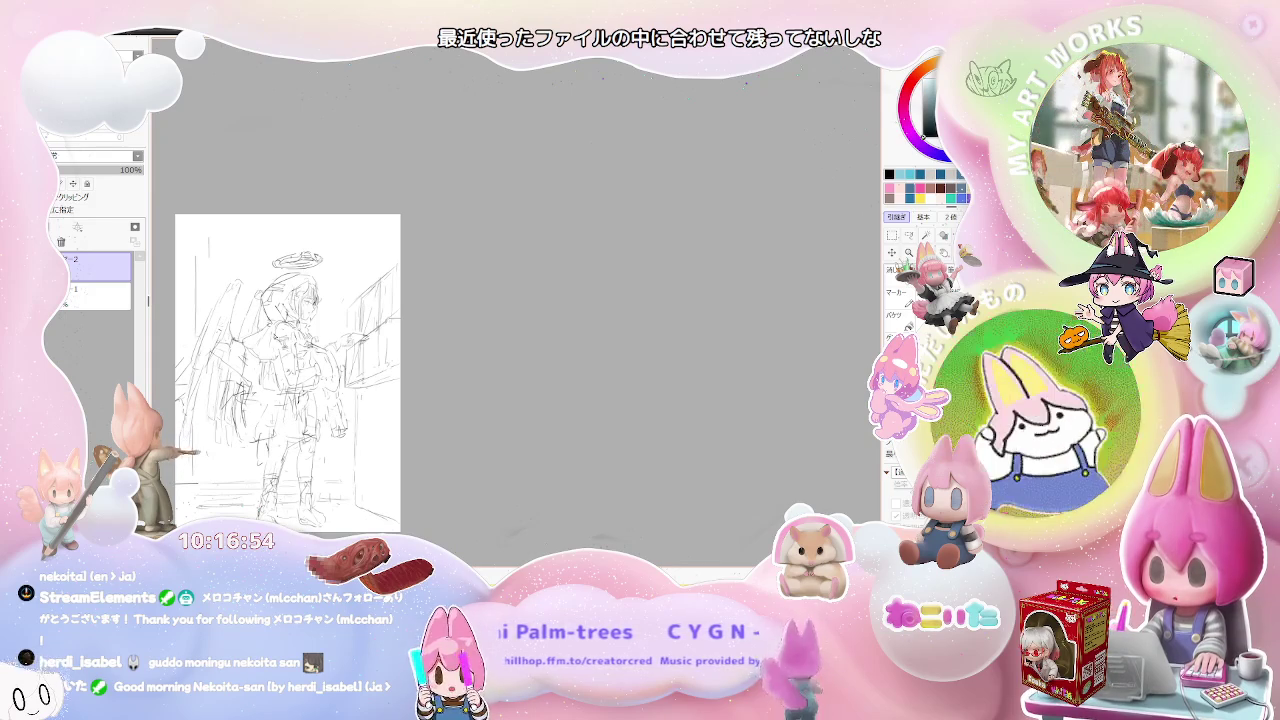
{"action": "key", "text": "plus"}
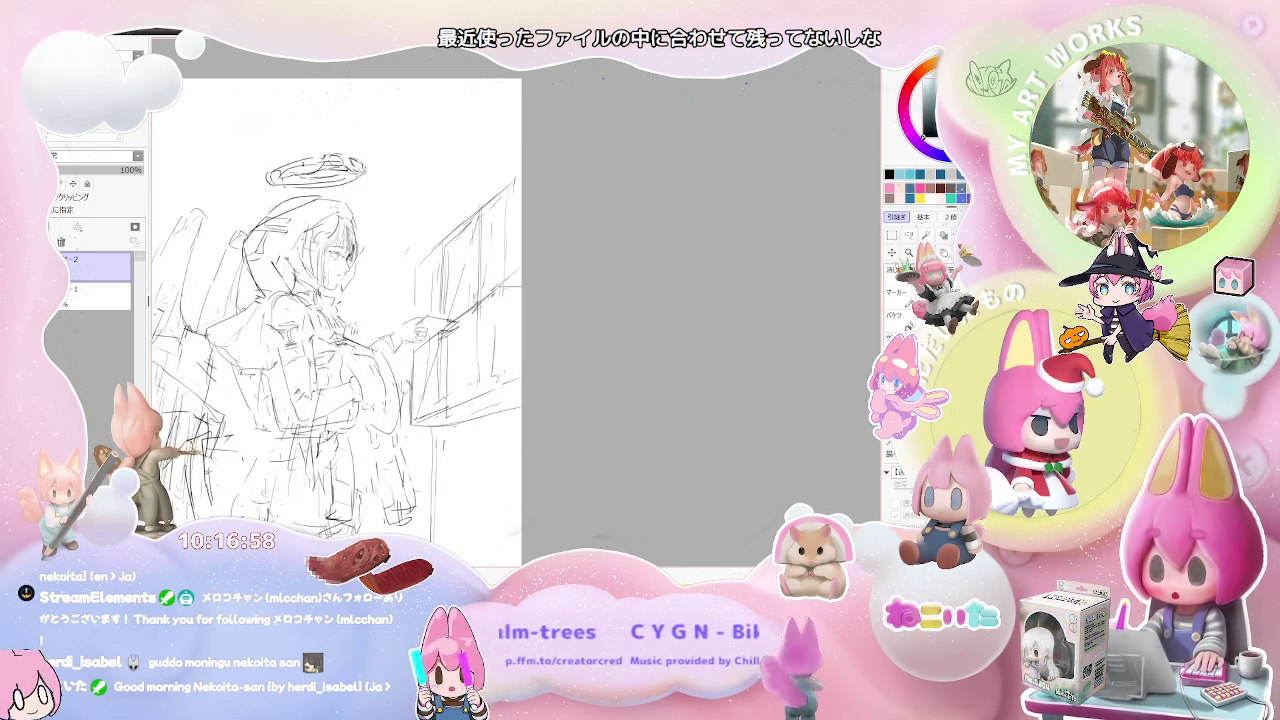
{"action": "key", "text": "plus"}
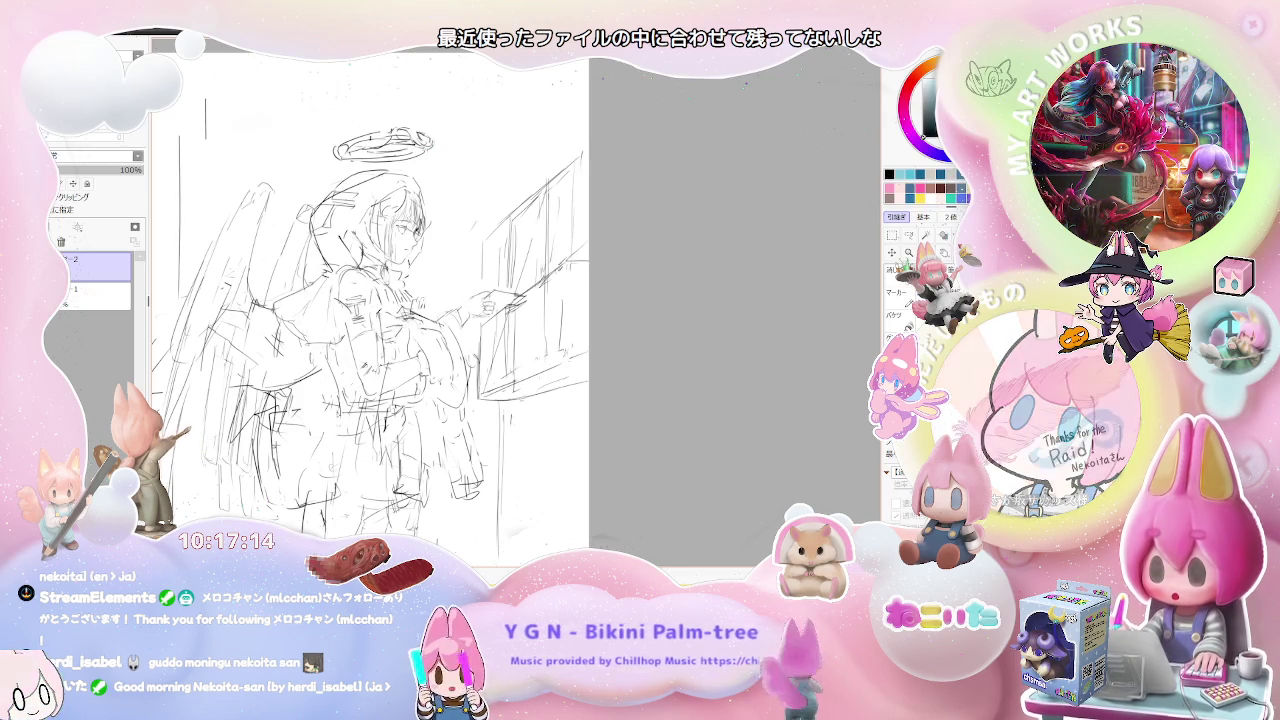
{"action": "scroll", "coordinate": [493, 424], "scroll_direction": "down", "scroll_amount": 1}
{"action": "left_click_drag", "start_coordinate": [493, 424], "coordinate": [507, 372]}
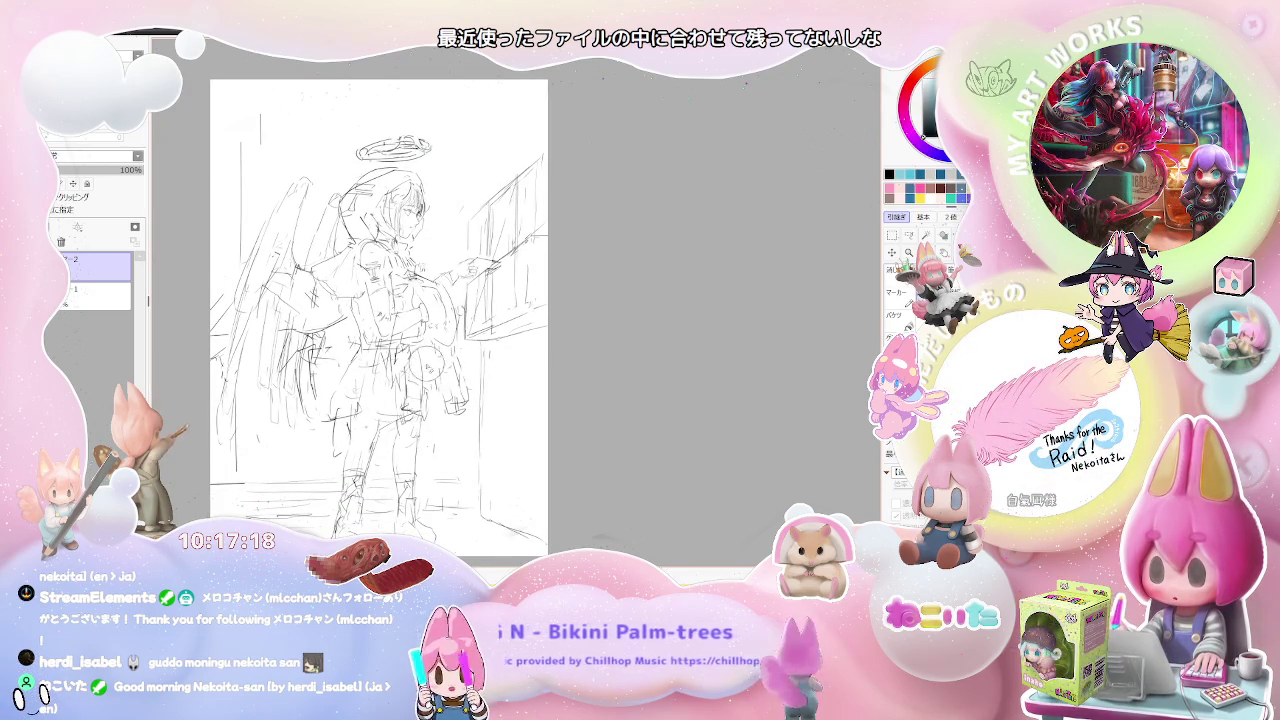
{"action": "key", "text": "h"}
{"action": "scroll", "coordinate": [432, 410], "scroll_direction": "up", "scroll_amount": 1}
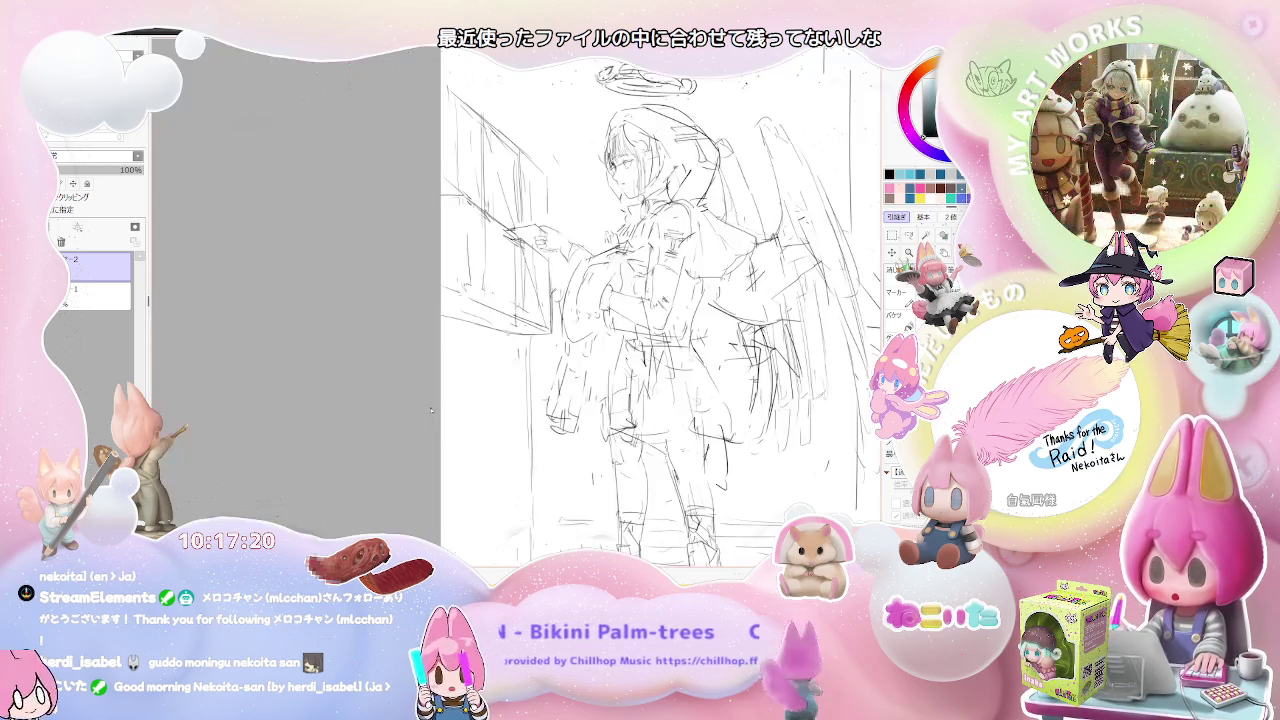
Sketch over the legs and lower body while the view stays mirrored.
{"action": "scroll", "coordinate": [660, 300], "scroll_direction": "right", "scroll_amount": 3}
{"action": "scroll", "coordinate": [415, 330], "scroll_direction": "down", "scroll_amount": 1}
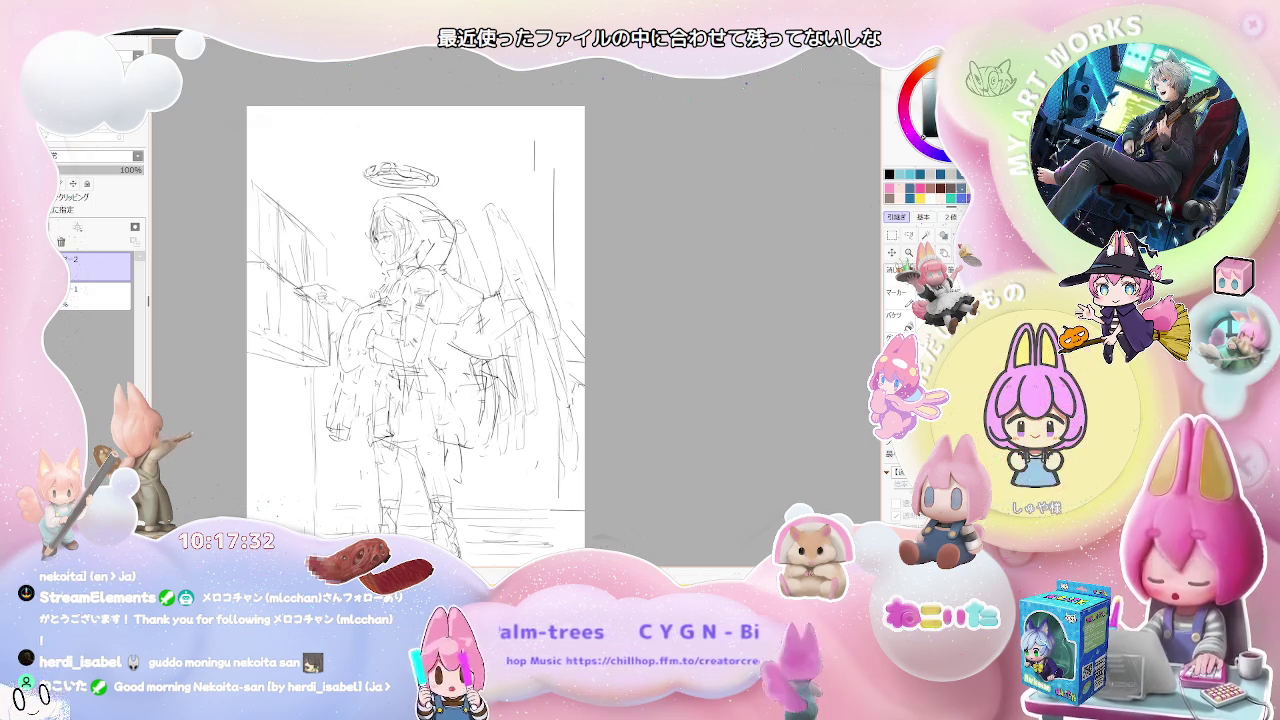
{"action": "scroll", "coordinate": [465, 396], "scroll_direction": "down", "scroll_amount": 2}
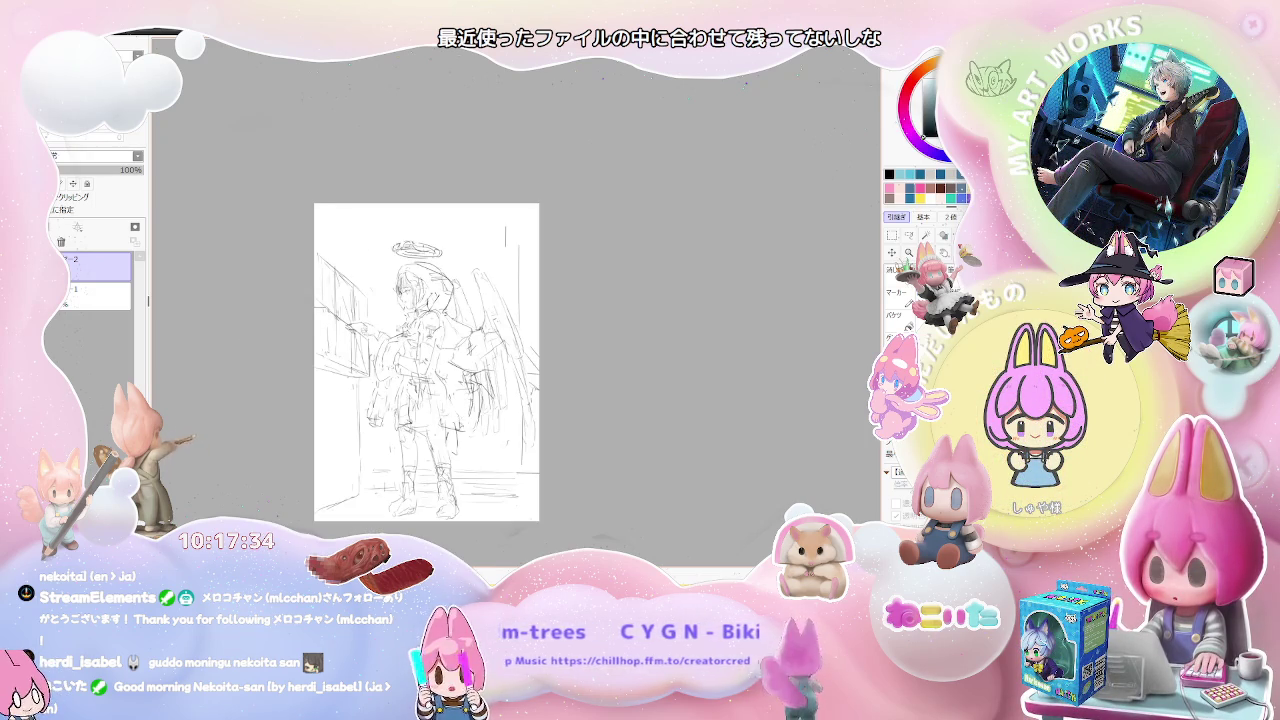
{"action": "scroll", "coordinate": [455, 435], "scroll_direction": "up", "scroll_amount": 2}
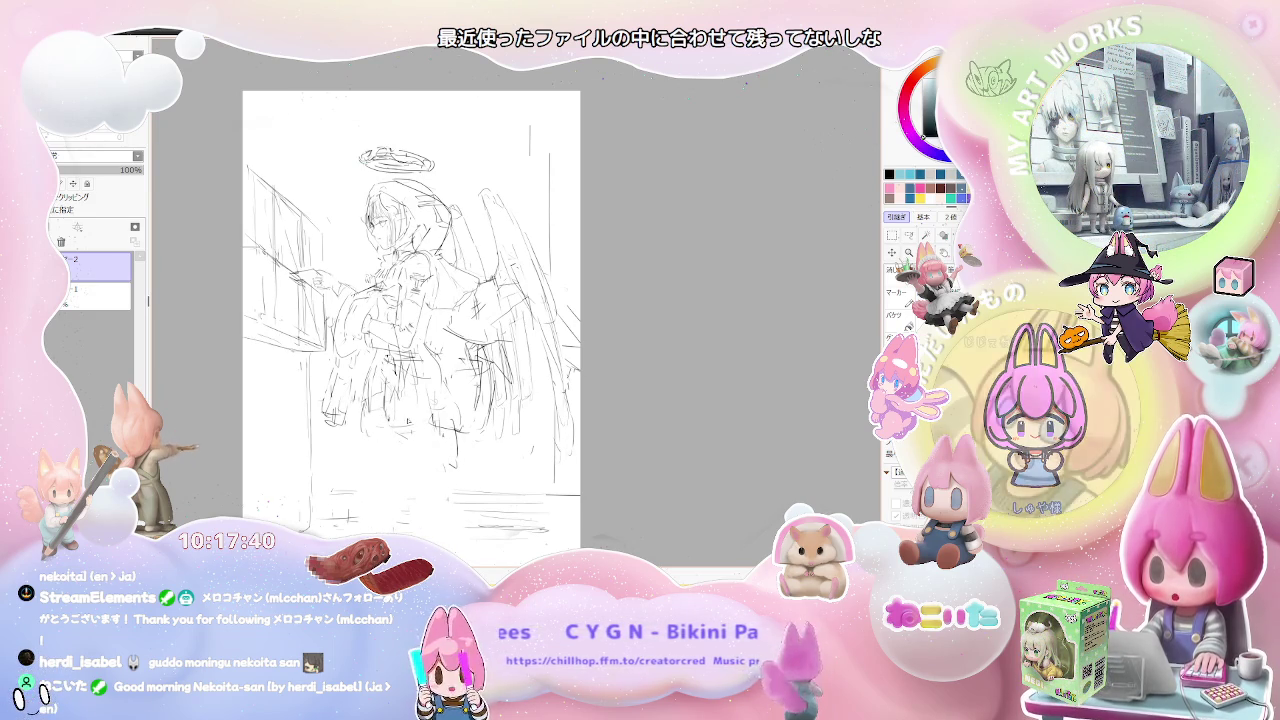
{"action": "scroll", "coordinate": [357, 60], "scroll_direction": "up", "scroll_amount": 2}
{"action": "scroll", "coordinate": [394, 236], "scroll_direction": "up", "scroll_amount": 3}
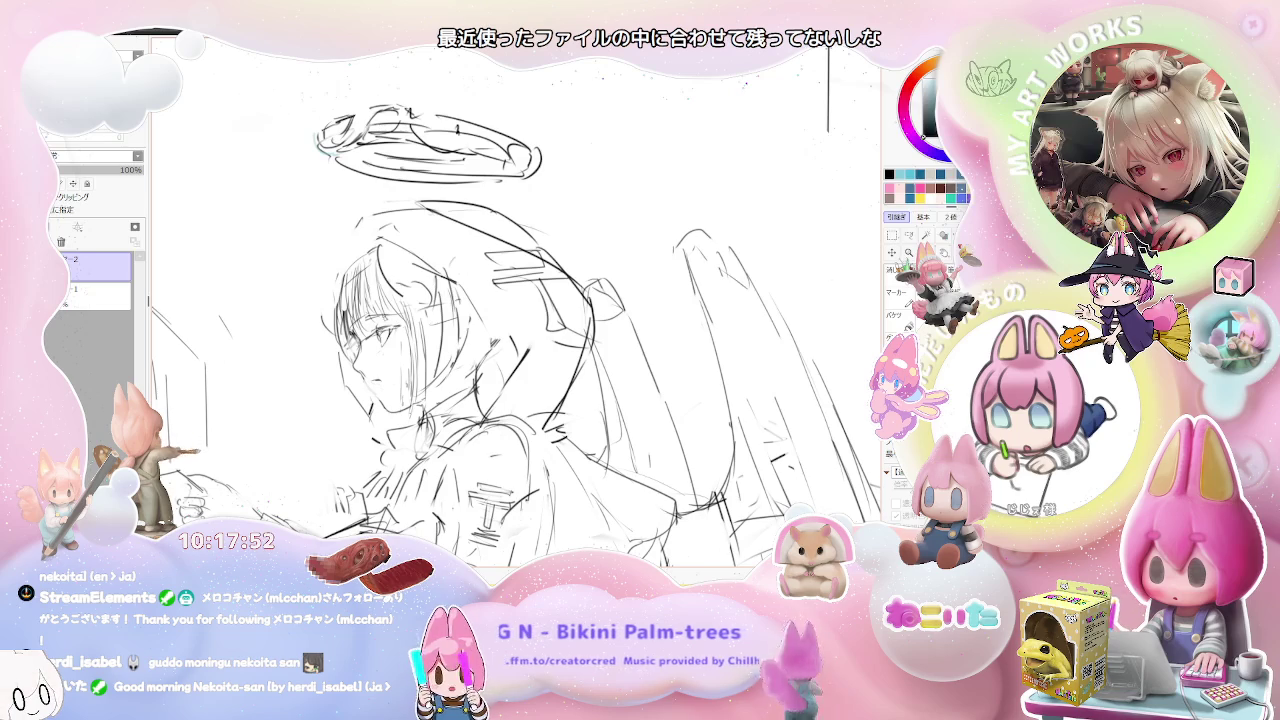
Flip the view back and rework the face, undoing two strokes near the eye.
{"action": "key", "text": "h"}
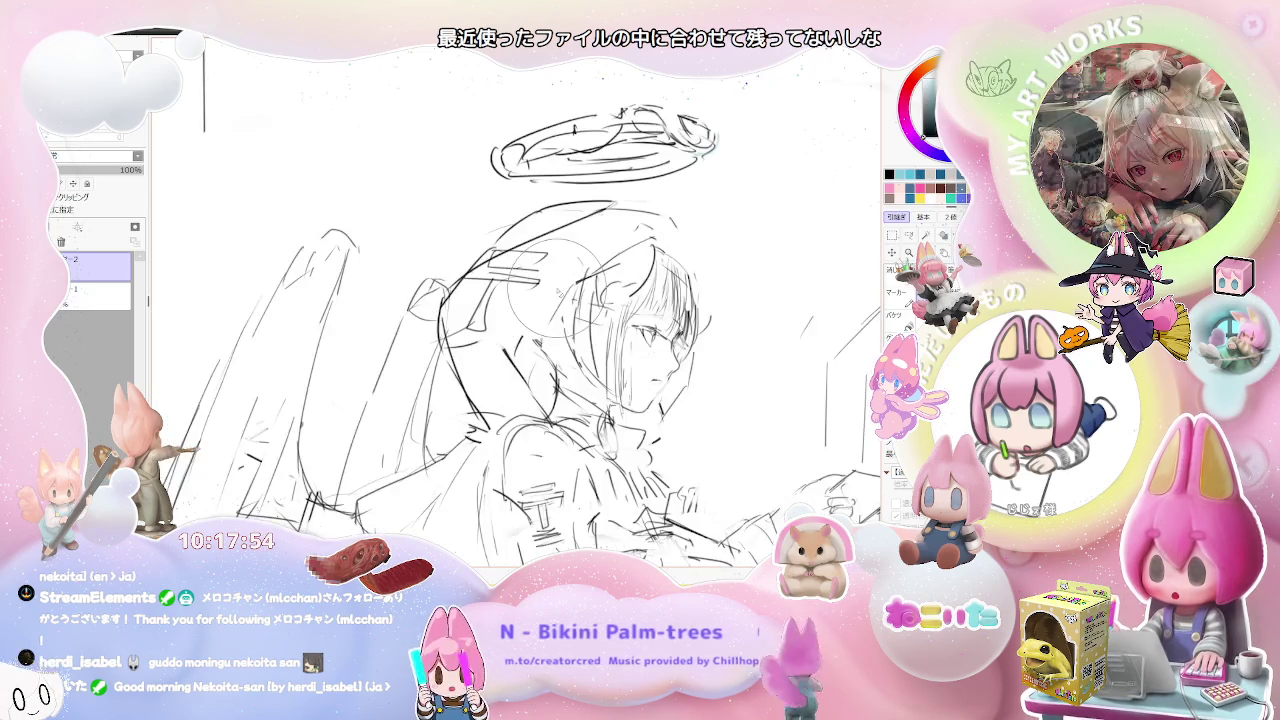
{"action": "scroll", "coordinate": [545, 285], "scroll_direction": "down", "scroll_amount": 2}
{"action": "scroll", "coordinate": [466, 320], "scroll_direction": "up", "scroll_amount": 1}
{"action": "scroll", "coordinate": [466, 320], "scroll_direction": "up", "scroll_amount": 1}
{"action": "scroll", "coordinate": [466, 320], "scroll_direction": "up", "scroll_amount": 1}
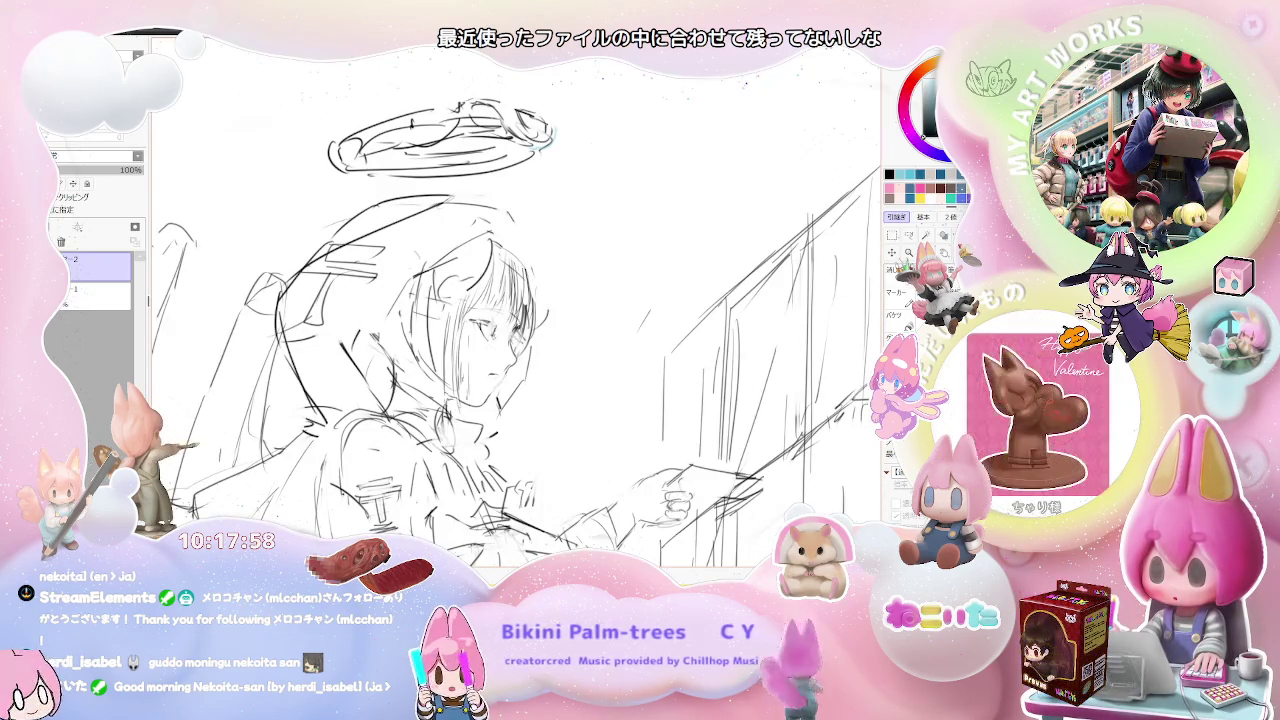
{"action": "key", "text": "ctrl+z"}
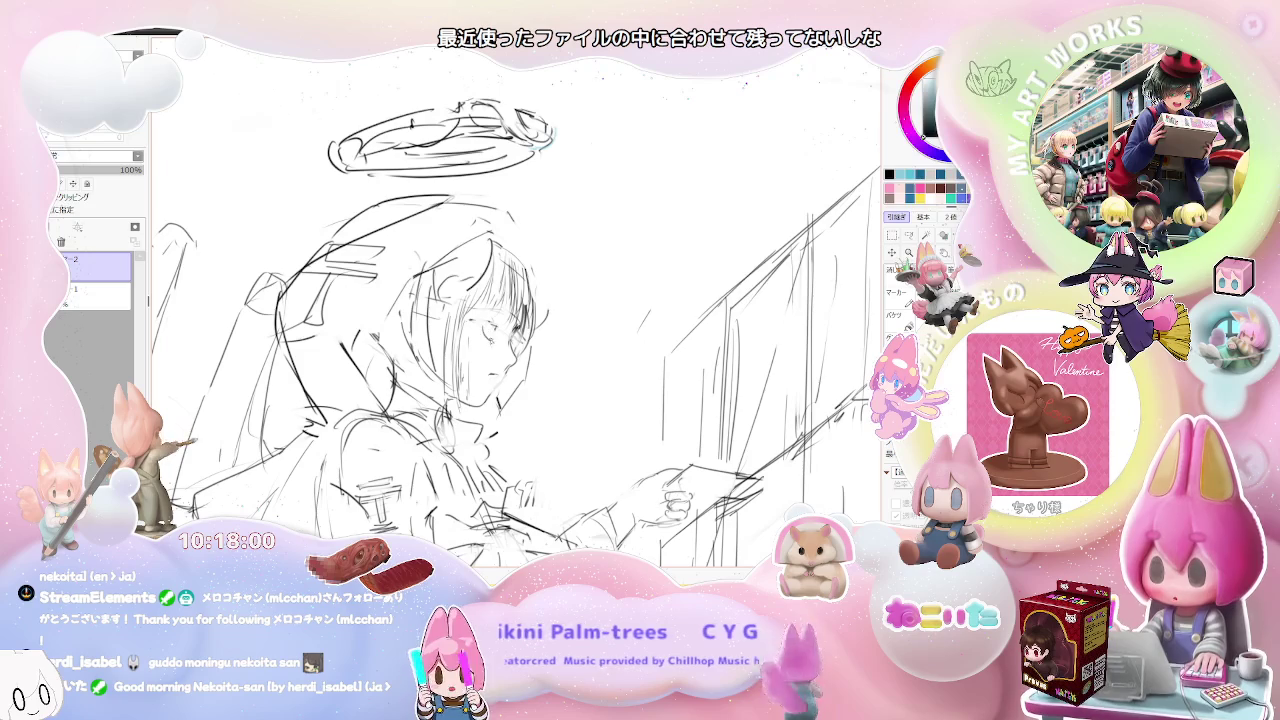
{"action": "key", "text": "ctrl+z"}
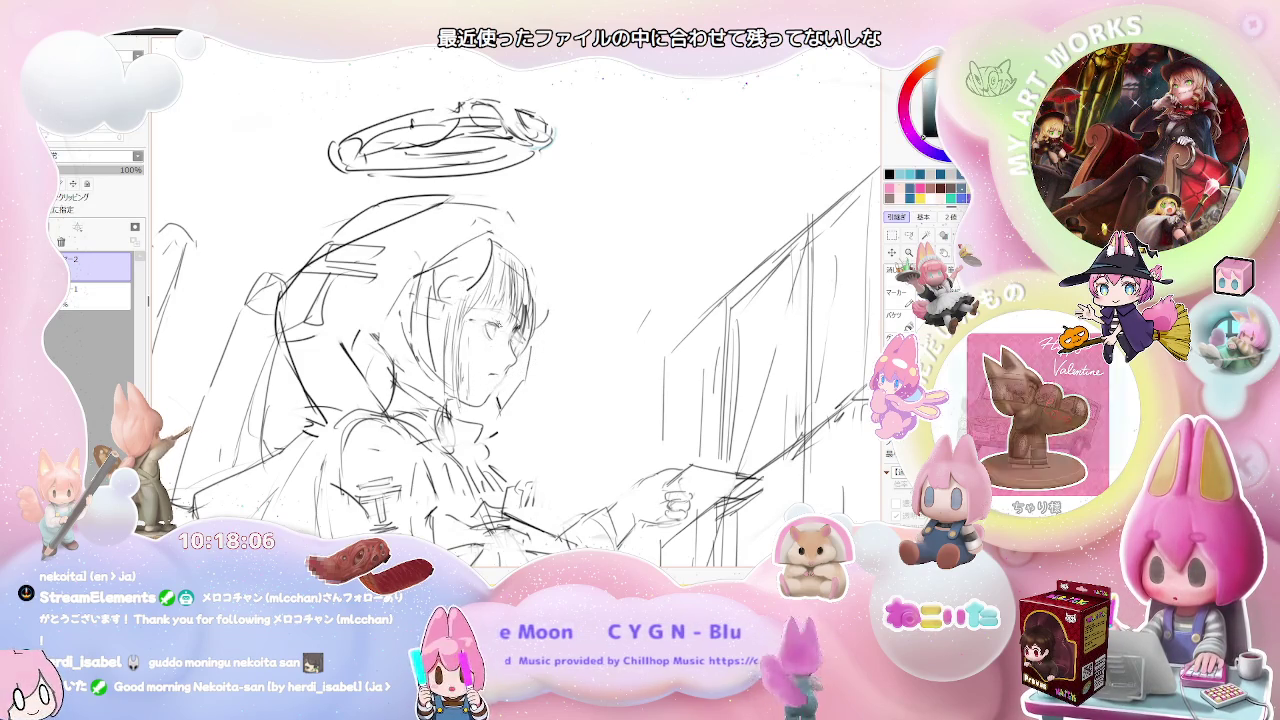
{"action": "key", "text": "minus"}
{"action": "key", "text": "minus"}
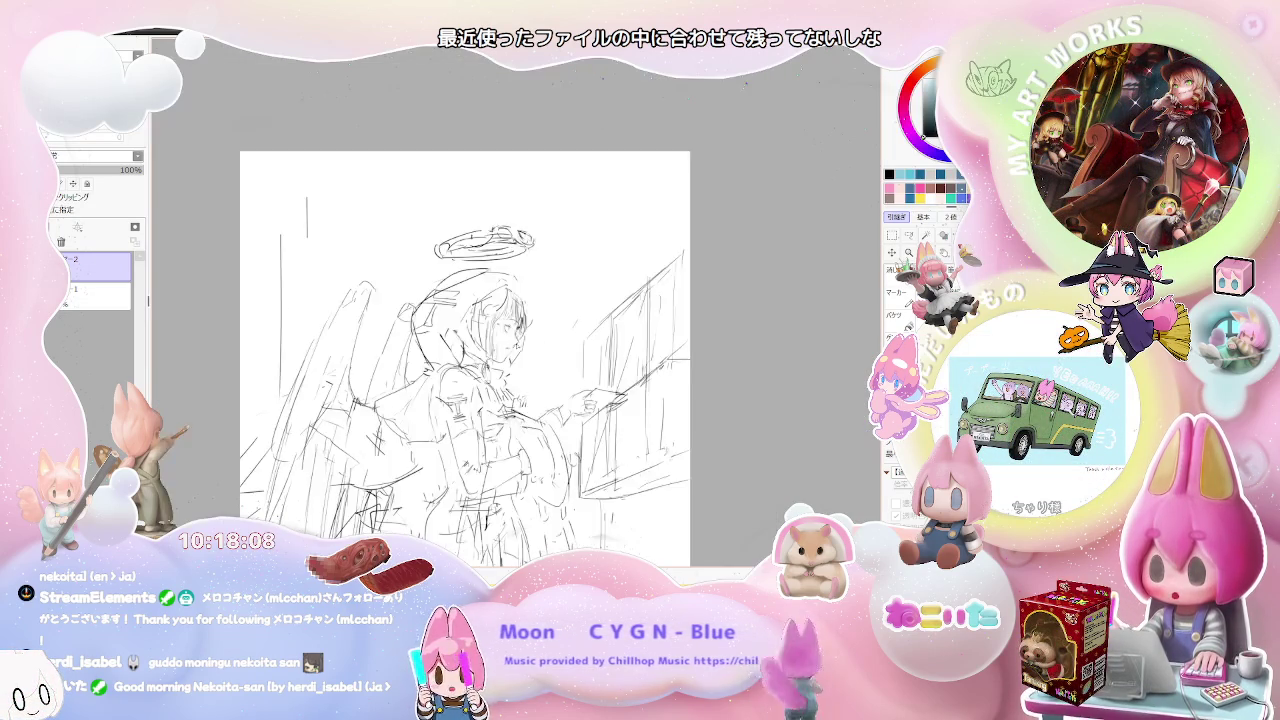
{"action": "key", "text": "minus"}
{"action": "key", "text": "plus"}
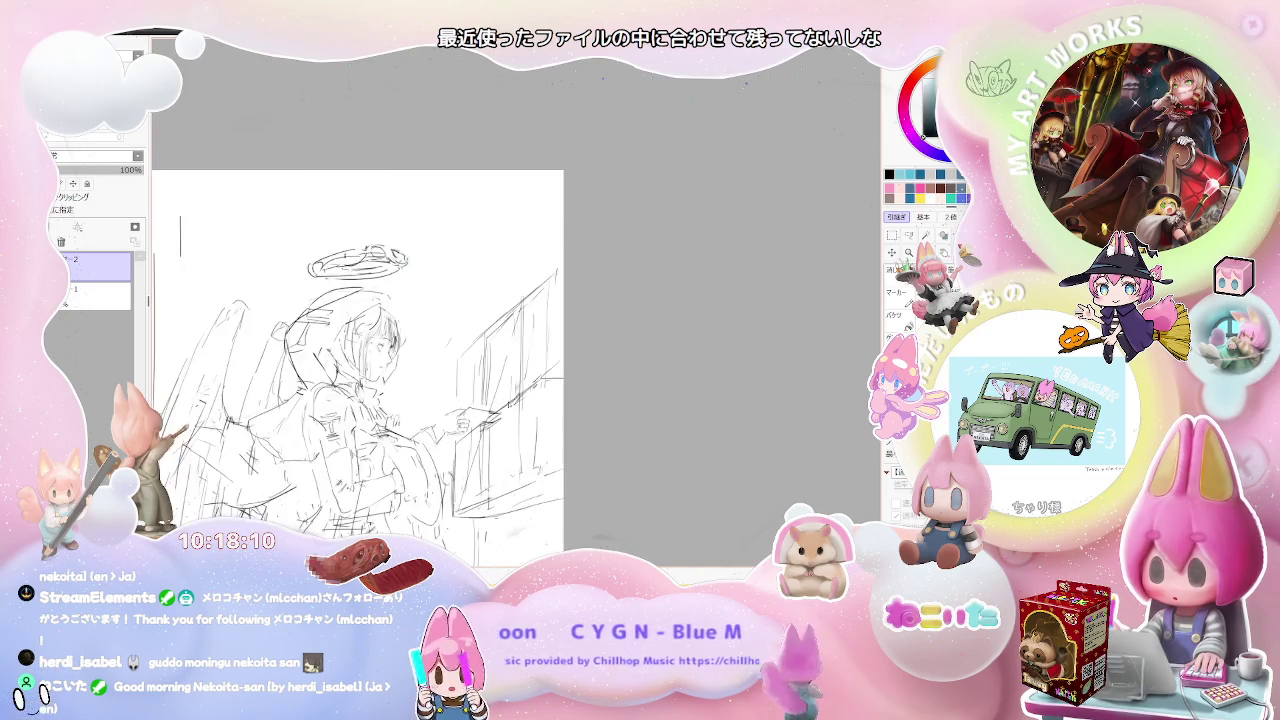
{"action": "key", "text": "plus"}
{"action": "key", "text": "plus"}
{"action": "key", "text": "plus"}
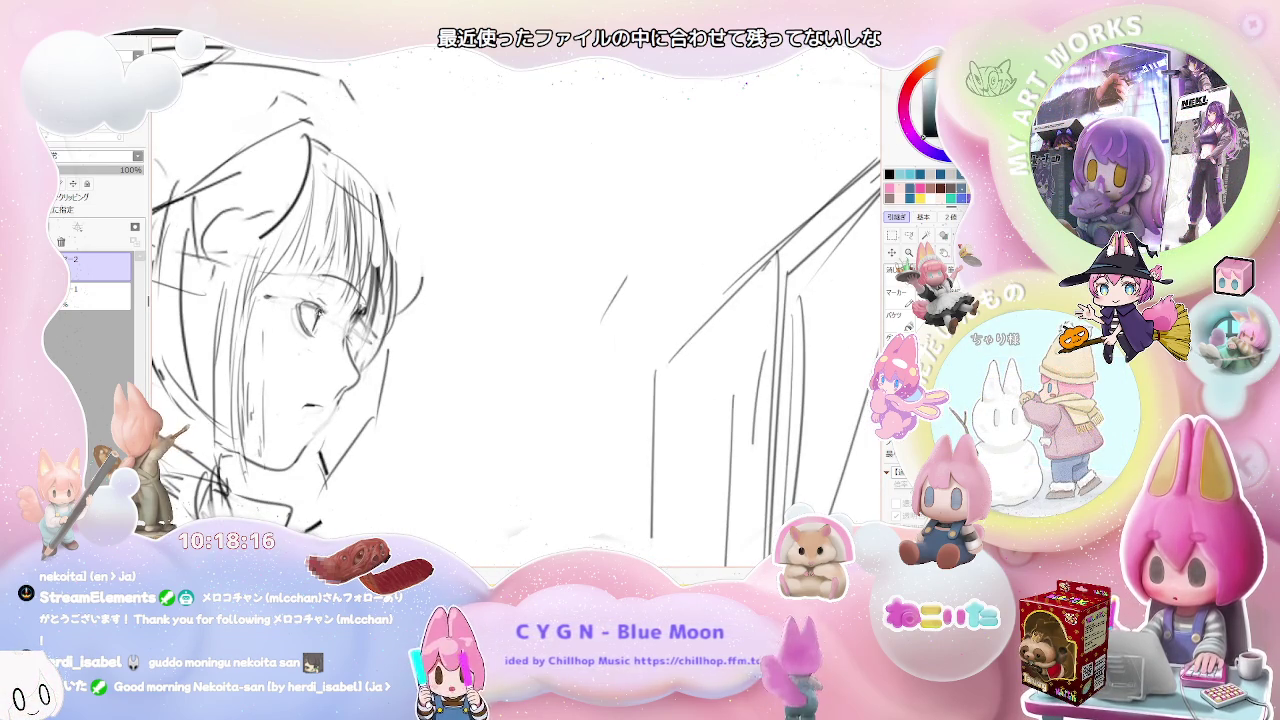
Refine the face and hair around the head, then fit the whole page in view.
{"action": "key", "text": "minus"}
{"action": "key", "text": "minus"}
{"action": "key", "text": "minus"}
{"action": "key", "text": "minus"}
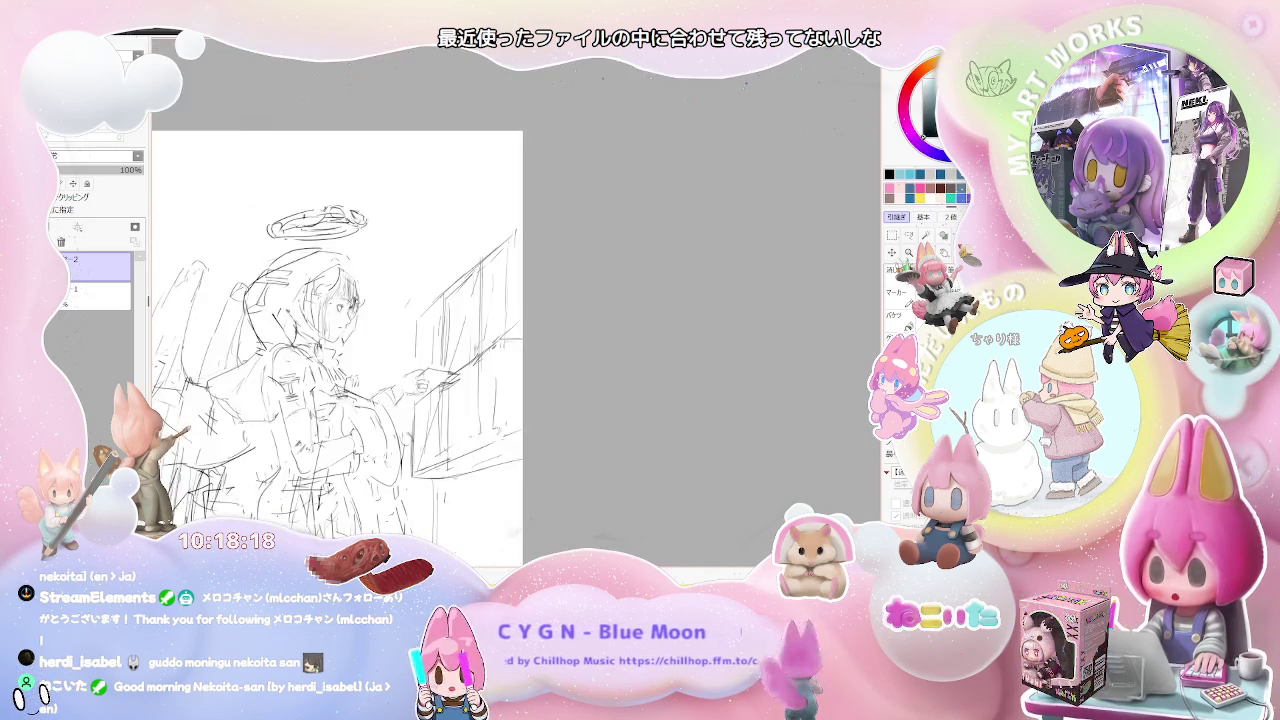
{"action": "key", "text": "minus"}
{"action": "key", "text": "plus"}
{"action": "key", "text": "plus"}
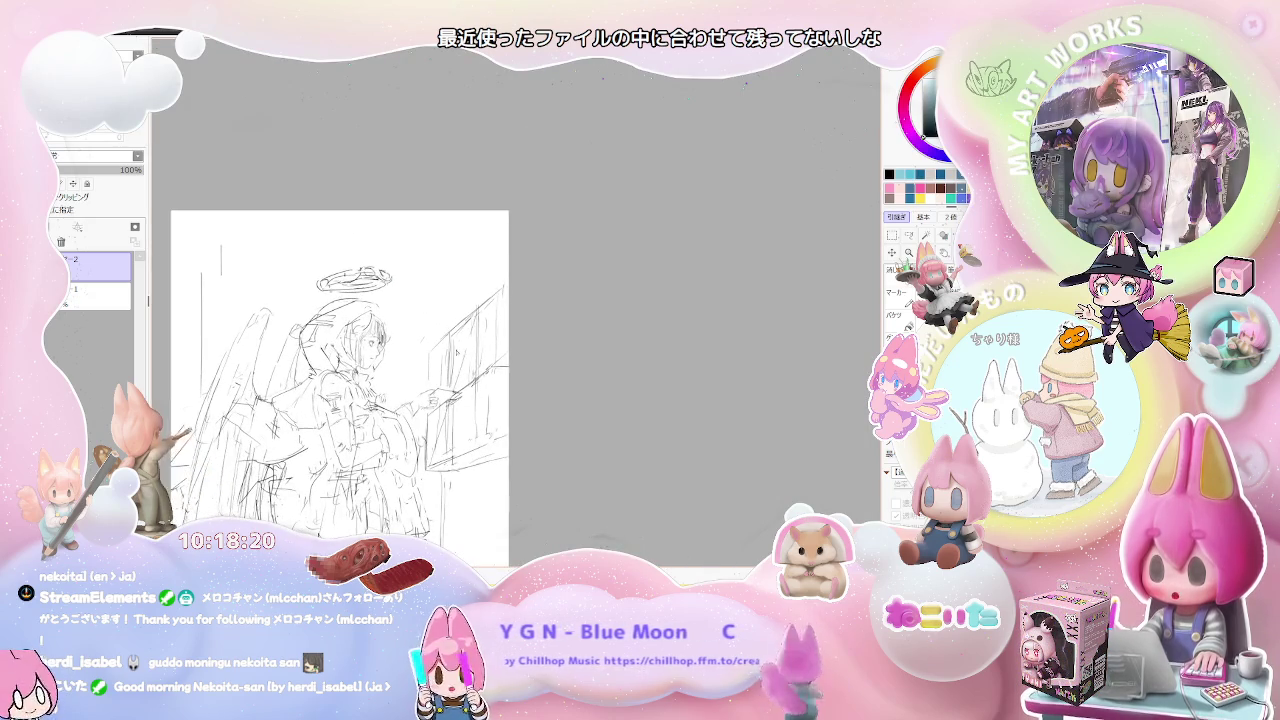
{"action": "key", "text": "plus"}
{"action": "key", "text": "plus"}
{"action": "key", "text": "plus"}
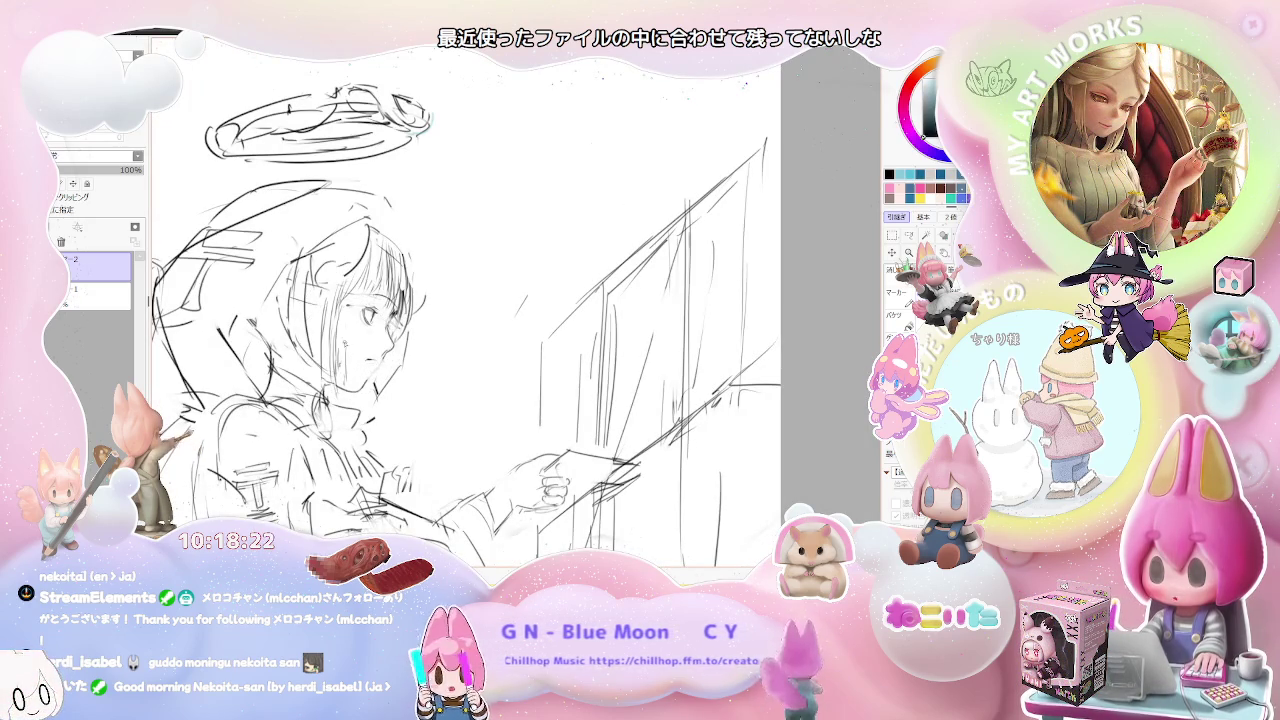
{"action": "key", "text": "ctrl+z"}
{"action": "key", "text": "ctrl+z"}
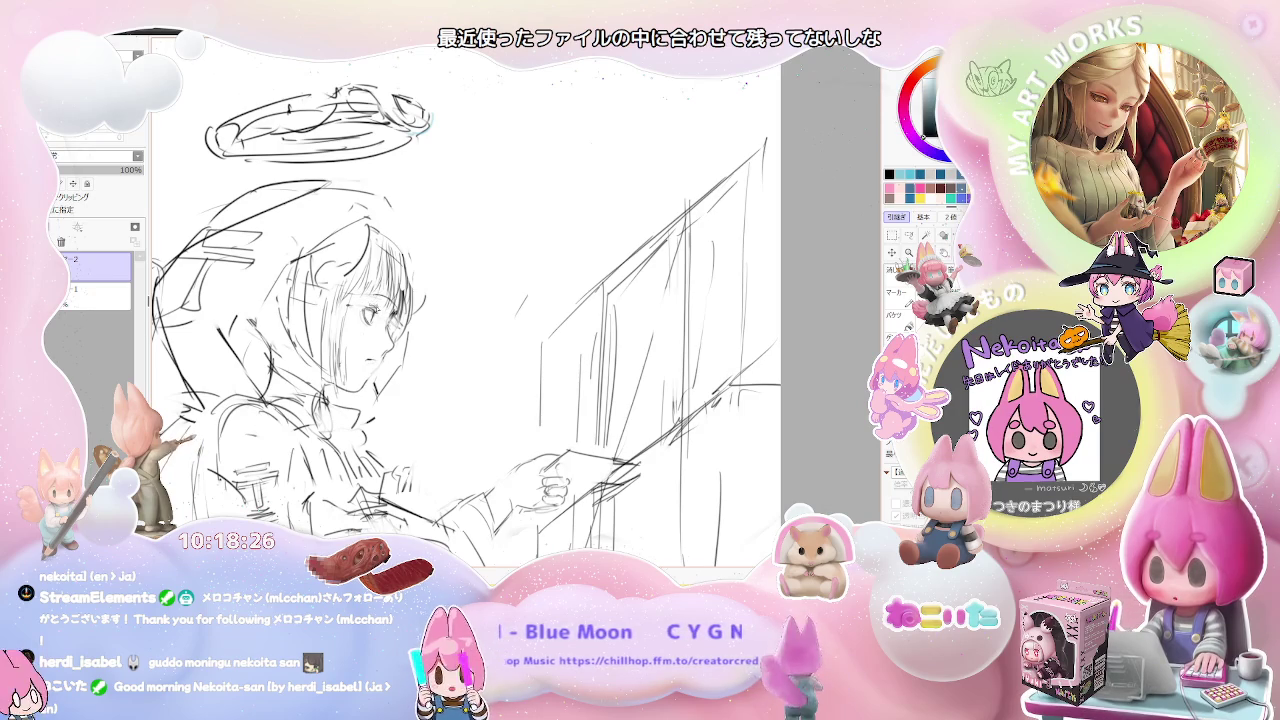
{"action": "scroll", "coordinate": [465, 310], "scroll_direction": "down", "scroll_amount": 2}
{"action": "scroll", "coordinate": [465, 310], "scroll_direction": "down", "scroll_amount": 1}
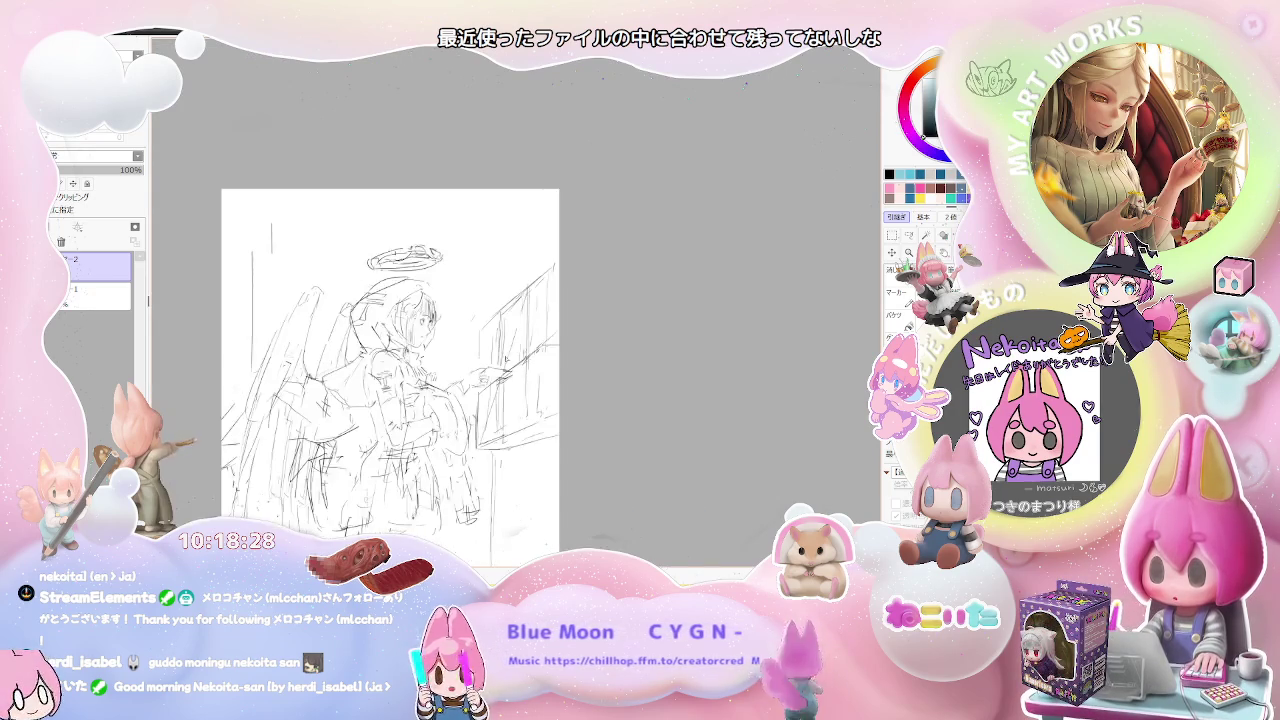
{"action": "scroll", "coordinate": [434, 350], "scroll_direction": "up", "scroll_amount": 1}
{"action": "scroll", "coordinate": [434, 350], "scroll_direction": "up", "scroll_amount": 1}
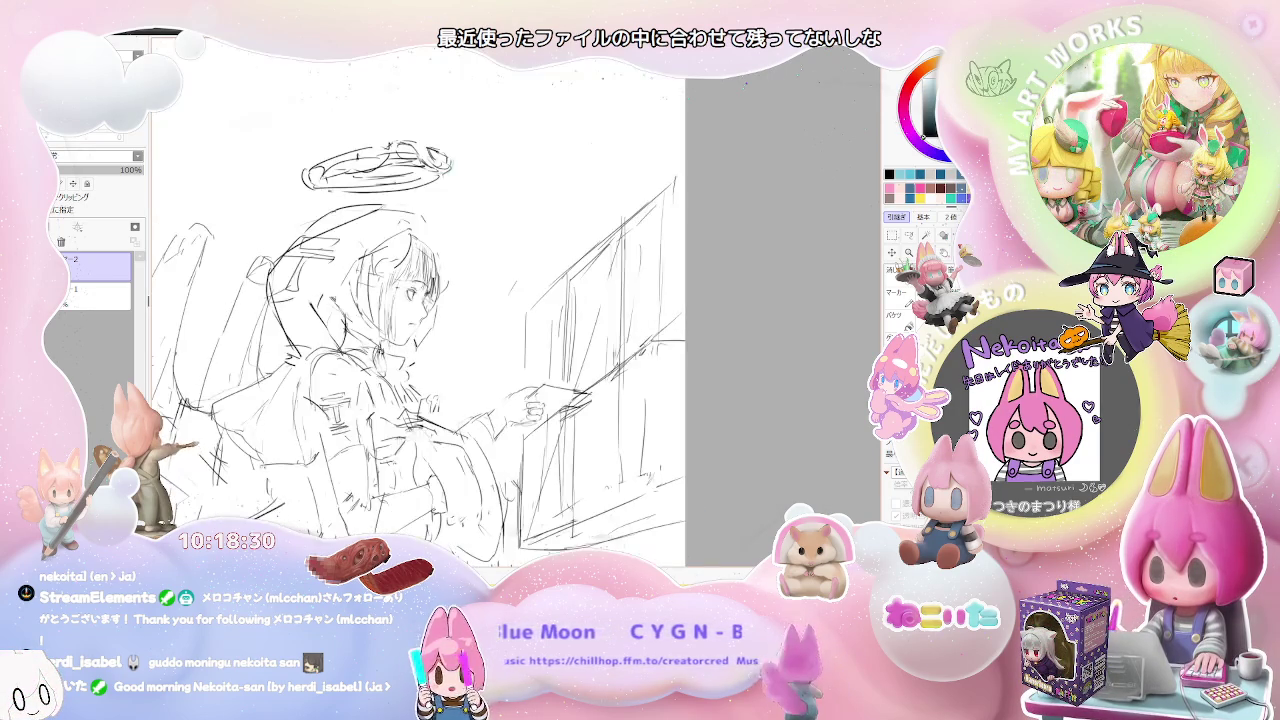
{"action": "scroll", "coordinate": [410, 290], "scroll_direction": "up", "scroll_amount": 2}
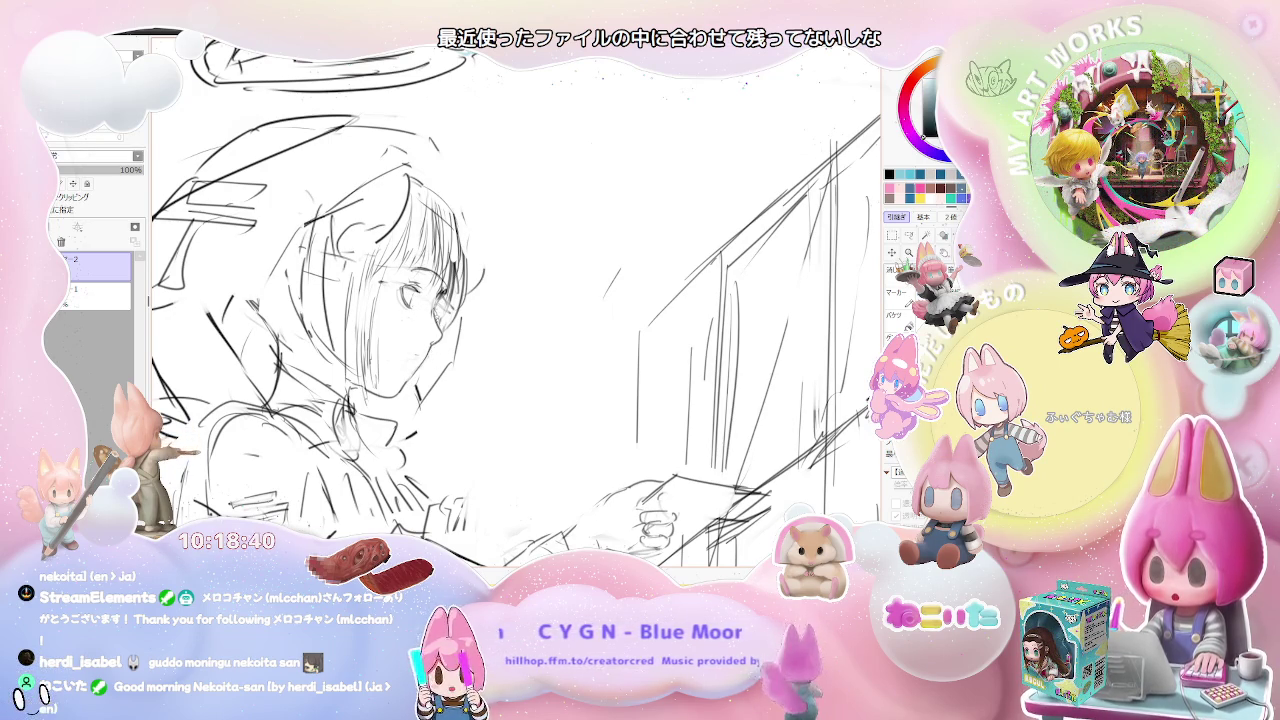
{"action": "key", "text": "ctrl+Tab"}
{"action": "scroll", "coordinate": [587, 431], "scroll_direction": "down", "scroll_amount": 2}
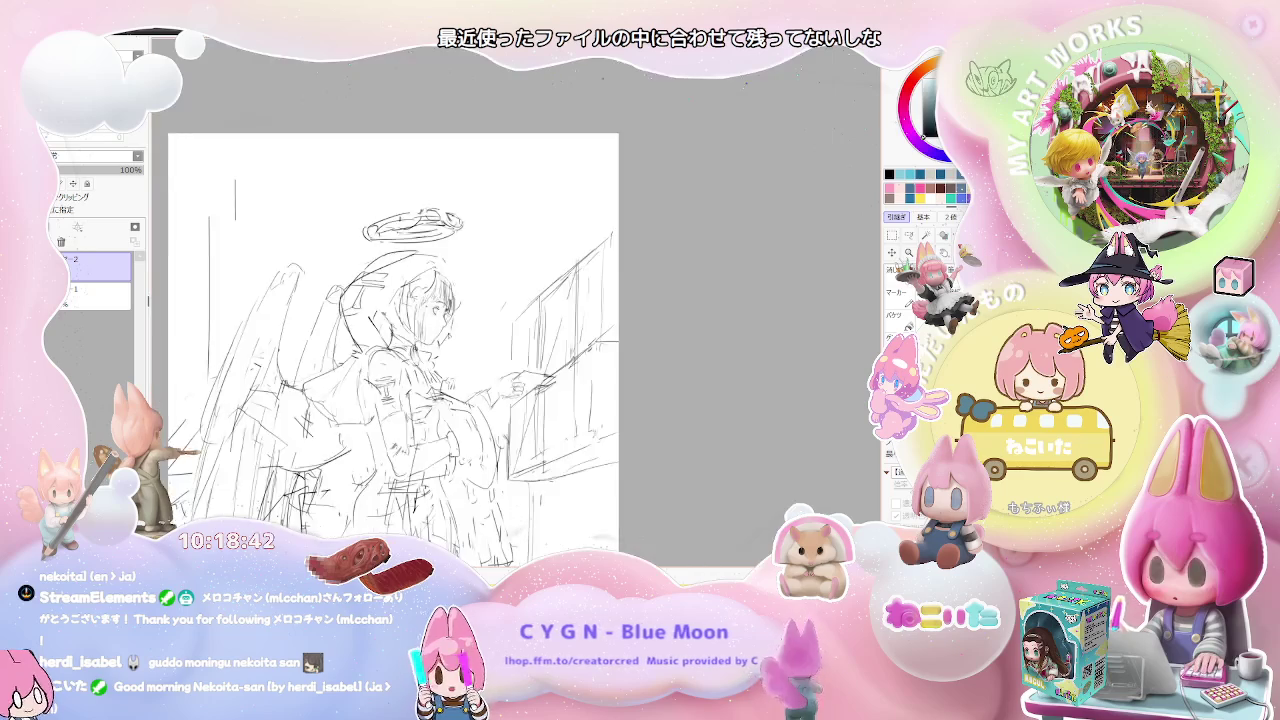
Draw the skirt below the pointing arm and the leg lines beneath it.
{"action": "scroll", "coordinate": [587, 431], "scroll_direction": "down", "scroll_amount": 2}
{"action": "scroll", "coordinate": [587, 431], "scroll_direction": "down", "scroll_amount": 2}
{"action": "scroll", "coordinate": [587, 431], "scroll_direction": "up", "scroll_amount": 2}
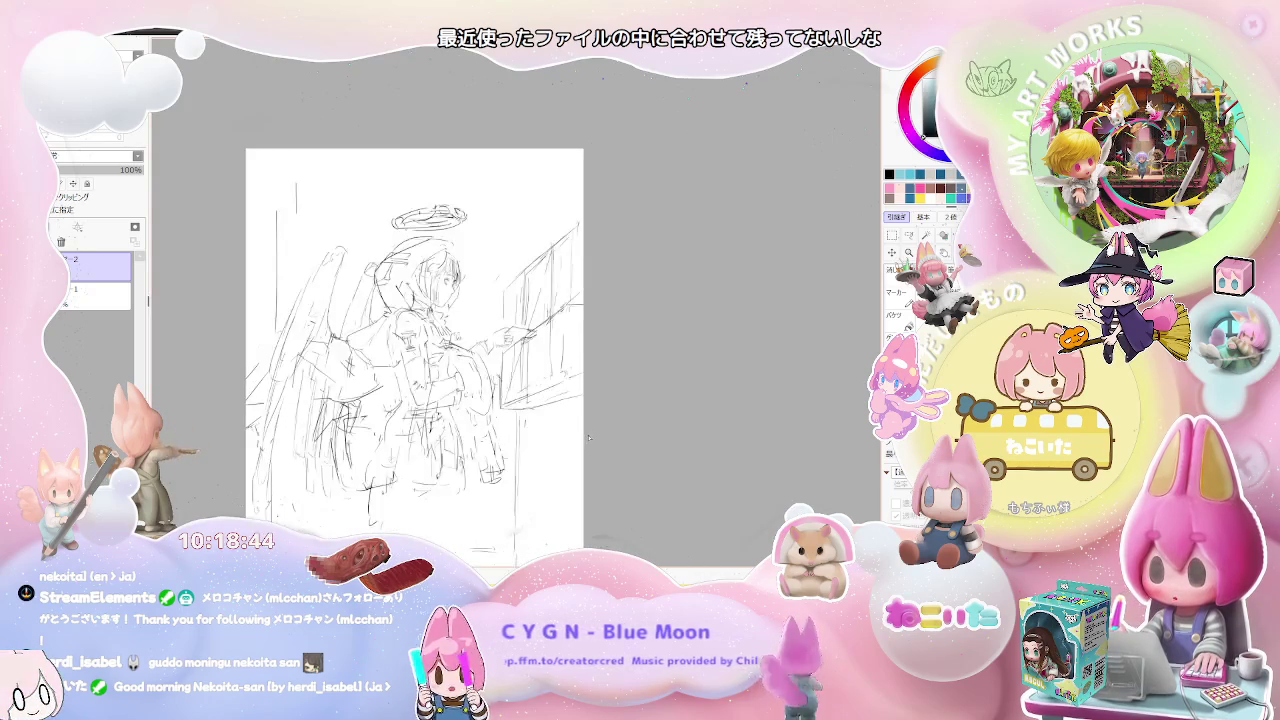
{"action": "scroll", "coordinate": [582, 435], "scroll_direction": "up", "scroll_amount": 2}
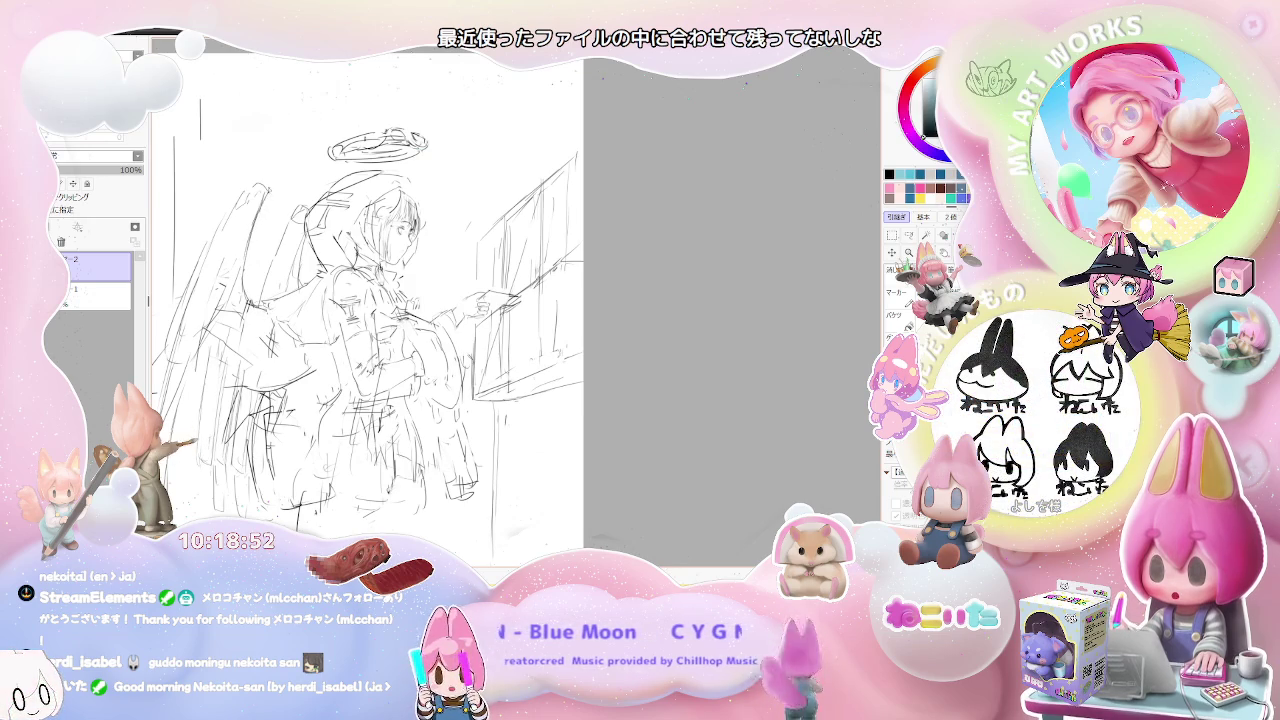
{"action": "scroll", "coordinate": [296, 390], "scroll_direction": "down", "scroll_amount": 1}
{"action": "scroll", "coordinate": [296, 390], "scroll_direction": "down", "scroll_amount": 1}
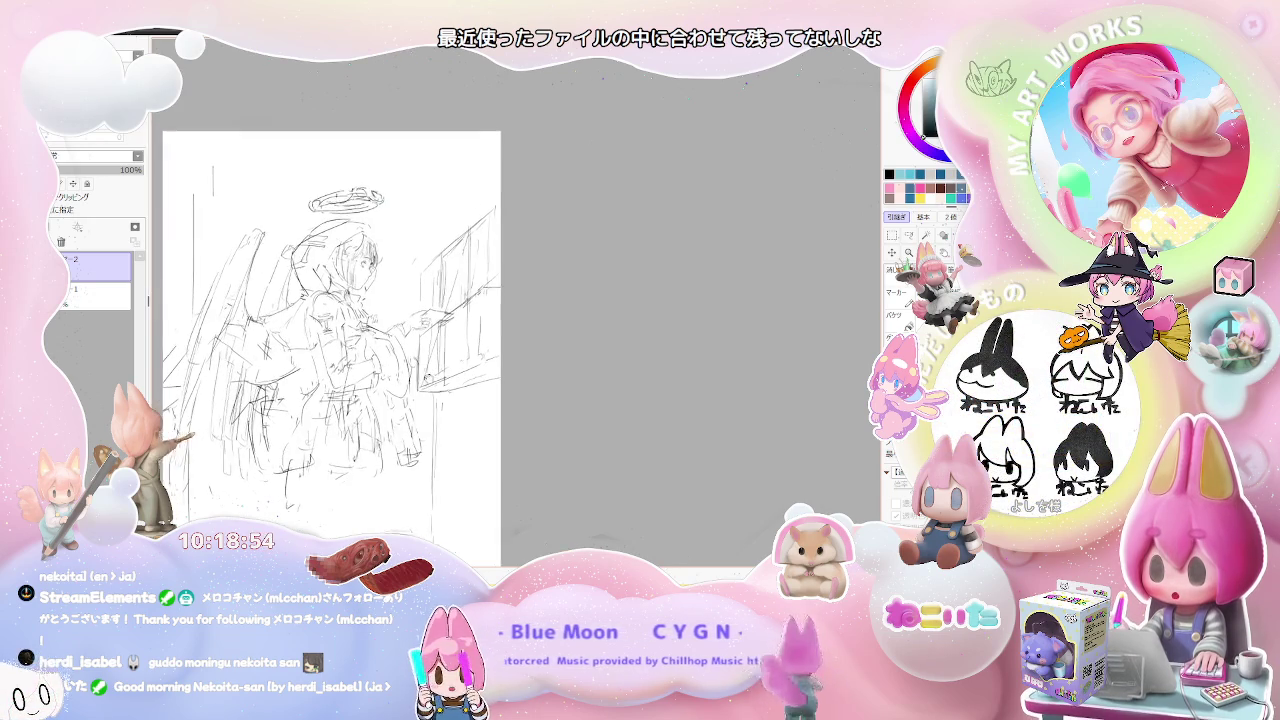
{"action": "scroll", "coordinate": [296, 390], "scroll_direction": "down", "scroll_amount": 1}
{"action": "scroll", "coordinate": [333, 373], "scroll_direction": "up", "scroll_amount": 1}
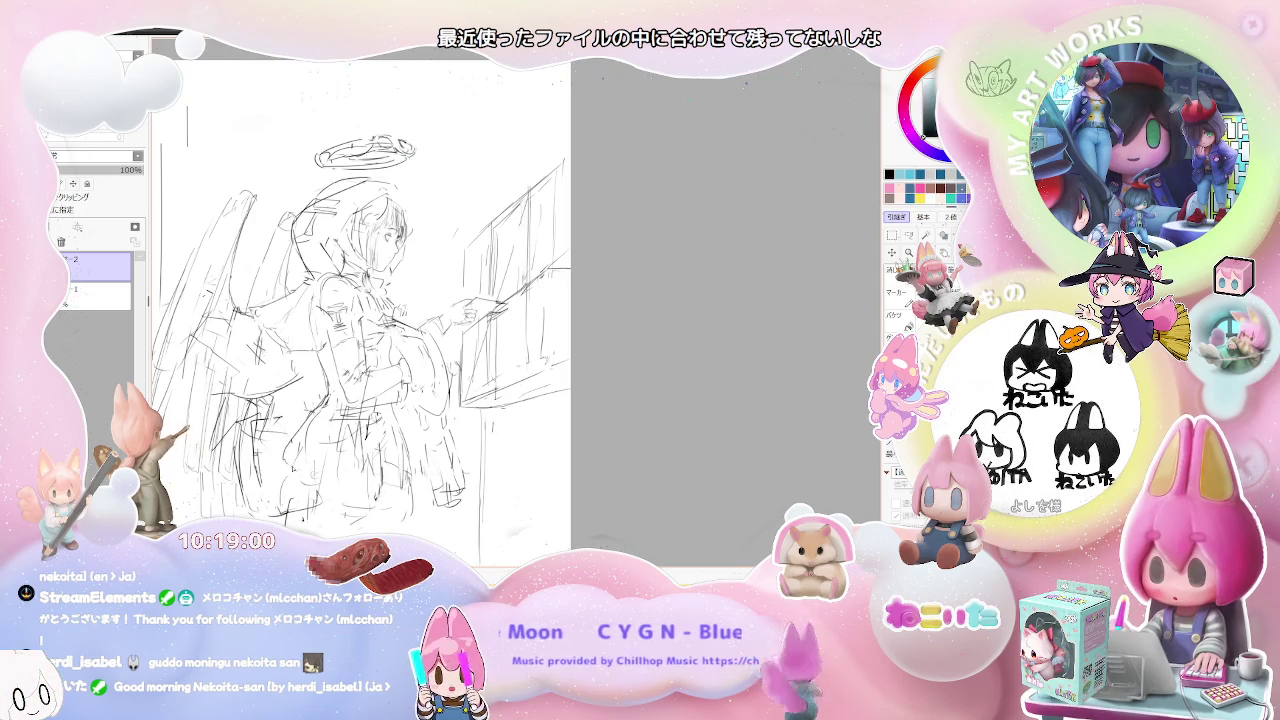
{"action": "scroll", "coordinate": [362, 300], "scroll_direction": "down", "scroll_amount": 1}
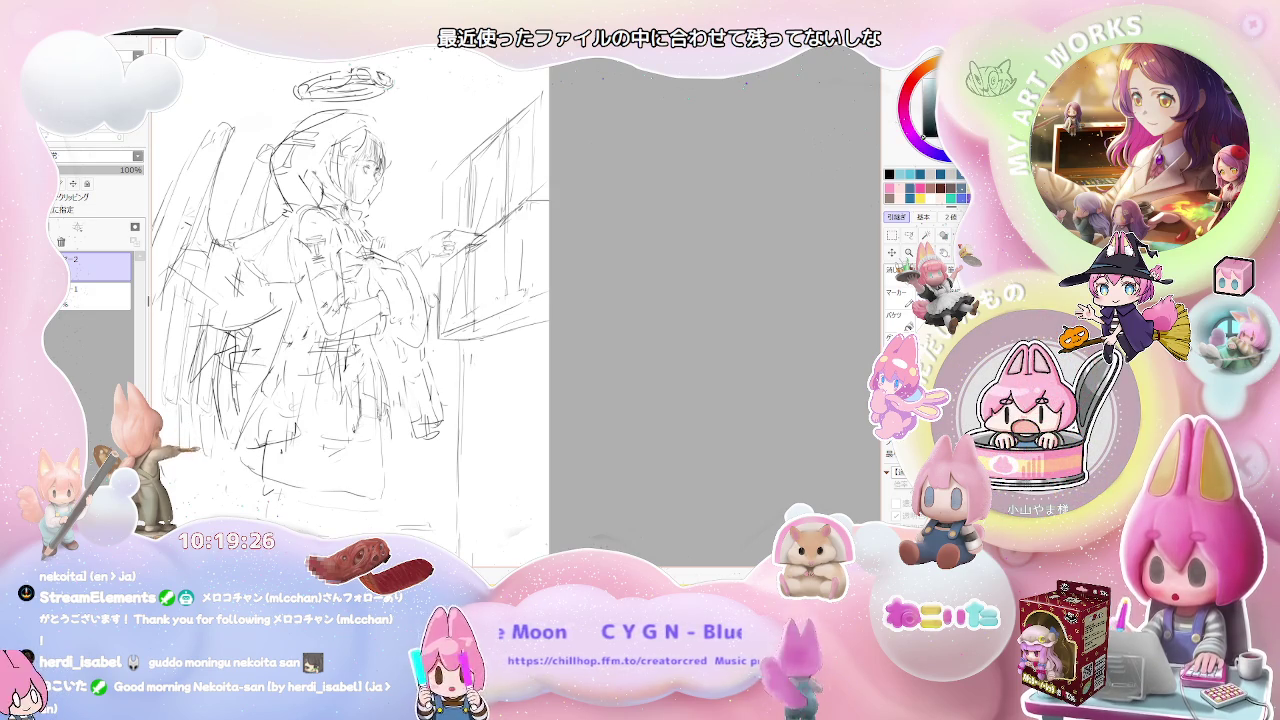
{"action": "left_click_drag", "start_coordinate": [326, 484], "coordinate": [326, 418]}
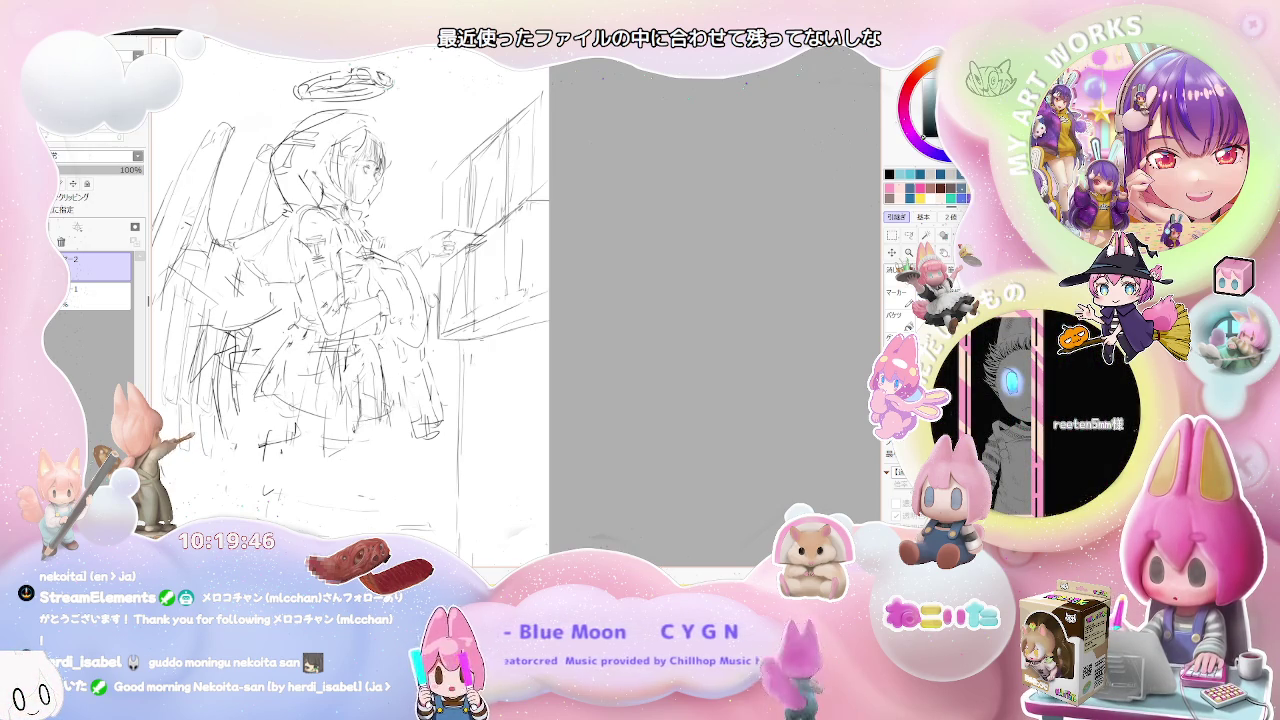
{"action": "scroll", "coordinate": [402, 365], "scroll_direction": "down", "scroll_amount": 2}
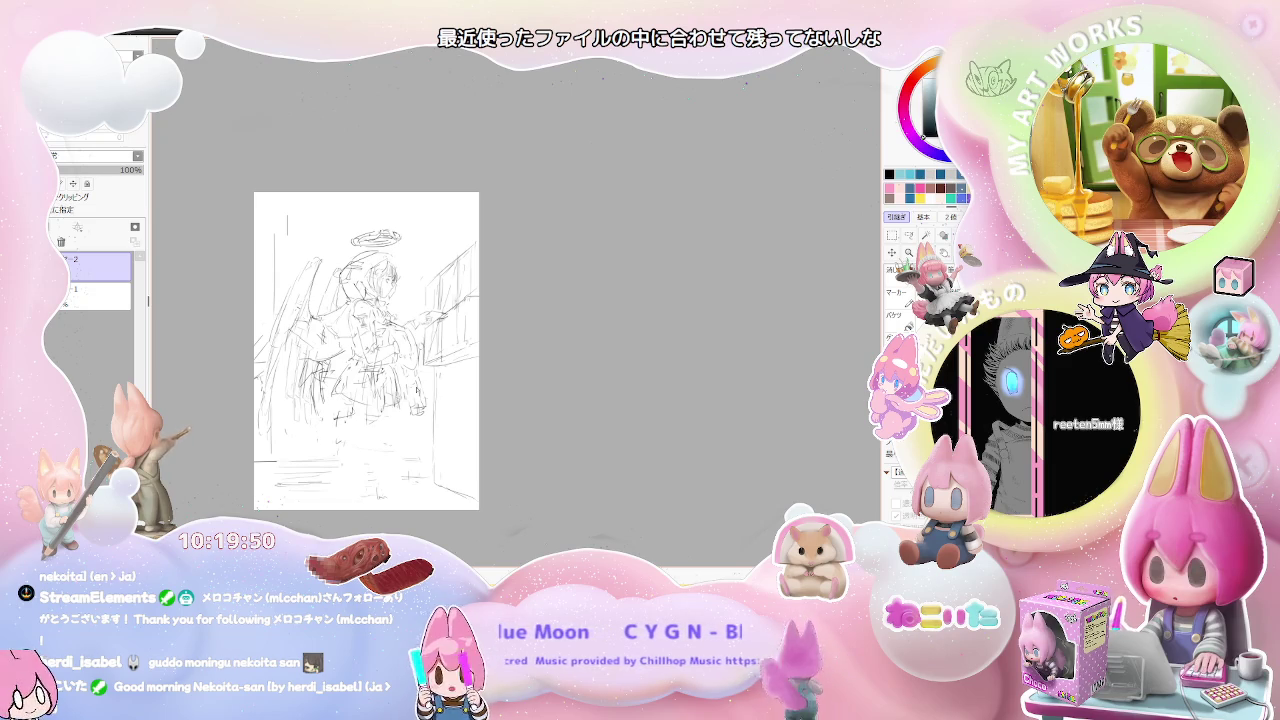
{"action": "scroll", "coordinate": [332, 428], "scroll_direction": "up", "scroll_amount": 1}
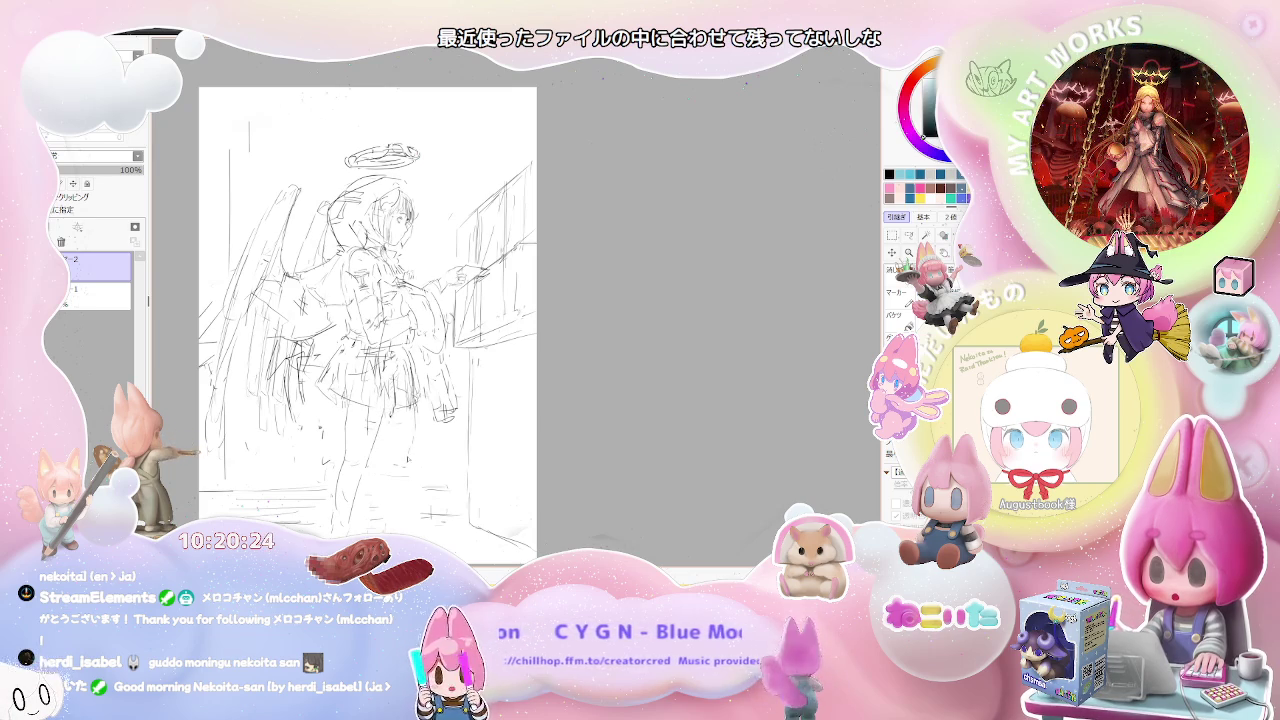
Mirror the view and pencil the lower legs down to the feet.
{"action": "key", "text": "h"}
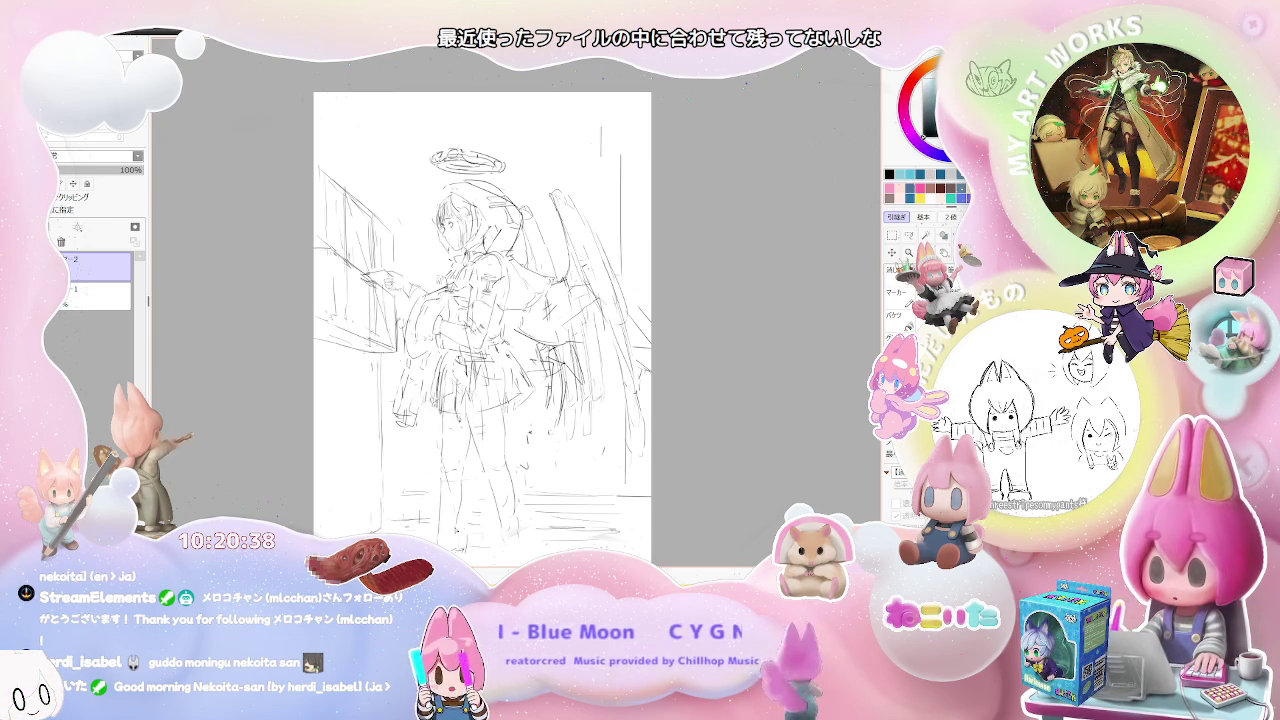
{"action": "left_click_drag", "start_coordinate": [480, 330], "coordinate": [454, 293]}
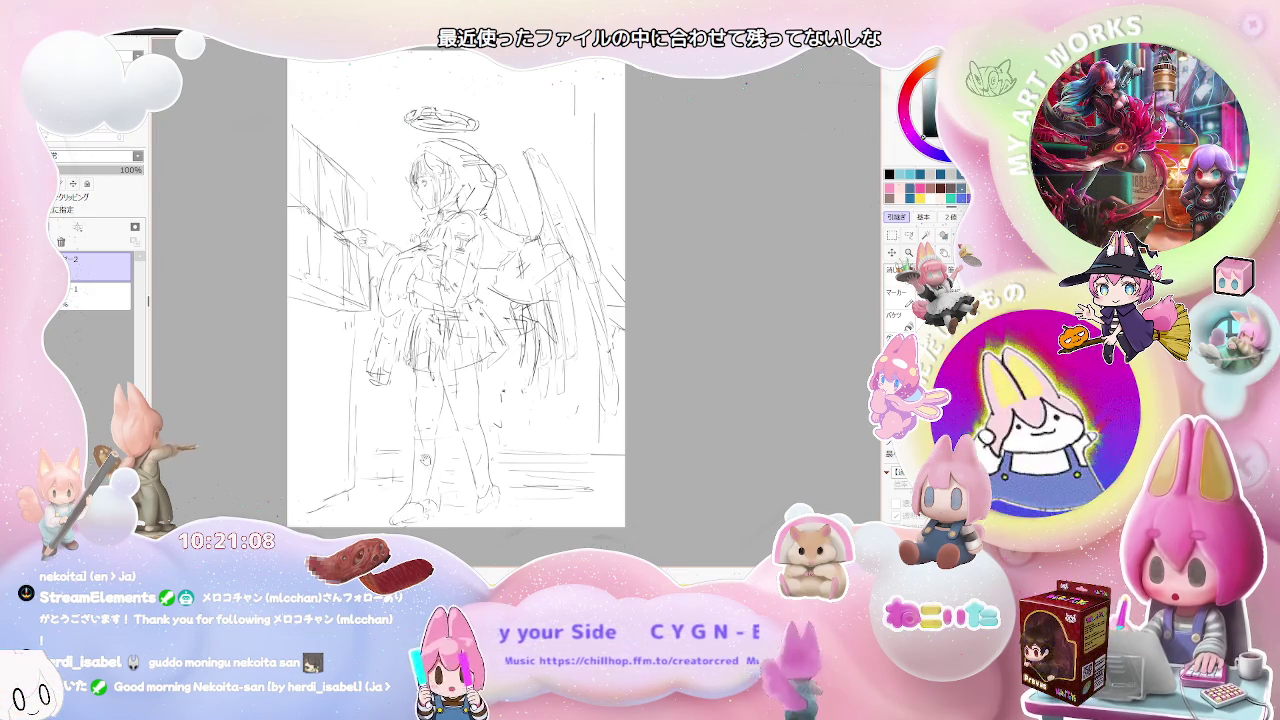
Flip back so she faces right and erase the facial features, leaving a plain hooded head.
{"action": "left_click_drag", "start_coordinate": [436, 481], "coordinate": [396, 551]}
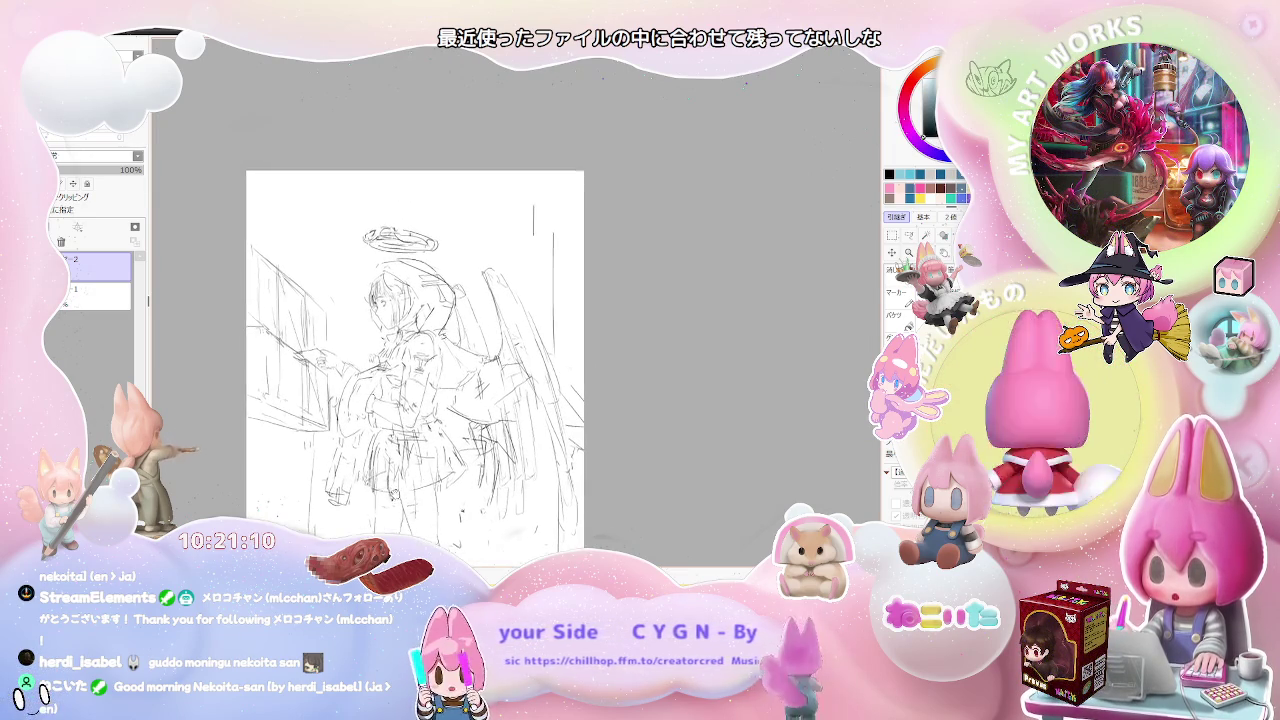
{"action": "scroll", "coordinate": [405, 205], "scroll_direction": "up", "scroll_amount": 2}
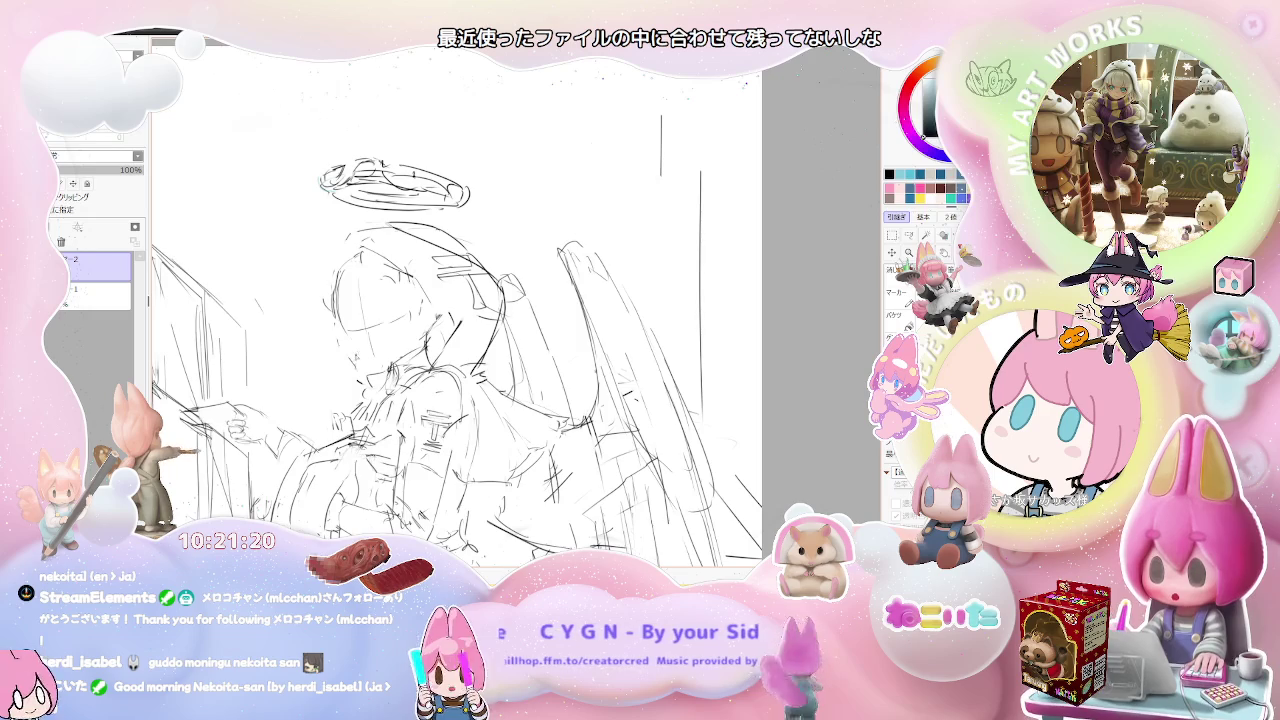
{"action": "key", "text": "h"}
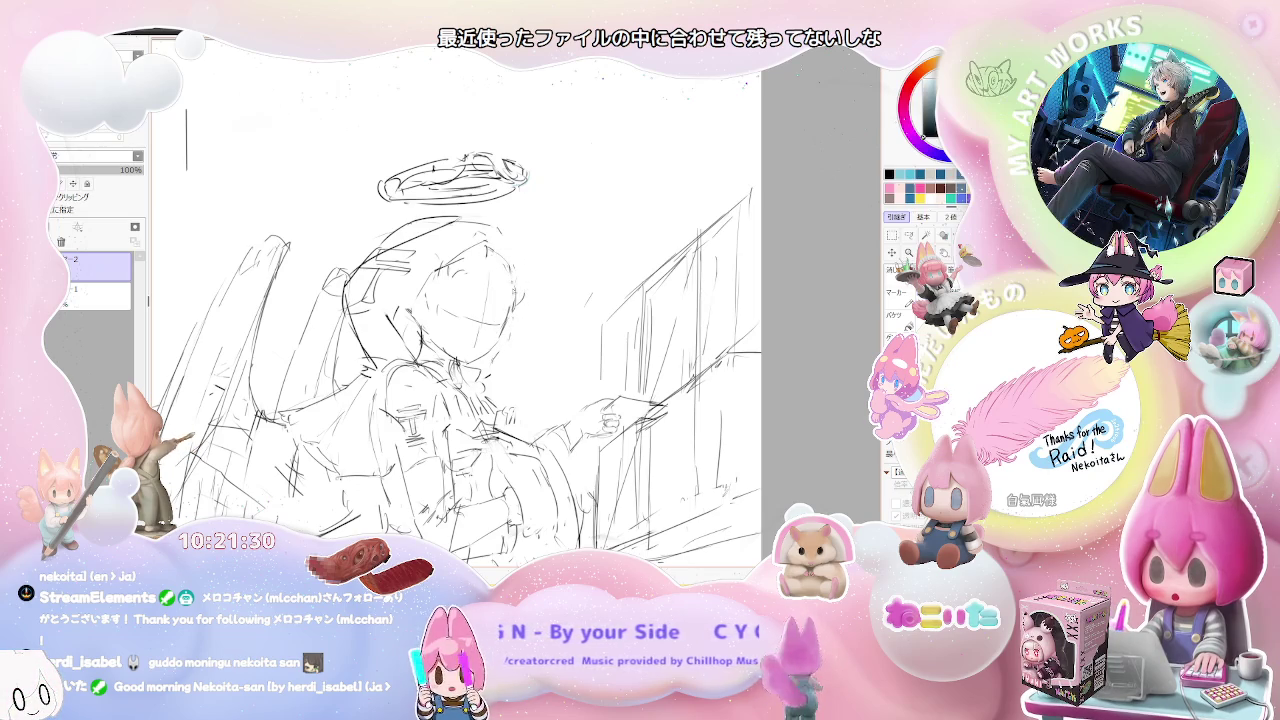
{"action": "key", "text": "ctrl+minus"}
{"action": "key", "text": "ctrl+minus"}
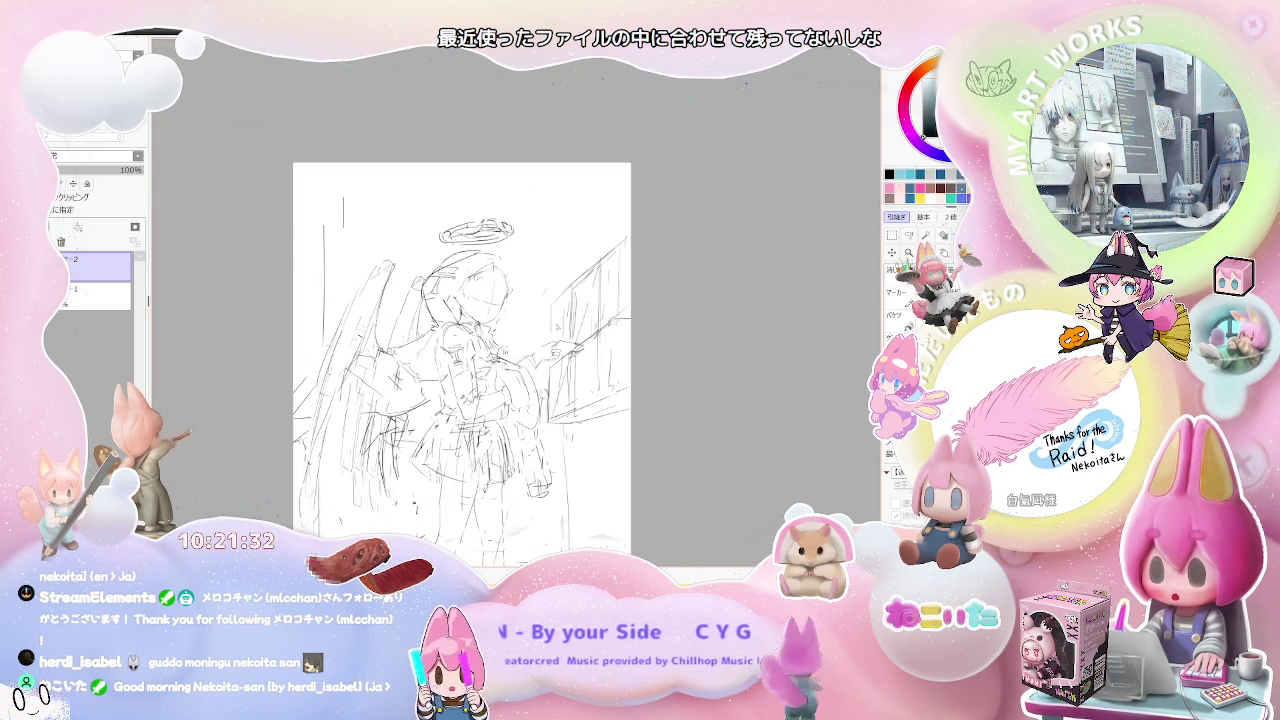
{"action": "scroll", "coordinate": [518, 313], "scroll_direction": "down", "scroll_amount": 1}
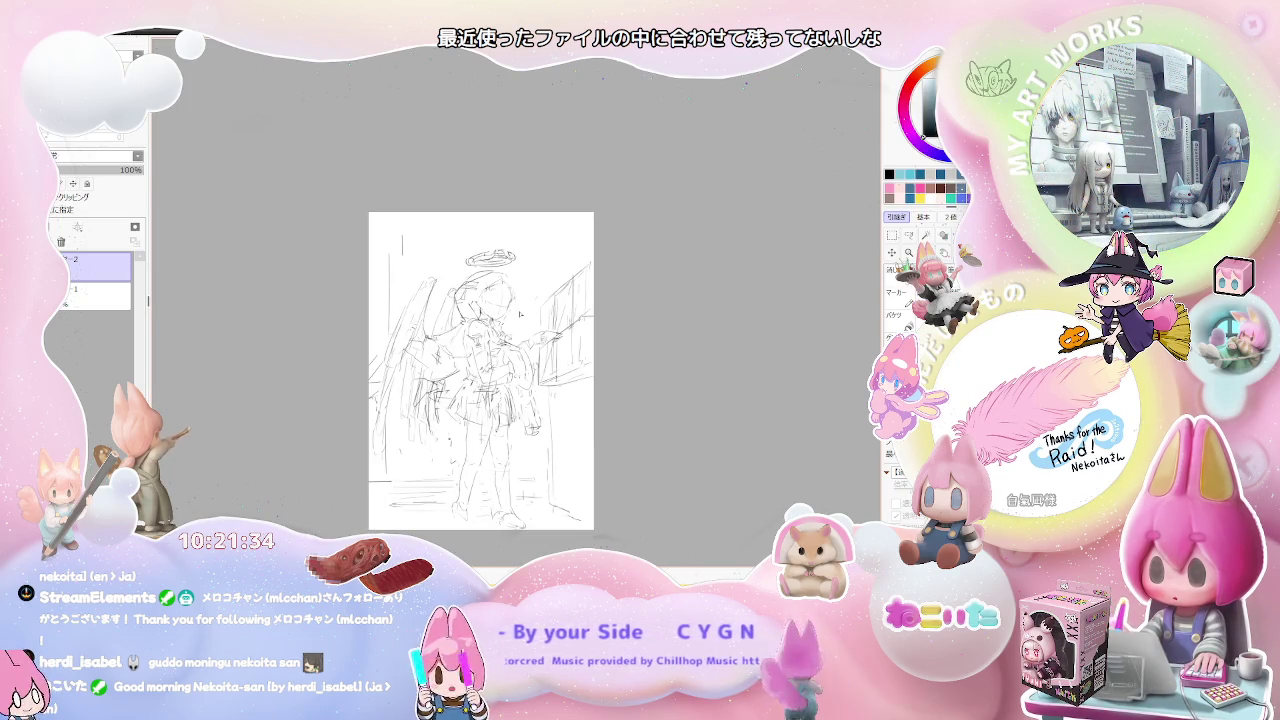
{"action": "scroll", "coordinate": [519, 313], "scroll_direction": "up", "scroll_amount": 2}
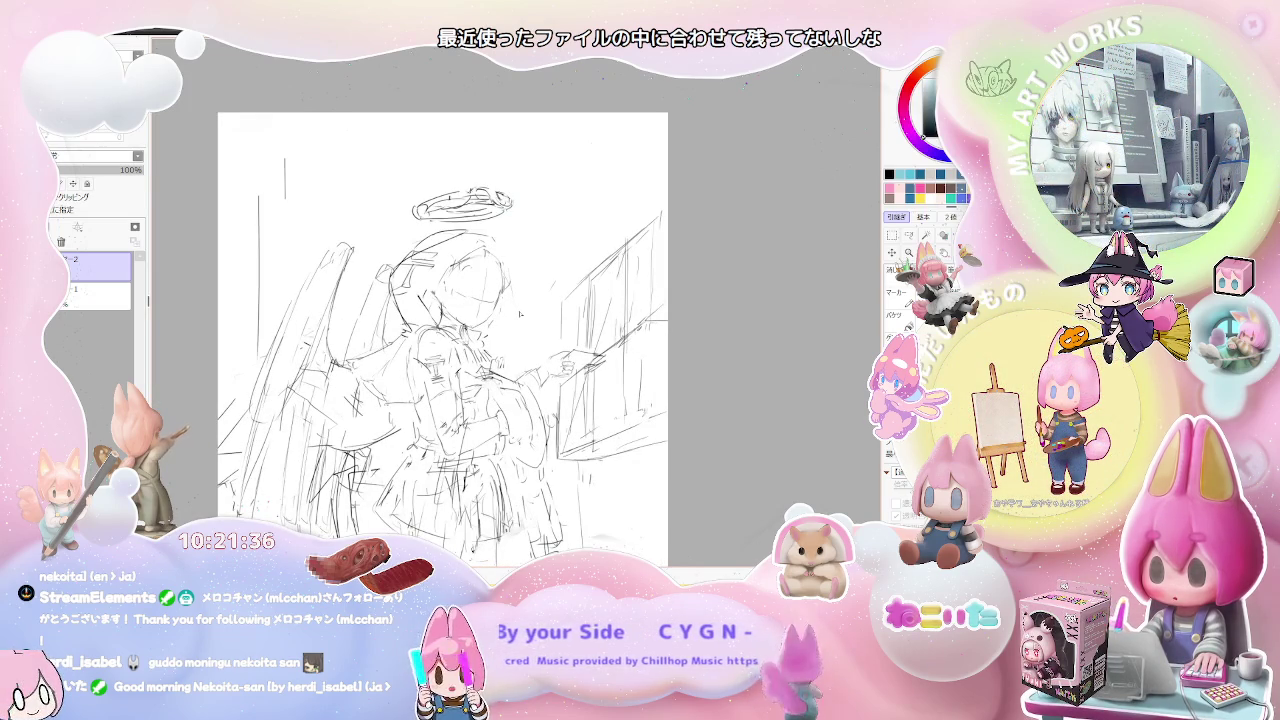
{"action": "scroll", "coordinate": [519, 313], "scroll_direction": "up", "scroll_amount": 1}
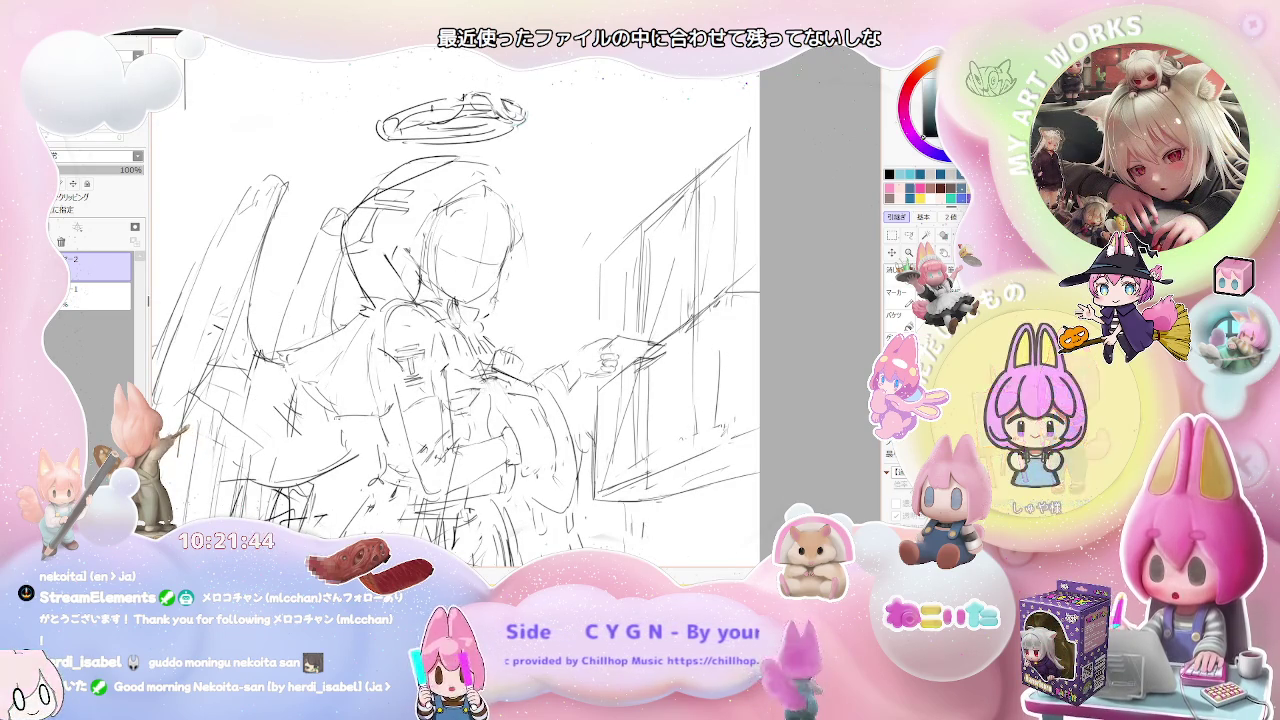
{"action": "scroll", "coordinate": [500, 308], "scroll_direction": "down", "scroll_amount": 1}
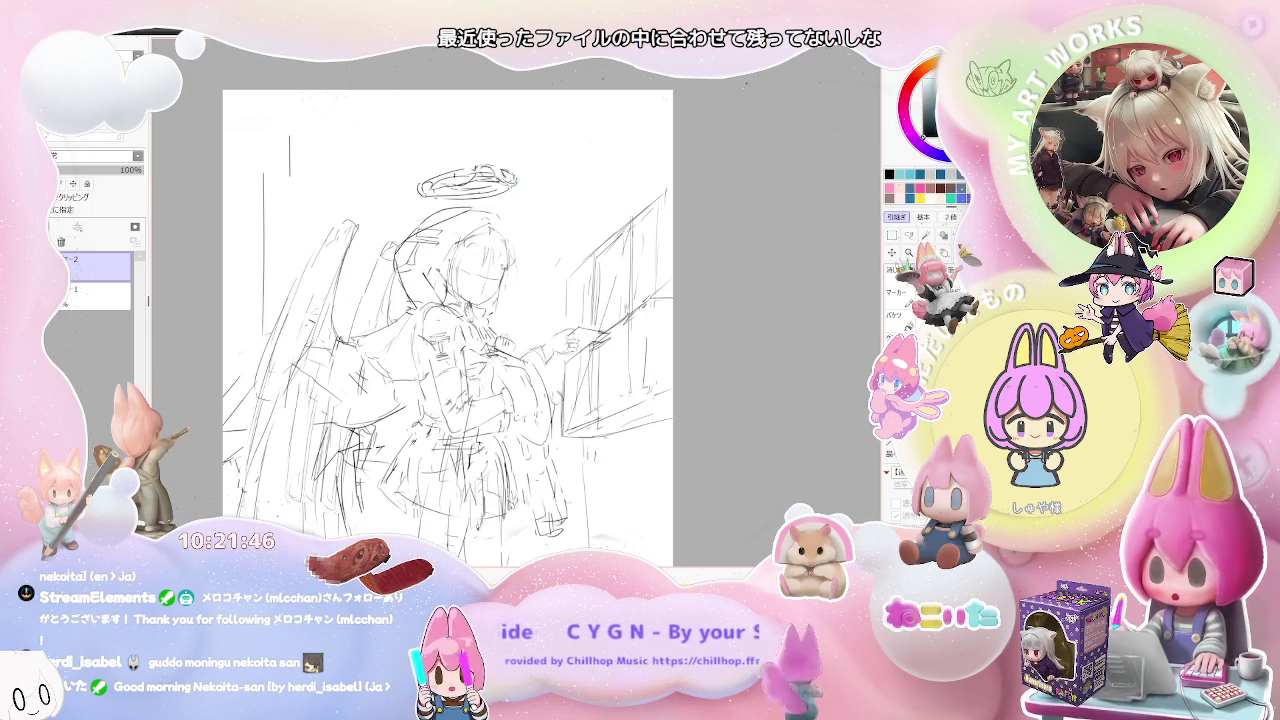
{"action": "scroll", "coordinate": [538, 280], "scroll_direction": "down", "scroll_amount": 1}
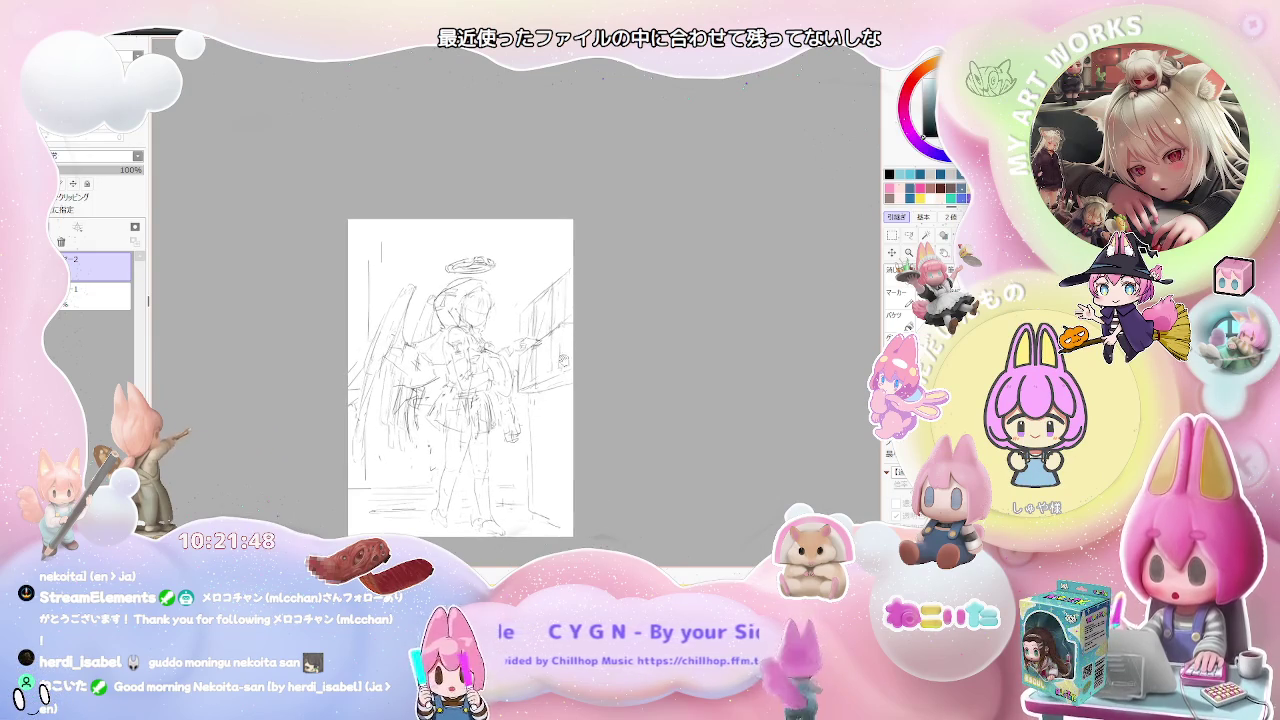
{"action": "scroll", "coordinate": [458, 437], "scroll_direction": "up", "scroll_amount": 1}
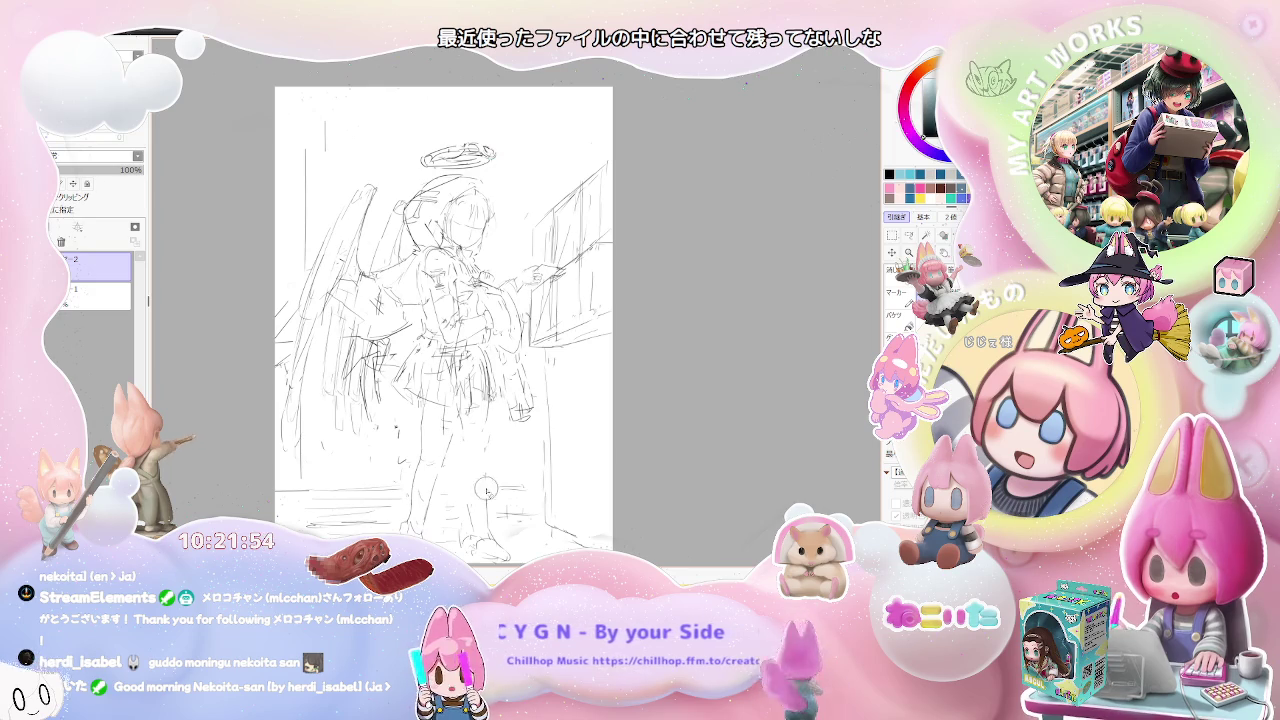
Pencil over the legs, boots and floor lines, checking them in a mirrored view.
{"action": "left_click_drag", "start_coordinate": [476, 443], "coordinate": [442, 422]}
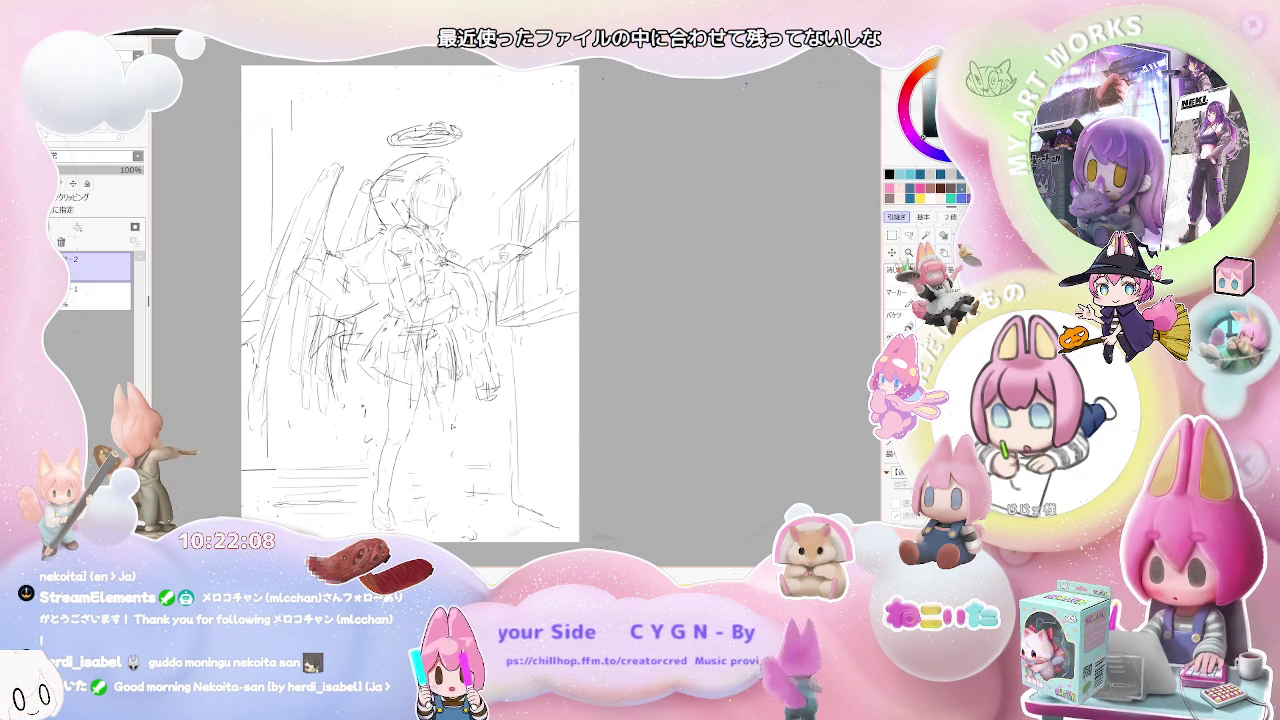
{"action": "key", "text": "h"}
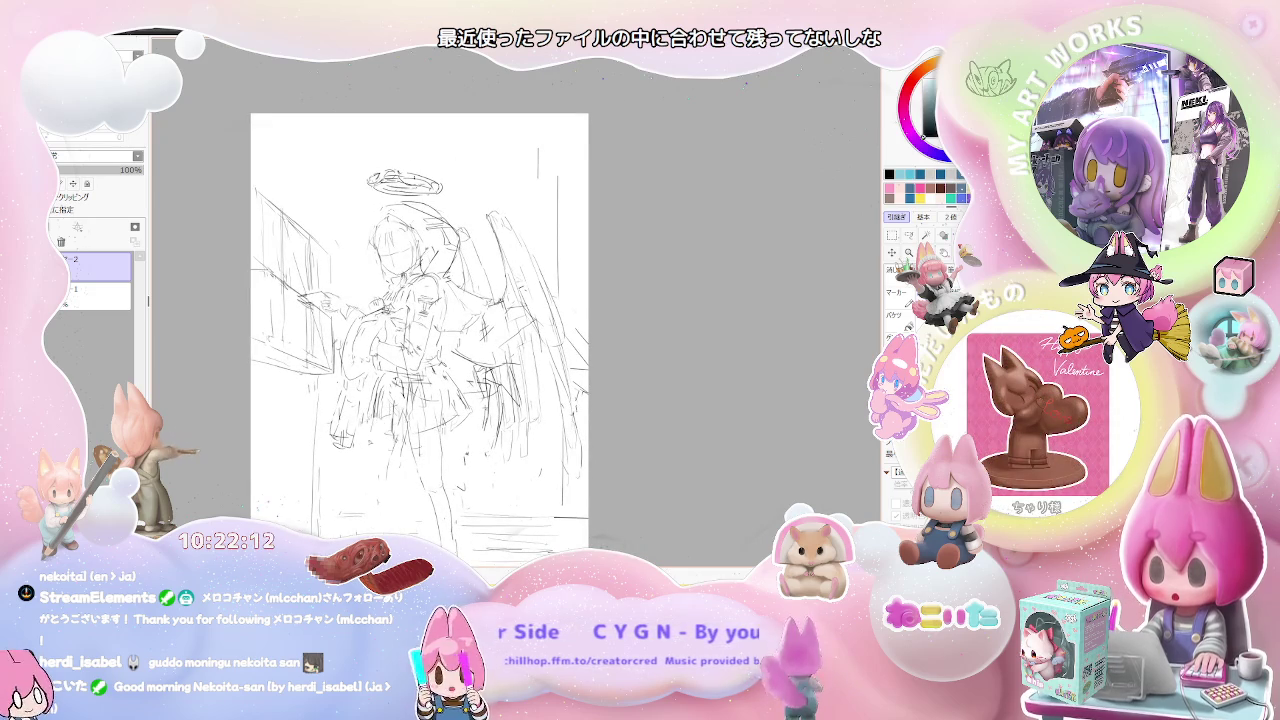
{"action": "left_click_drag", "start_coordinate": [436, 438], "coordinate": [446, 390]}
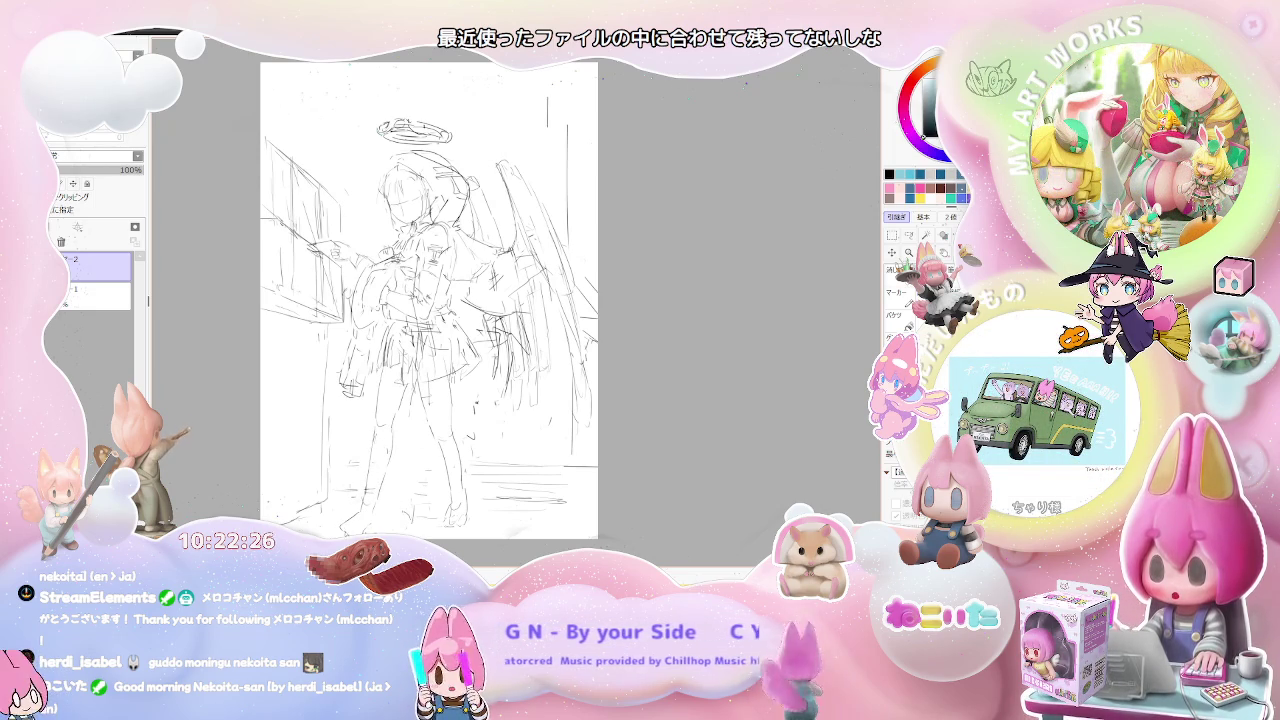
{"action": "scroll", "coordinate": [385, 520], "scroll_direction": "down", "scroll_amount": 1}
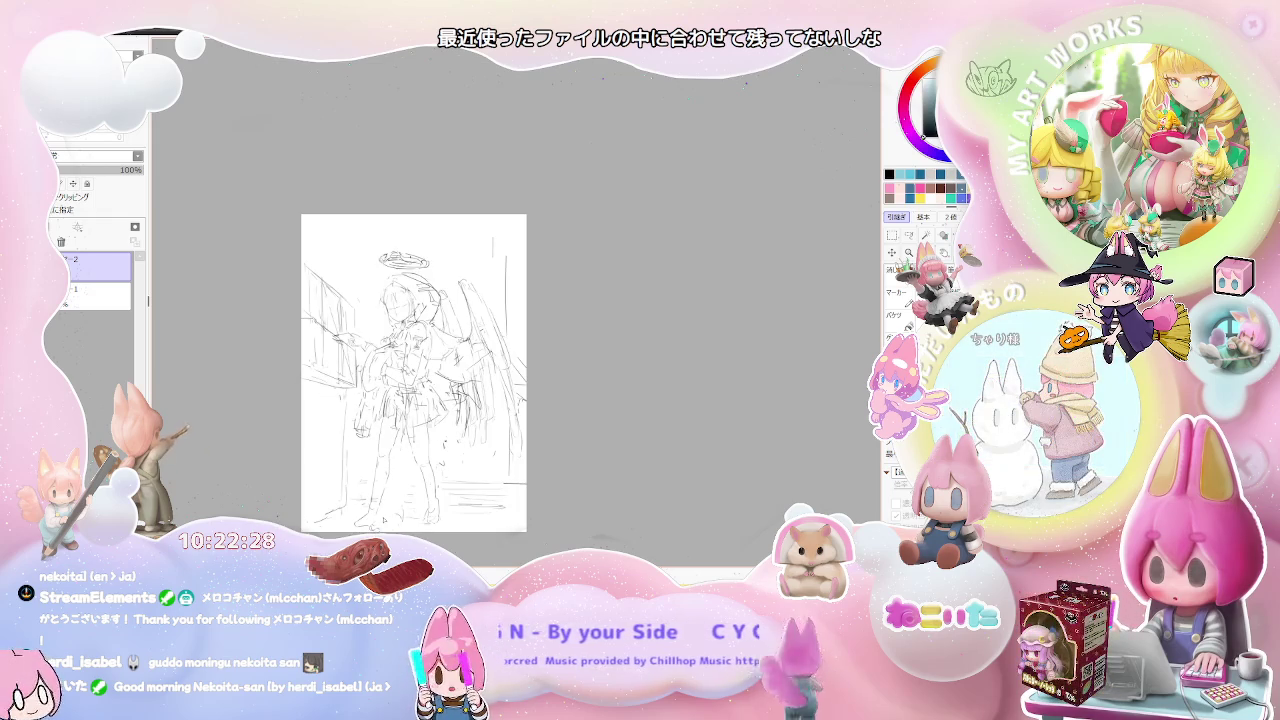
Zoom in and out on the angel sketch, ending with the whole page in view.
{"action": "scroll", "coordinate": [380, 495], "scroll_direction": "up", "scroll_amount": 1}
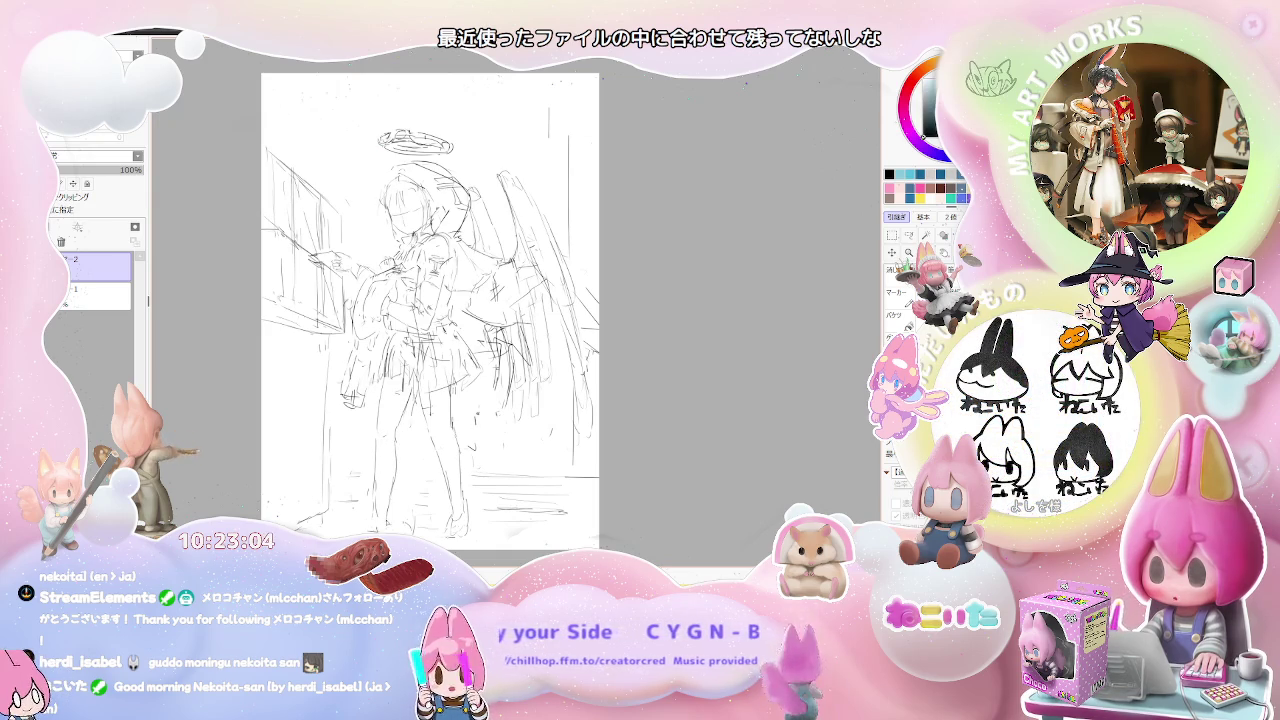
{"action": "scroll", "coordinate": [402, 513], "scroll_direction": "down", "scroll_amount": 2}
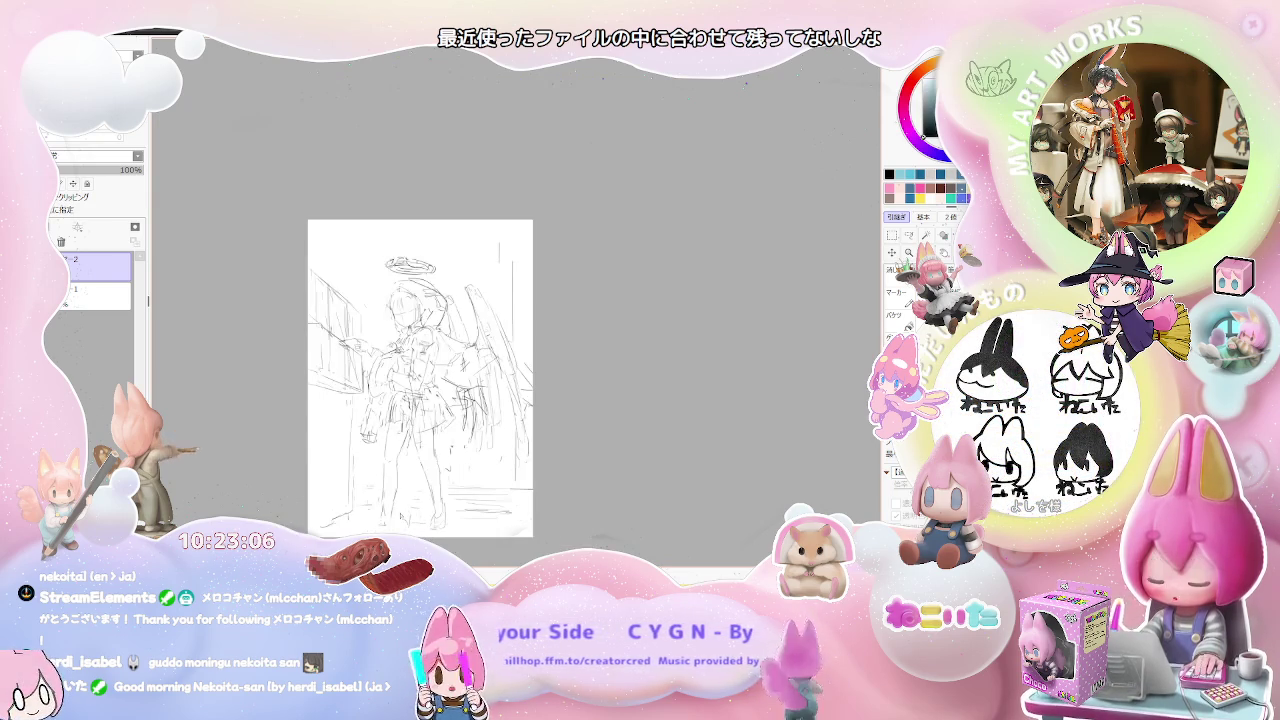
{"action": "scroll", "coordinate": [390, 505], "scroll_direction": "up", "scroll_amount": 2}
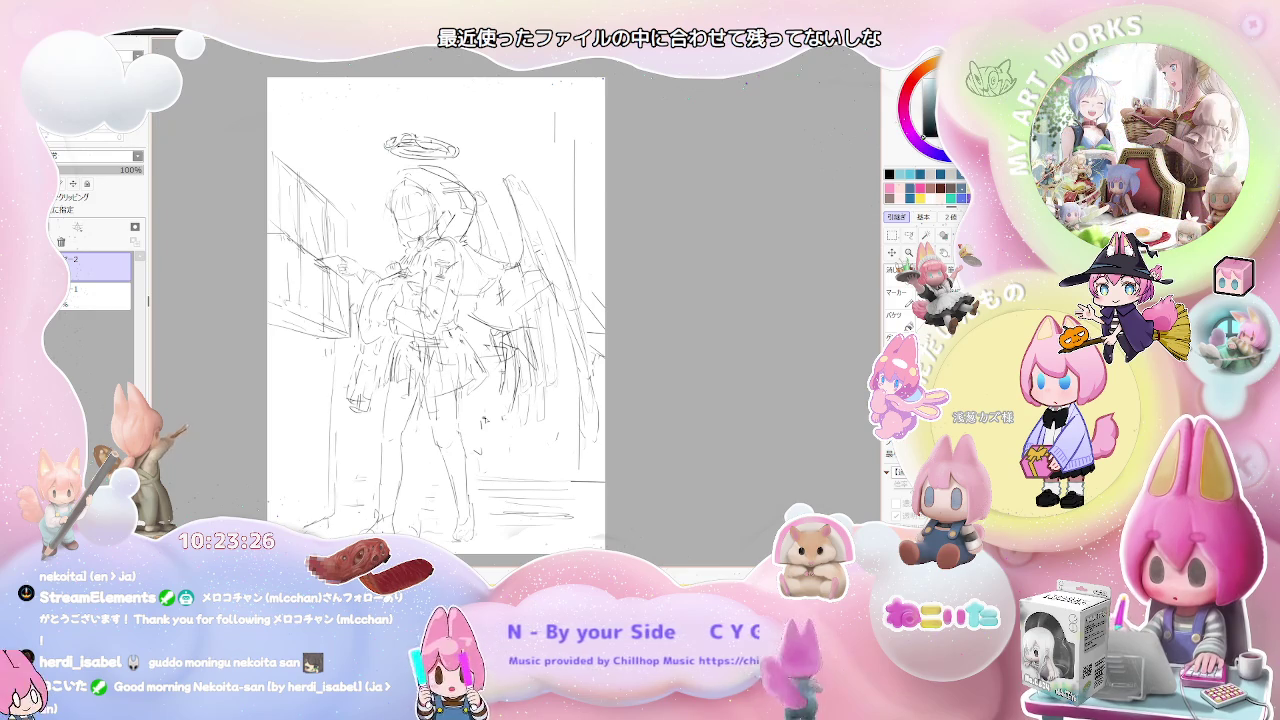
{"action": "scroll", "coordinate": [483, 418], "scroll_direction": "down", "scroll_amount": 2}
{"action": "scroll", "coordinate": [420, 290], "scroll_direction": "up", "scroll_amount": 2}
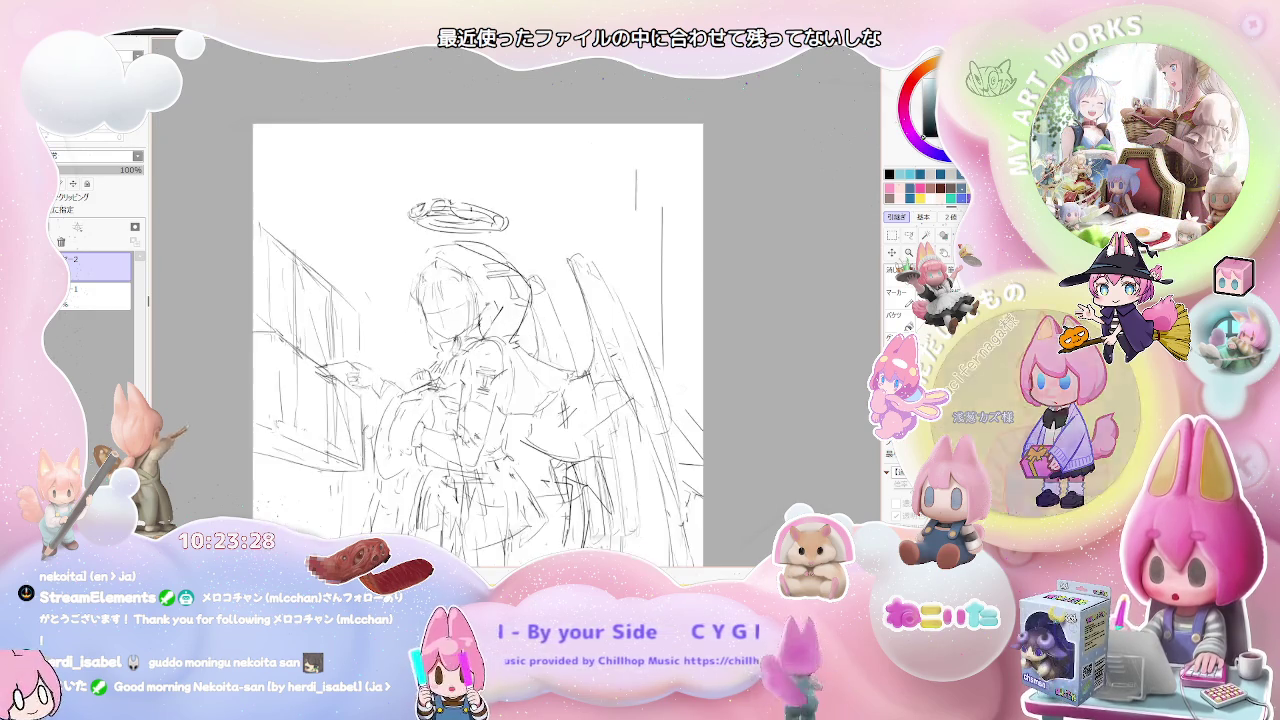
{"action": "scroll", "coordinate": [420, 290], "scroll_direction": "up", "scroll_amount": 1}
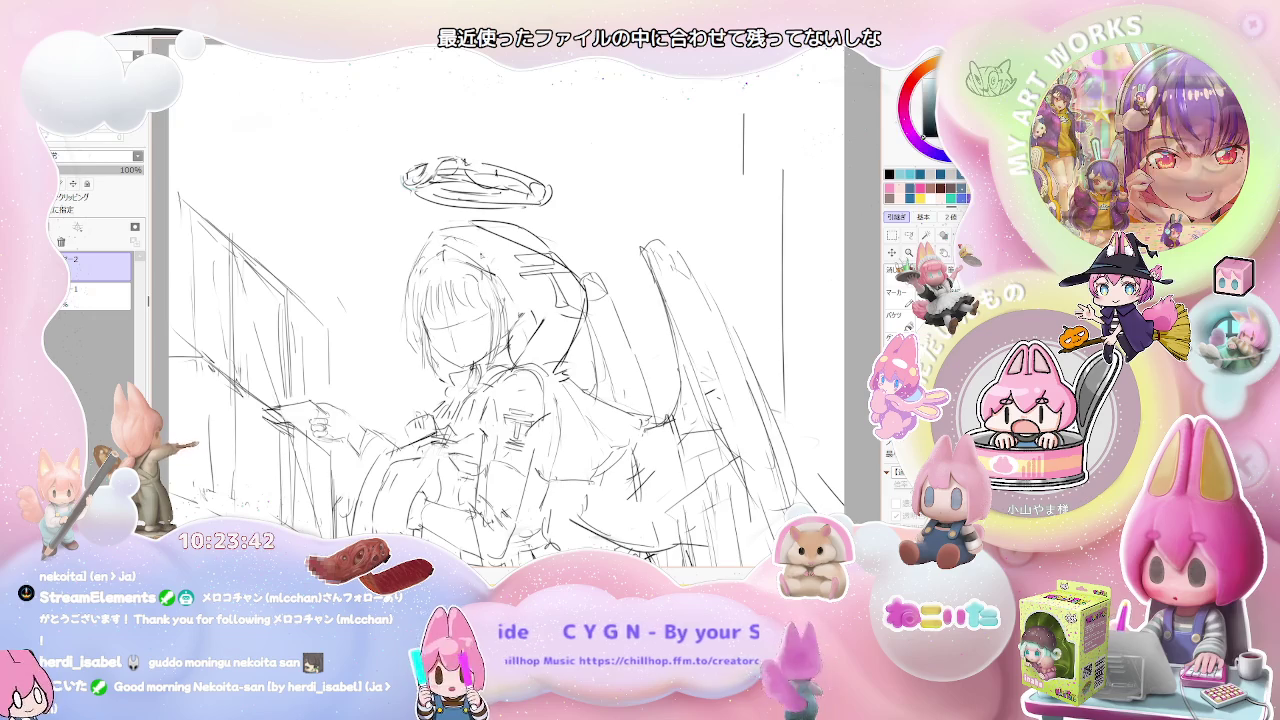
{"action": "key", "text": "ctrl+minus"}
Mirror the canvas view horizontally and zoom in and out to check the flipped sketch.
{"action": "key", "text": "h"}
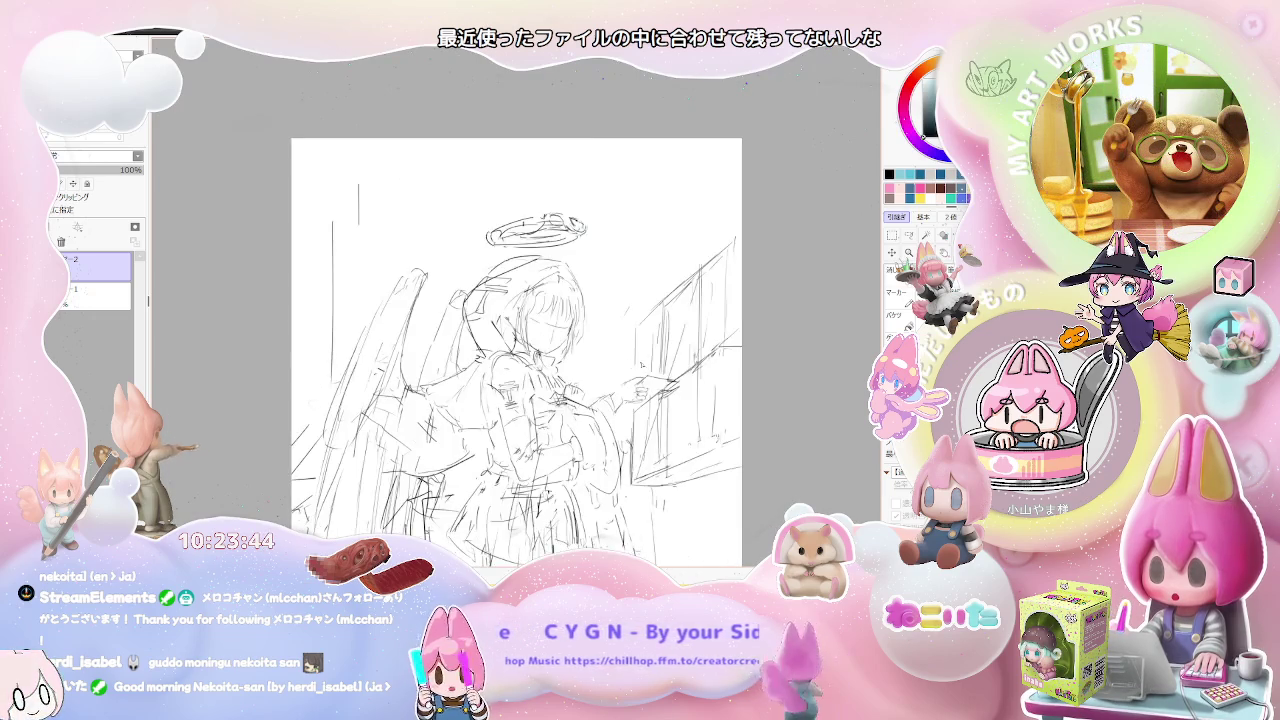
{"action": "key", "text": "ctrl+plus"}
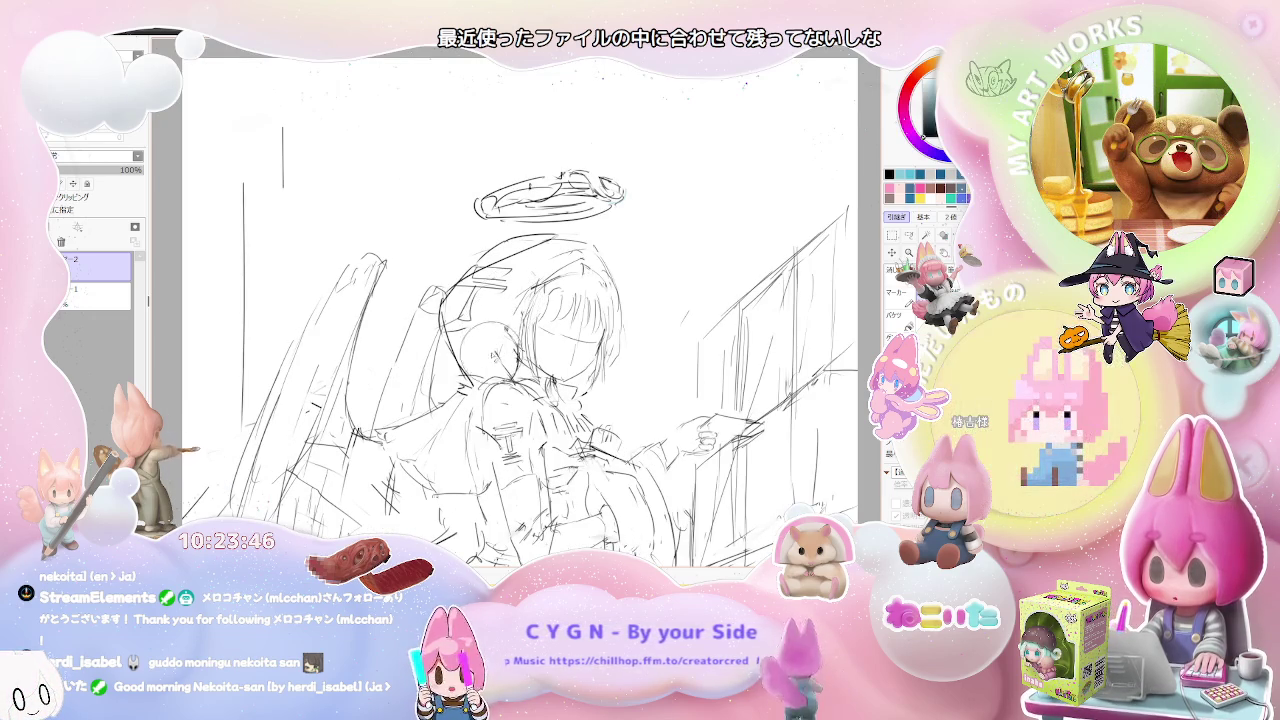
{"action": "key", "text": "ctrl+minus"}
{"action": "key", "text": "ctrl+minus"}
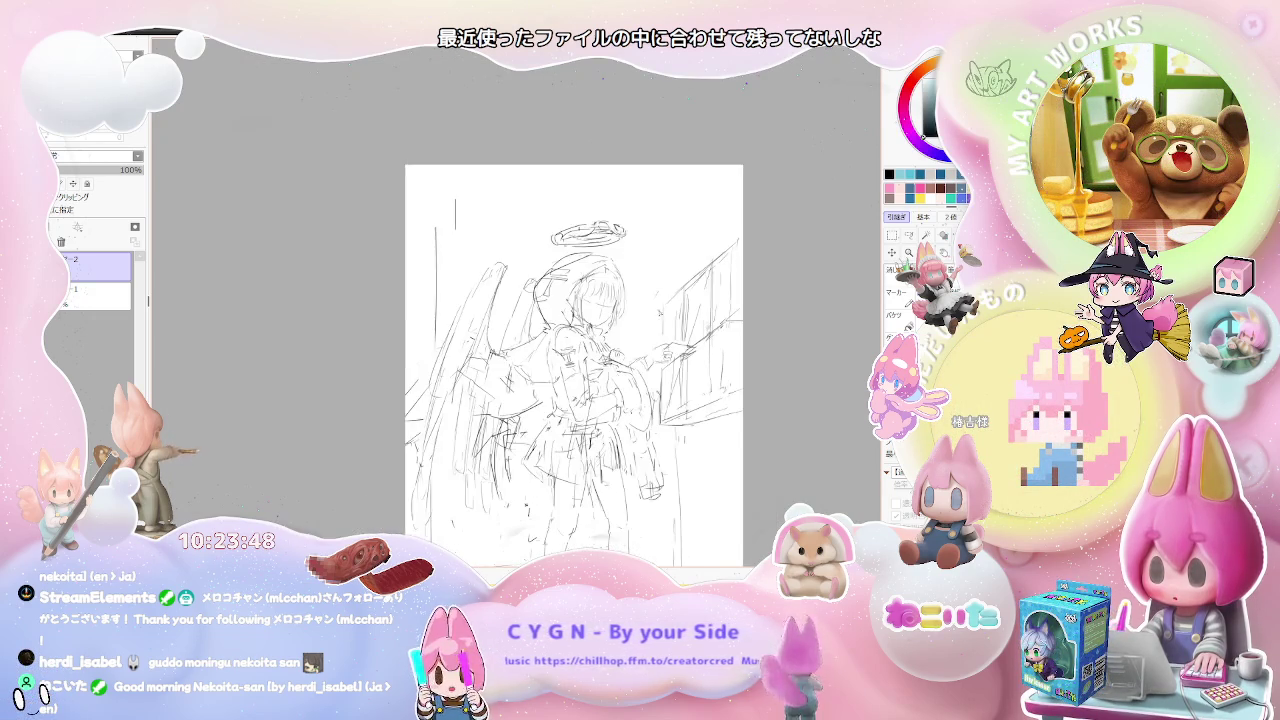
{"action": "key", "text": "ctrl+minus"}
{"action": "key", "text": "ctrl+plus"}
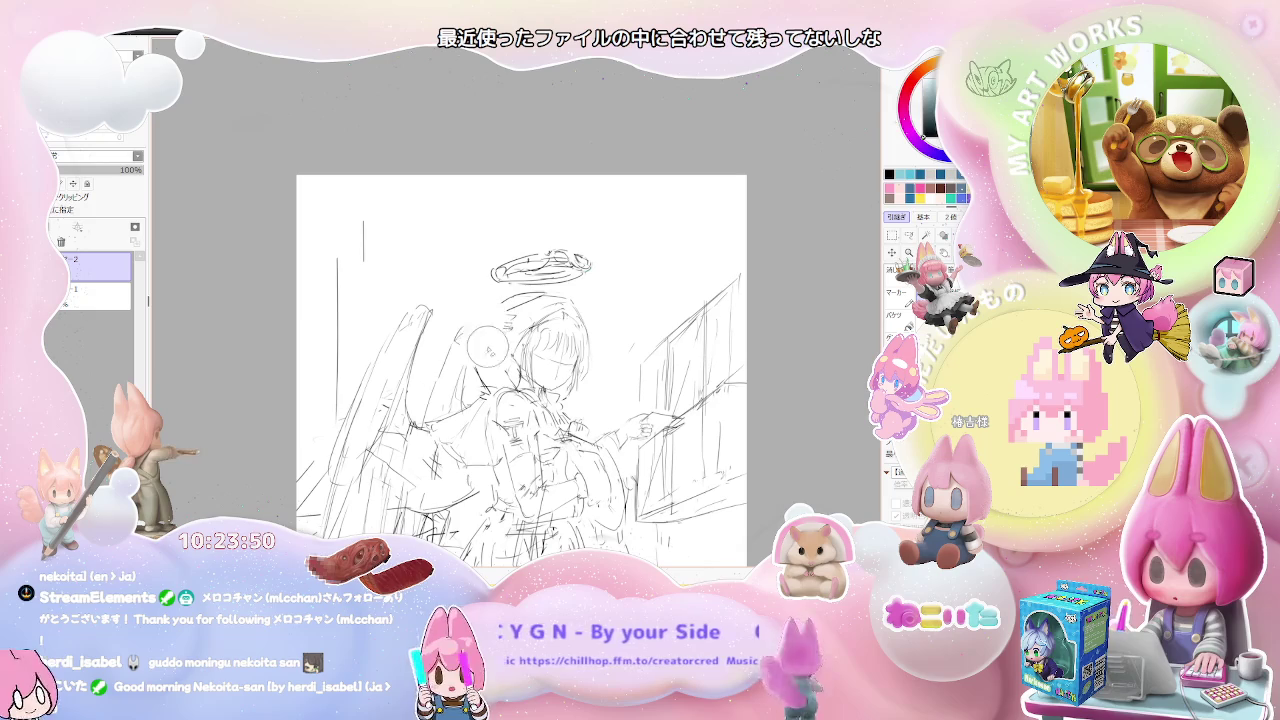
Add a short vertical stroke below the pointing hand, undoing a stray small circle.
{"action": "left_click_drag", "start_coordinate": [487, 345], "coordinate": [485, 385]}
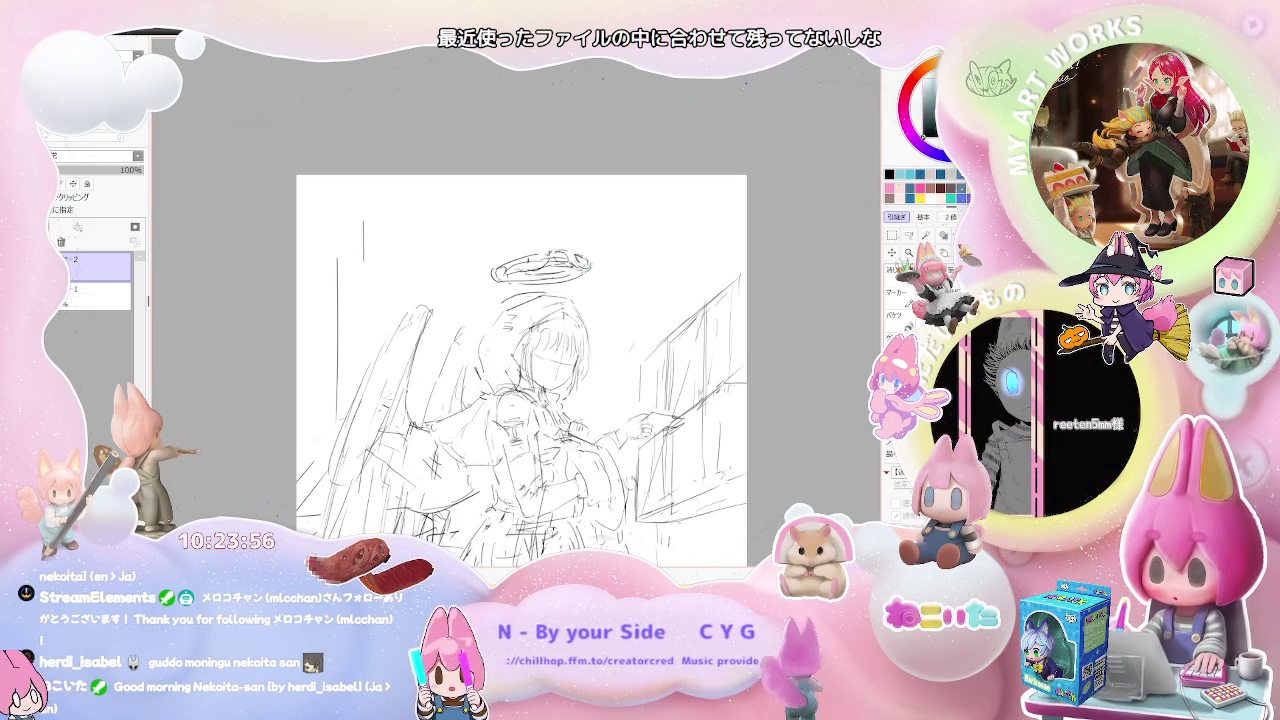
{"action": "scroll", "coordinate": [595, 490], "scroll_direction": "down", "scroll_amount": 1}
{"action": "scroll", "coordinate": [595, 490], "scroll_direction": "down", "scroll_amount": 1}
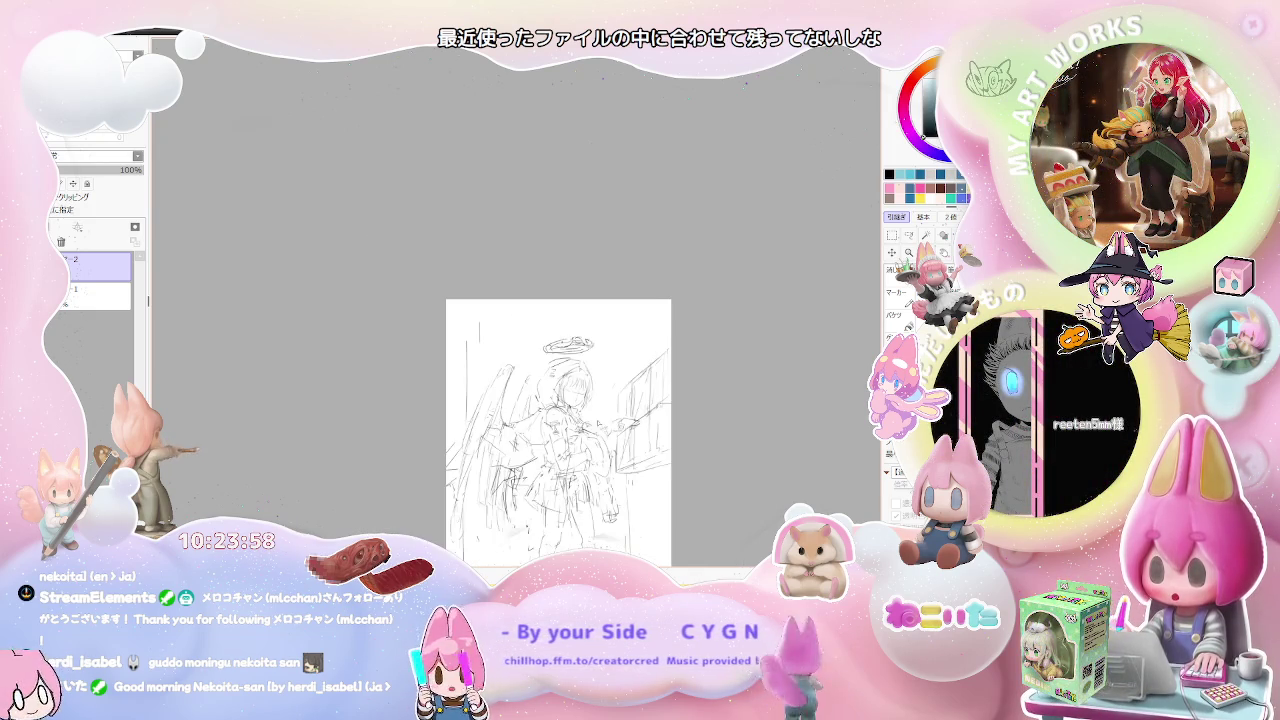
{"action": "scroll", "coordinate": [650, 458], "scroll_direction": "down", "scroll_amount": 1}
{"action": "scroll", "coordinate": [650, 458], "scroll_direction": "up", "scroll_amount": 1}
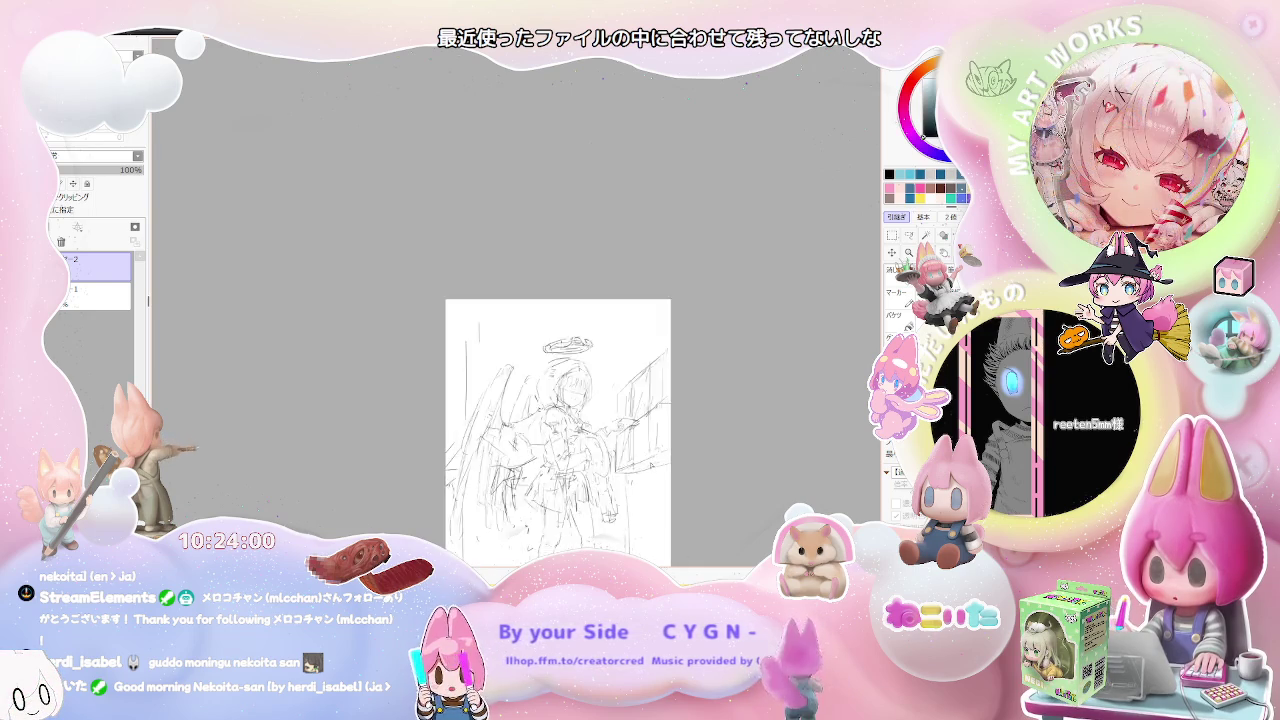
{"action": "scroll", "coordinate": [650, 458], "scroll_direction": "up", "scroll_amount": 1}
{"action": "scroll", "coordinate": [652, 467], "scroll_direction": "up", "scroll_amount": 1}
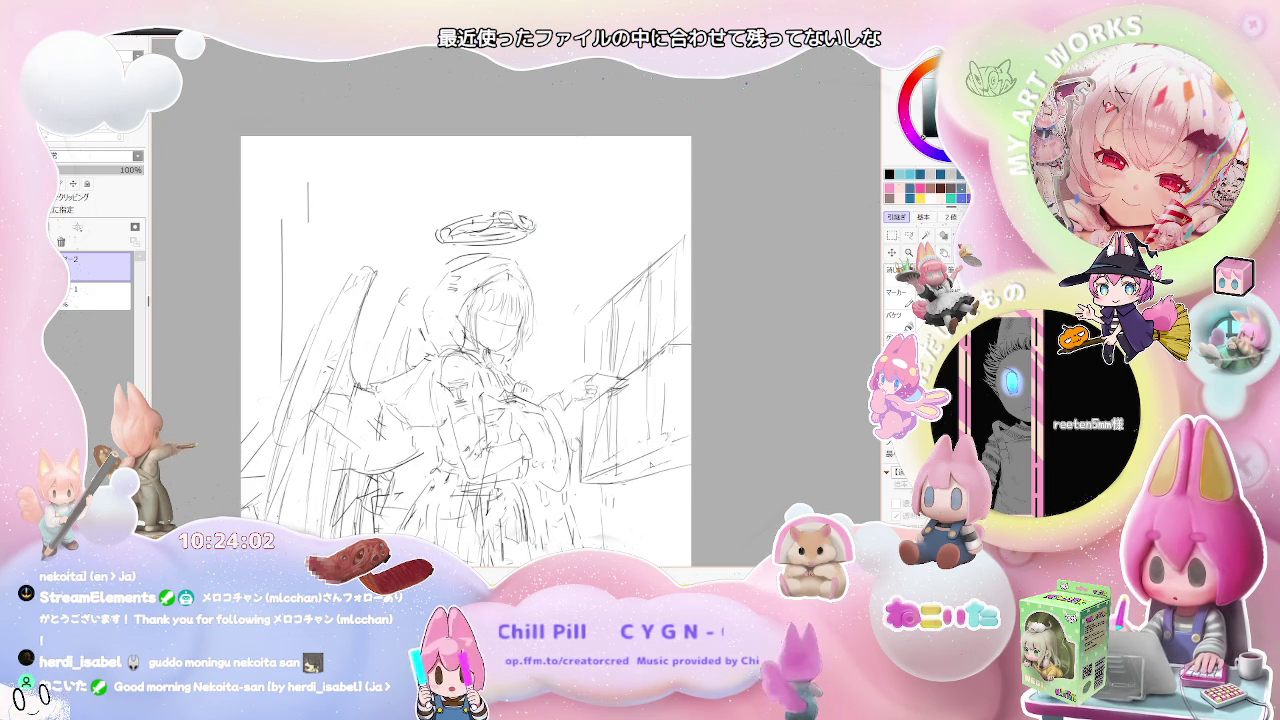
{"action": "scroll", "coordinate": [655, 460], "scroll_direction": "up", "scroll_amount": 1}
{"action": "left_click_drag", "start_coordinate": [470, 330], "coordinate": [478, 372]}
{"action": "key", "text": "ctrl+z"}
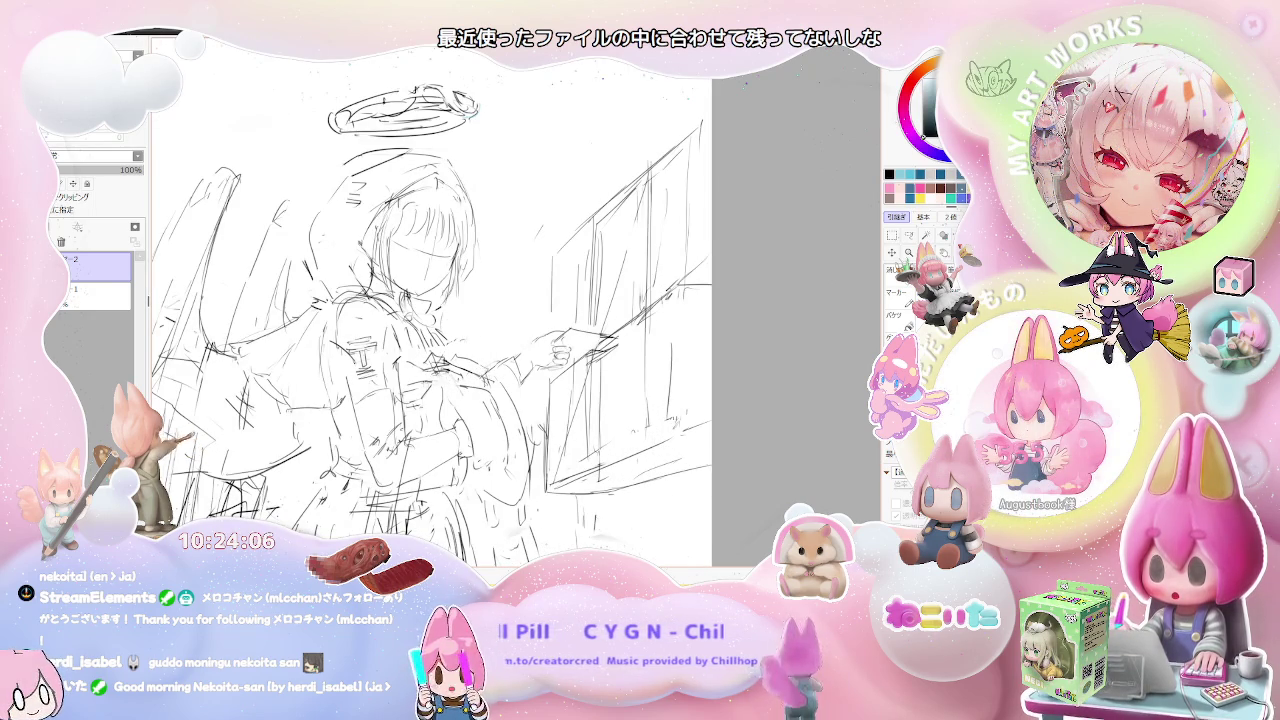
Zoom and pan the page to bring the whole figure, top included, into view.
{"action": "scroll", "coordinate": [450, 300], "scroll_direction": "down", "scroll_amount": 1}
{"action": "scroll", "coordinate": [450, 300], "scroll_direction": "up", "scroll_amount": 1}
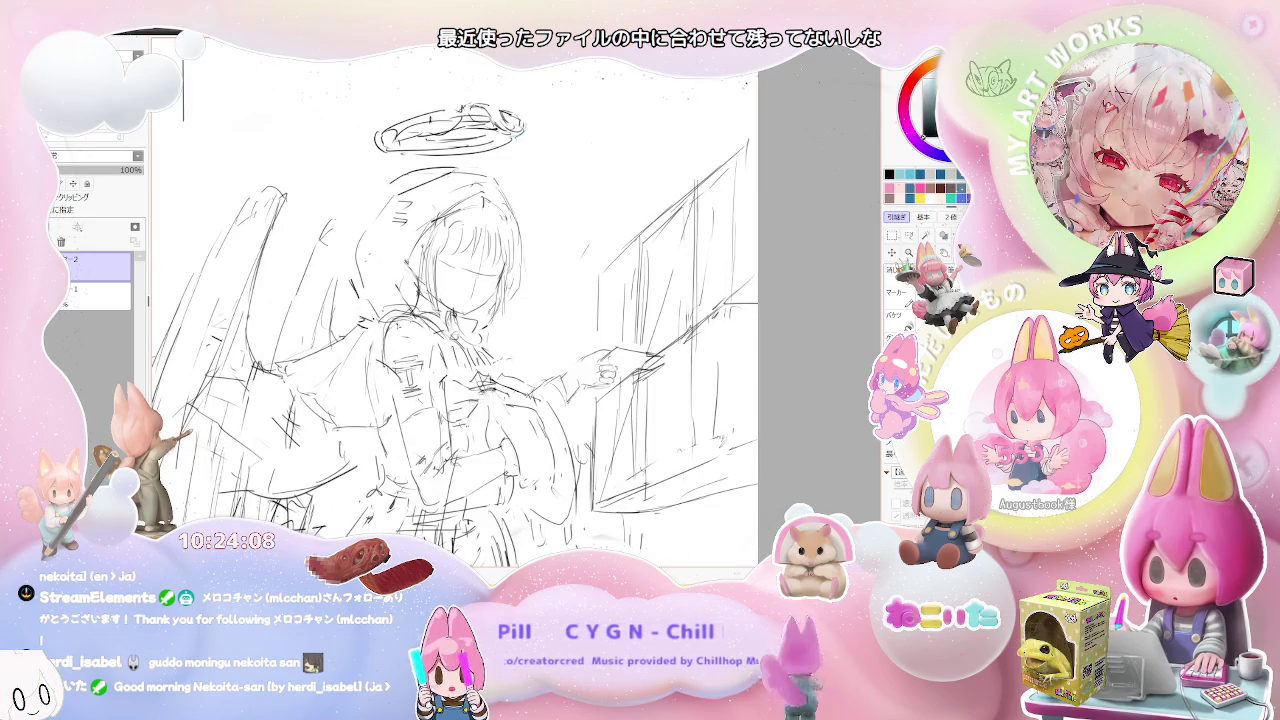
{"action": "scroll", "coordinate": [459, 365], "scroll_direction": "down", "scroll_amount": 1}
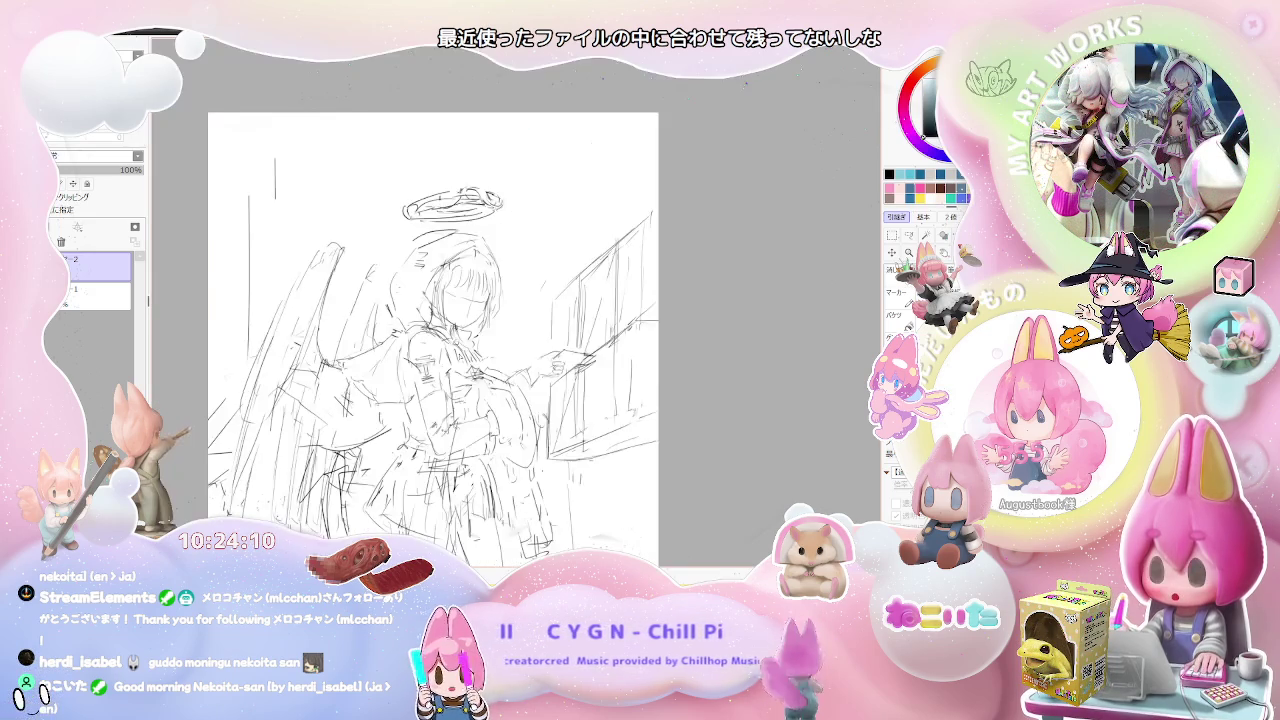
{"action": "scroll", "coordinate": [459, 365], "scroll_direction": "down", "scroll_amount": 1}
{"action": "scroll", "coordinate": [459, 365], "scroll_direction": "down", "scroll_amount": 1}
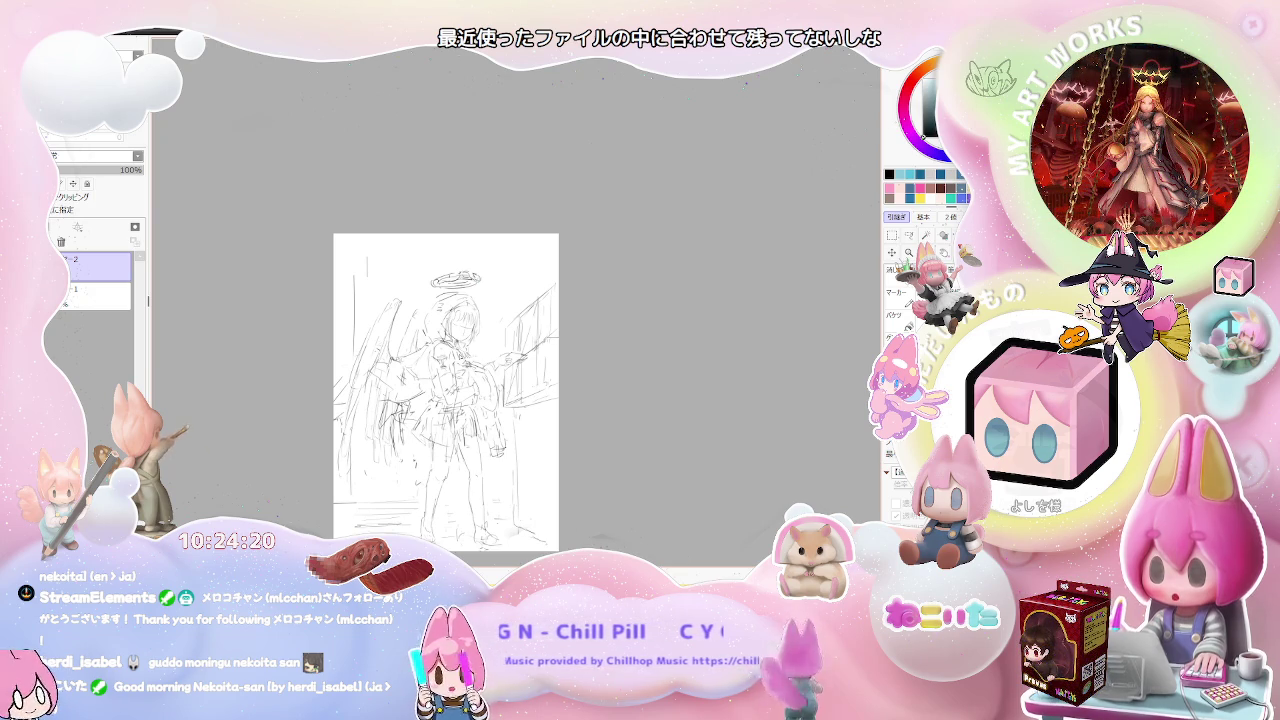
{"action": "scroll", "coordinate": [430, 445], "scroll_direction": "up", "scroll_amount": 2}
{"action": "scroll", "coordinate": [430, 445], "scroll_direction": "up", "scroll_amount": 1}
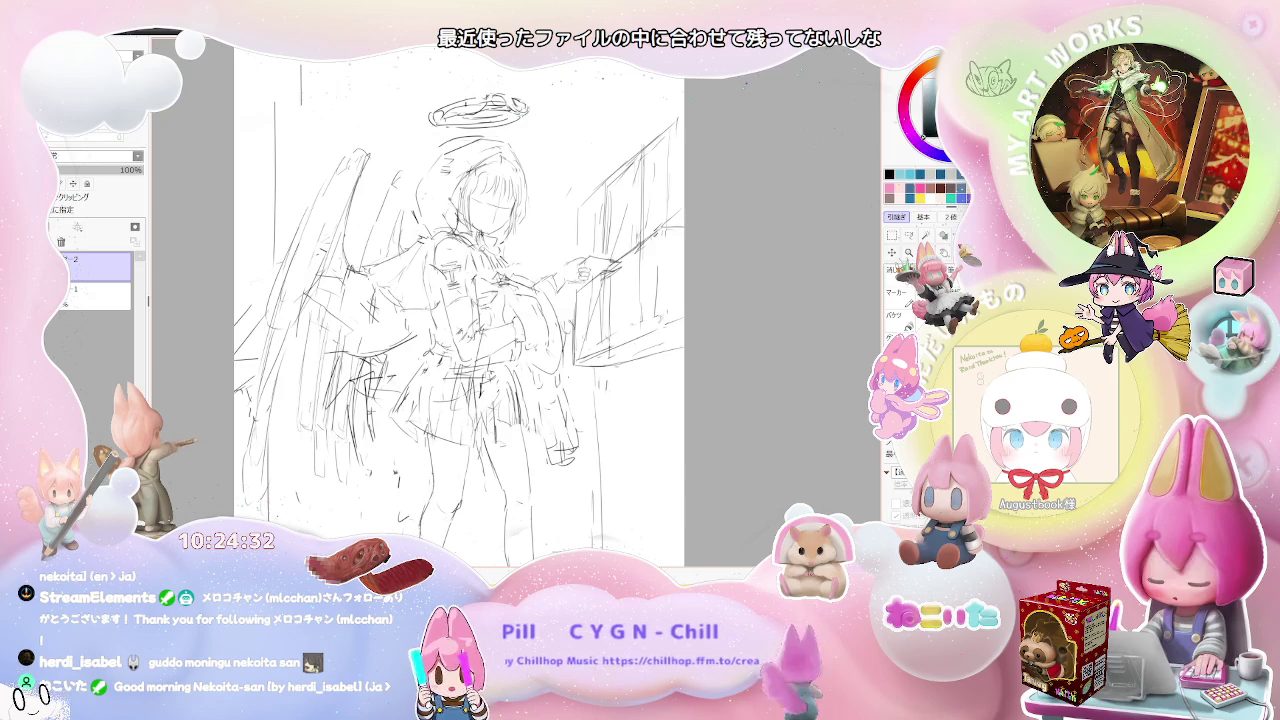
{"action": "scroll", "coordinate": [745, 84], "scroll_direction": "down", "scroll_amount": 1}
{"action": "left_click_drag", "start_coordinate": [473, 524], "coordinate": [428, 466]}
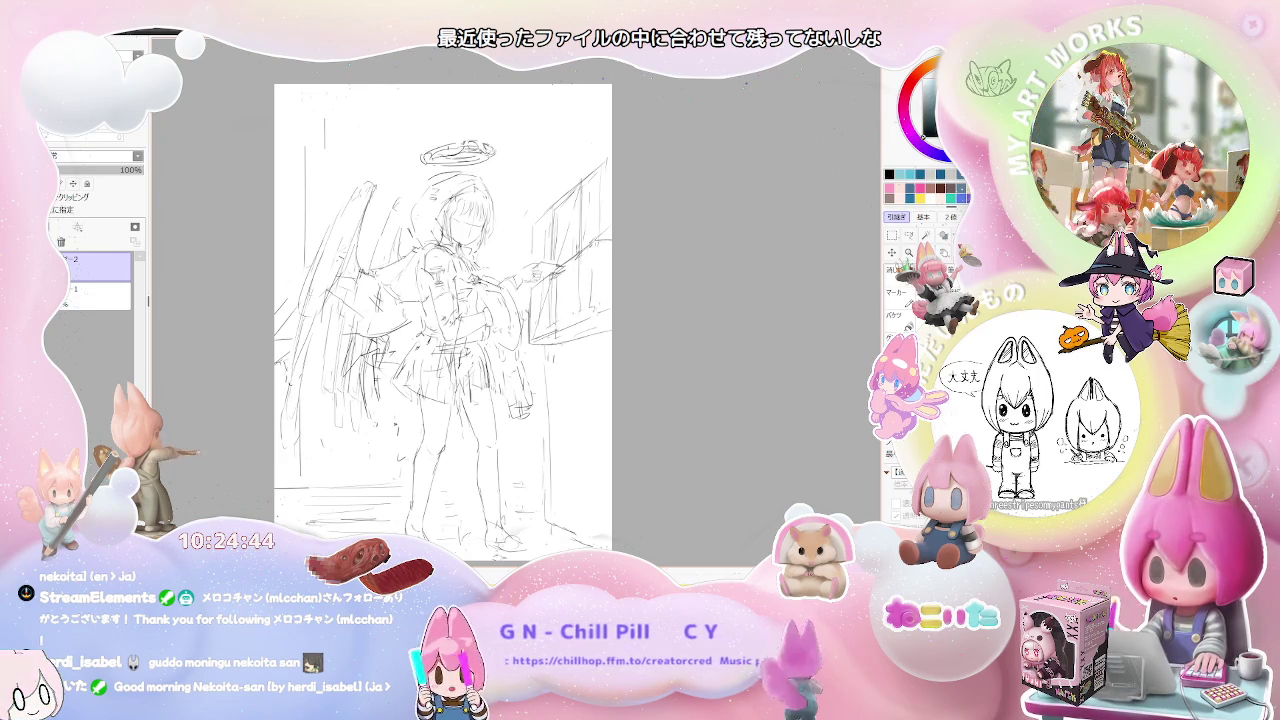
{"action": "left_click_drag", "start_coordinate": [512, 543], "coordinate": [486, 551]}
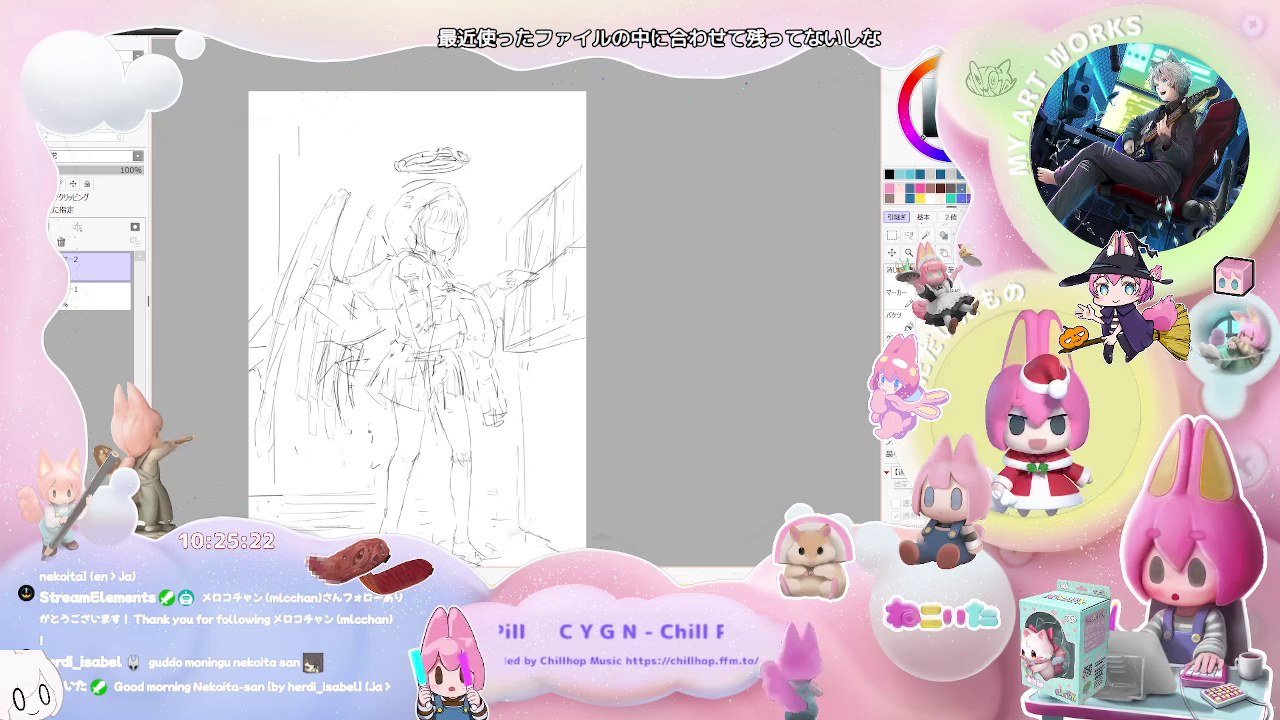
Zoom in and out and shift the page left to inspect the leg and torso lines.
{"action": "scroll", "coordinate": [493, 551], "scroll_direction": "down", "scroll_amount": 1}
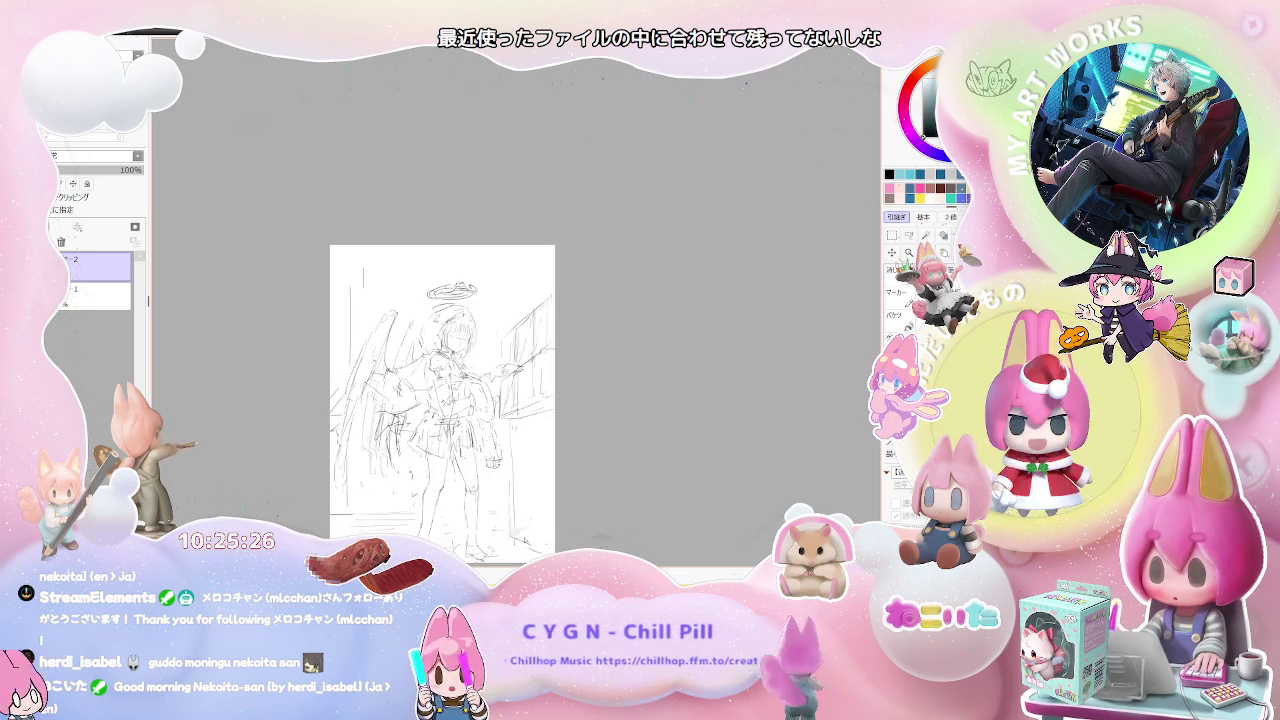
{"action": "scroll", "coordinate": [429, 553], "scroll_direction": "up", "scroll_amount": 1}
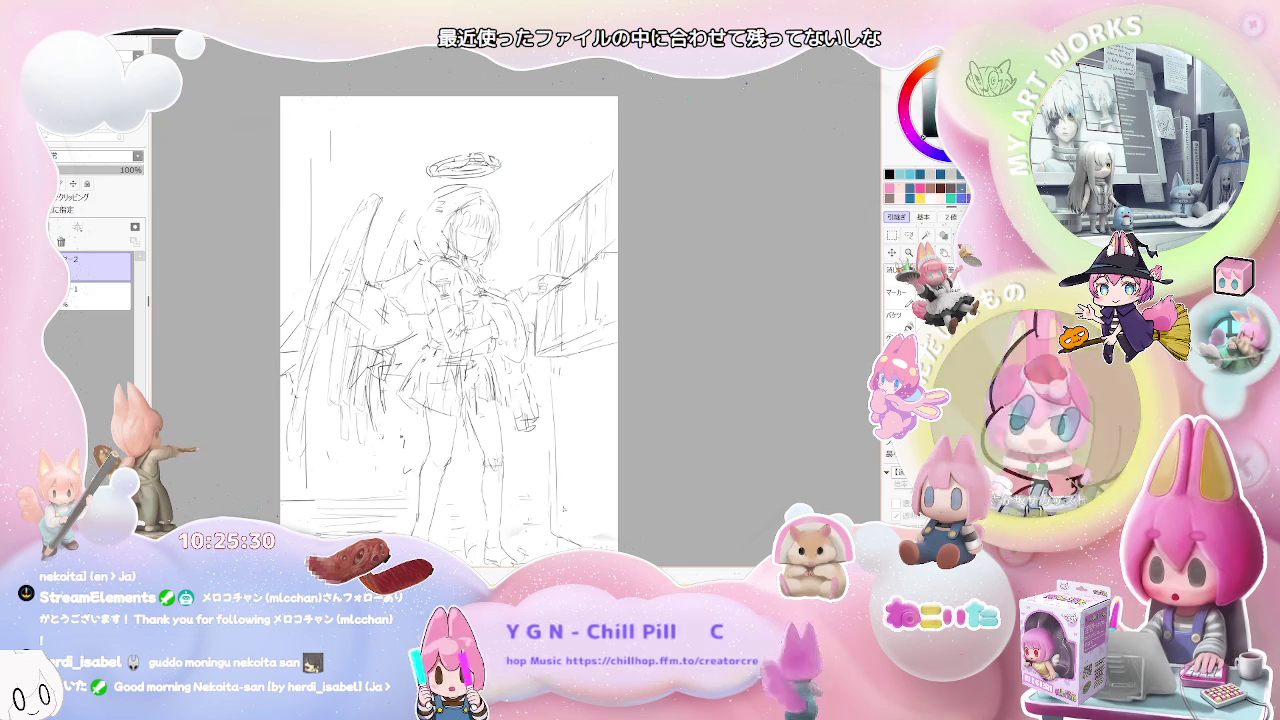
{"action": "scroll", "coordinate": [563, 509], "scroll_direction": "down", "scroll_amount": 1}
{"action": "left_click_drag", "start_coordinate": [566, 471], "coordinate": [487, 455]}
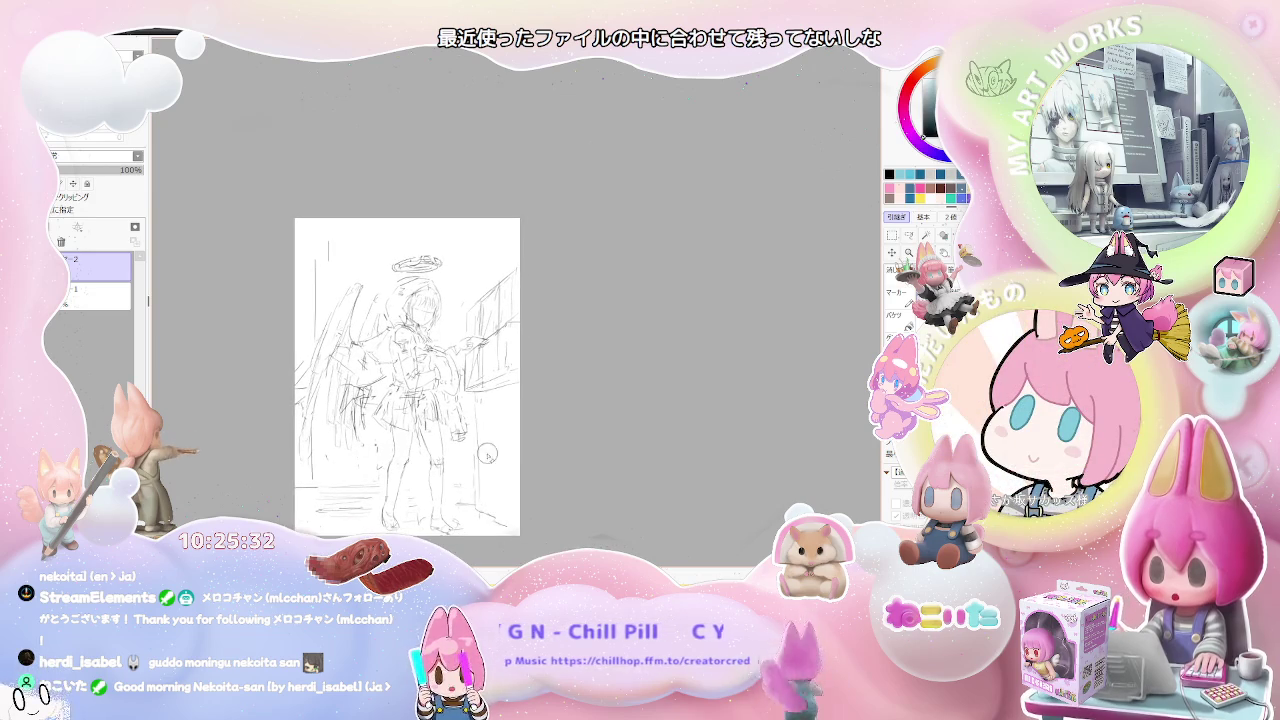
{"action": "scroll", "coordinate": [487, 455], "scroll_direction": "up", "scroll_amount": 1}
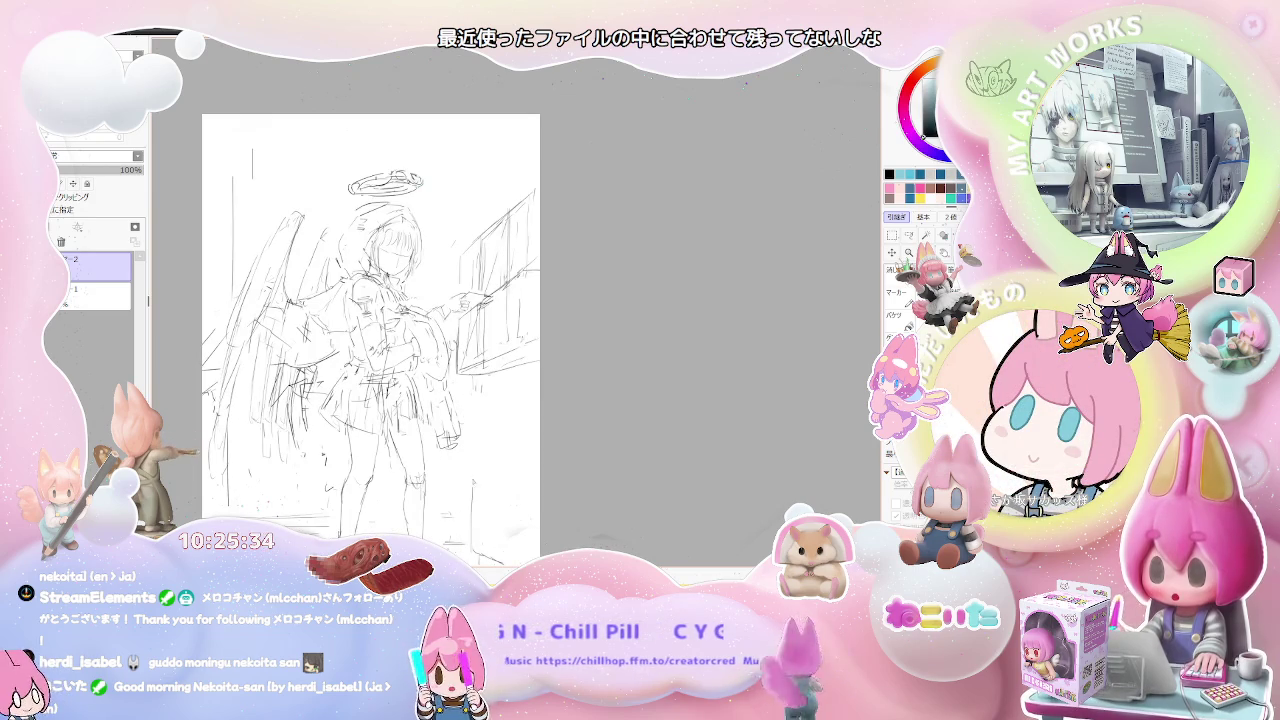
{"action": "scroll", "coordinate": [481, 388], "scroll_direction": "down", "scroll_amount": 1}
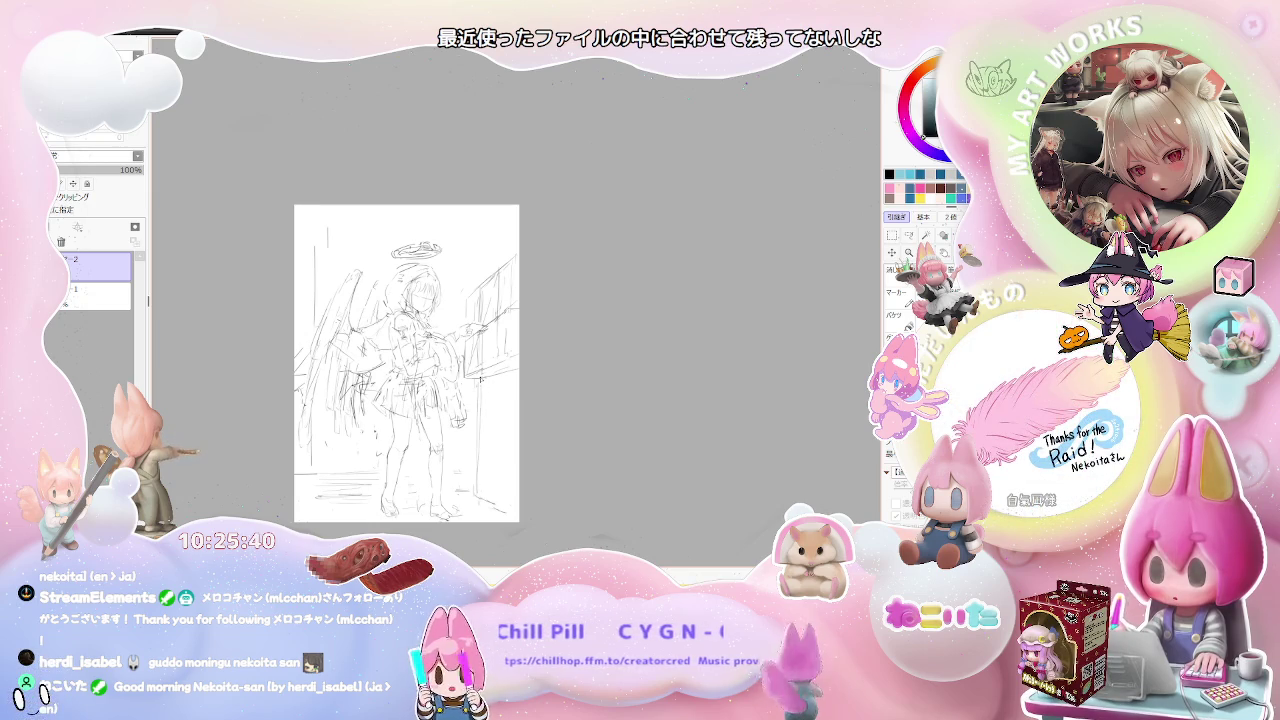
{"action": "scroll", "coordinate": [481, 380], "scroll_direction": "up", "scroll_amount": 1}
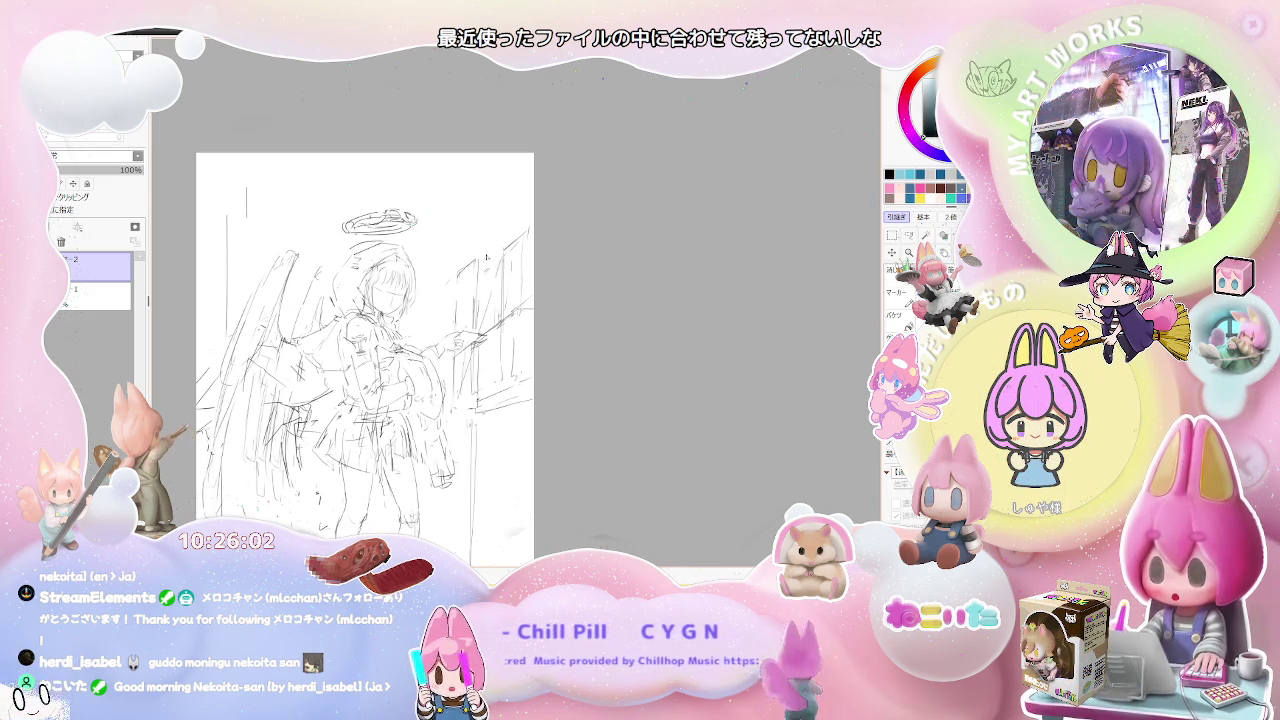
{"action": "scroll", "coordinate": [501, 293], "scroll_direction": "down", "scroll_amount": 2}
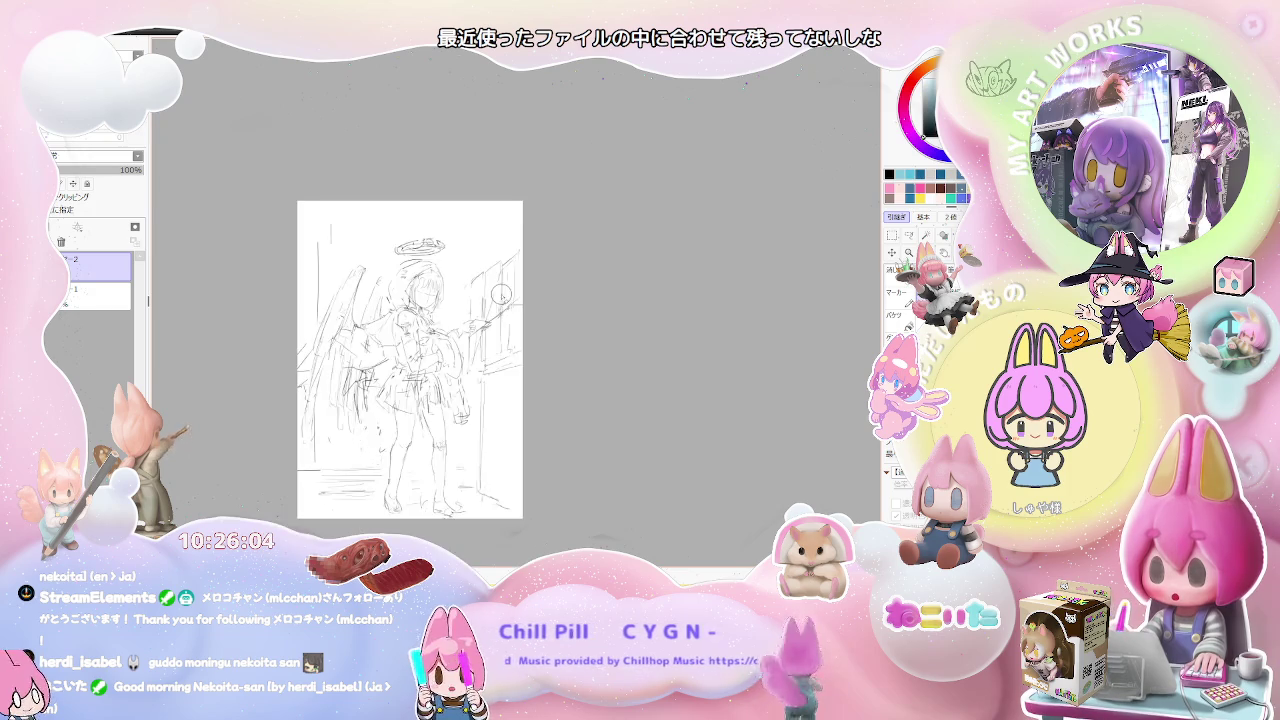
Zoom in and out on the angel, then shrink the view to show more of the page.
{"action": "scroll", "coordinate": [501, 293], "scroll_direction": "down", "scroll_amount": 1}
{"action": "scroll", "coordinate": [501, 293], "scroll_direction": "up", "scroll_amount": 1}
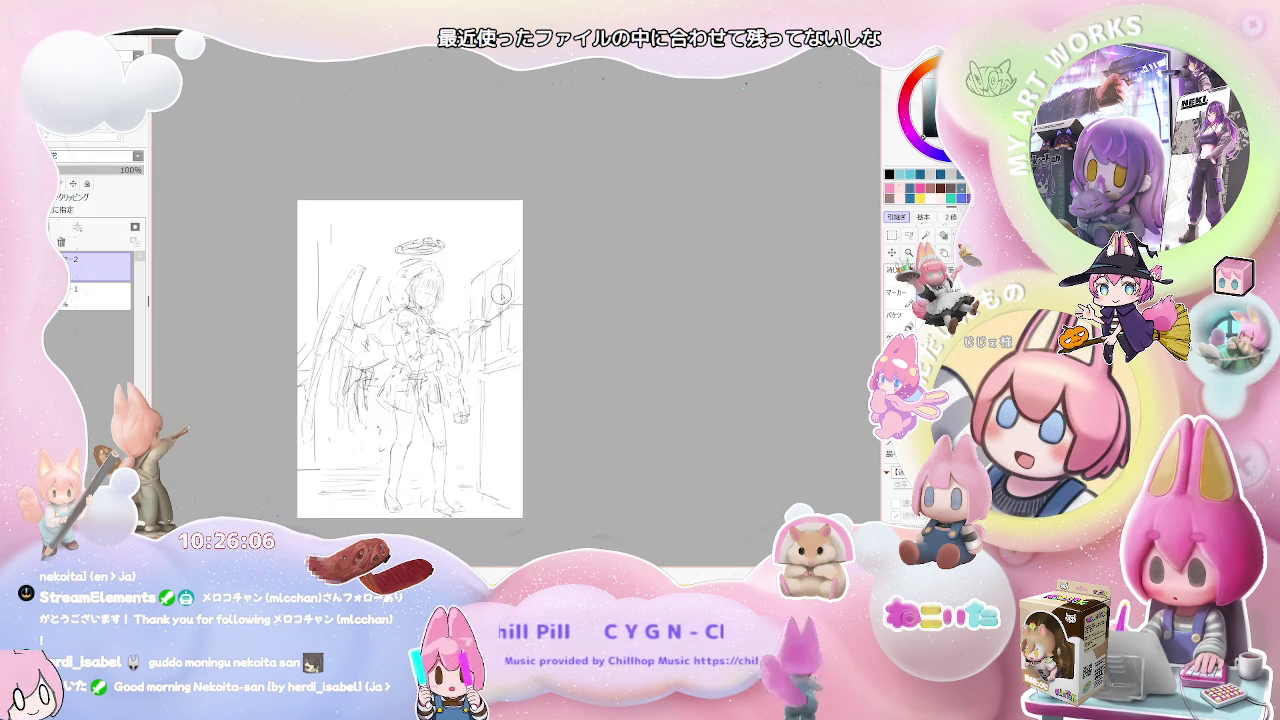
{"action": "scroll", "coordinate": [501, 293], "scroll_direction": "up", "scroll_amount": 1}
{"action": "scroll", "coordinate": [501, 293], "scroll_direction": "up", "scroll_amount": 1}
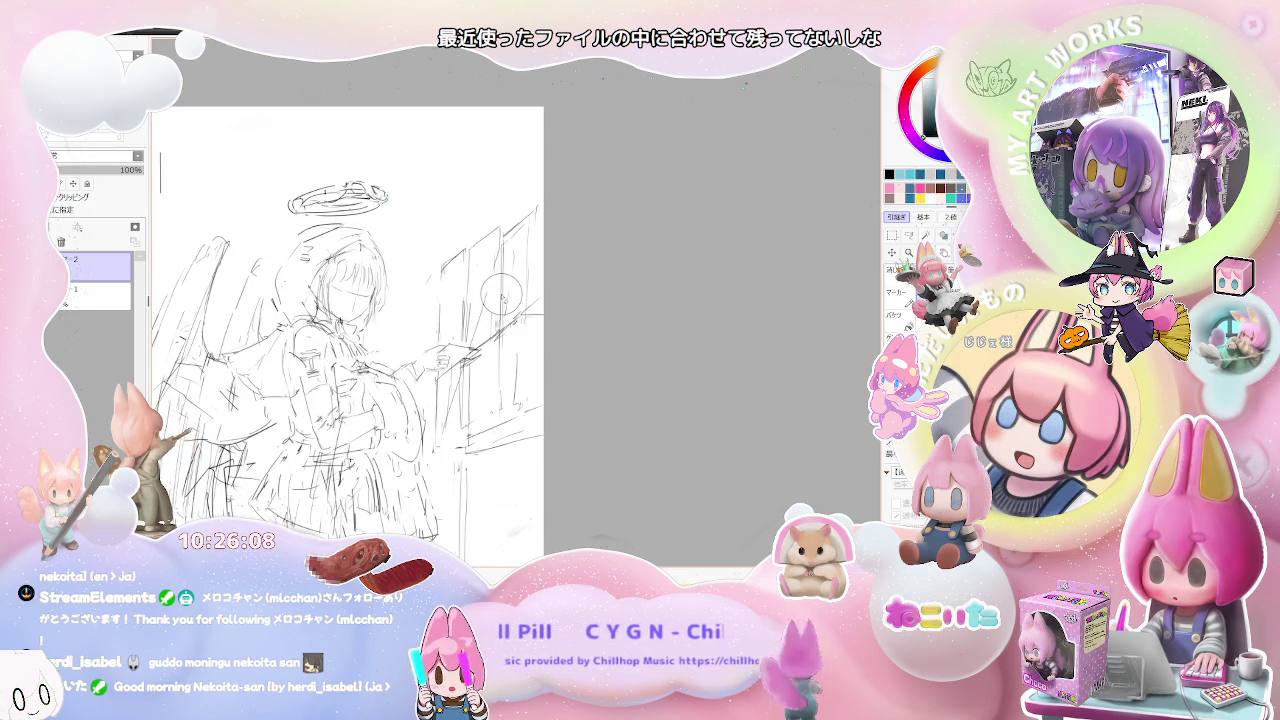
{"action": "scroll", "coordinate": [501, 293], "scroll_direction": "down", "scroll_amount": 1}
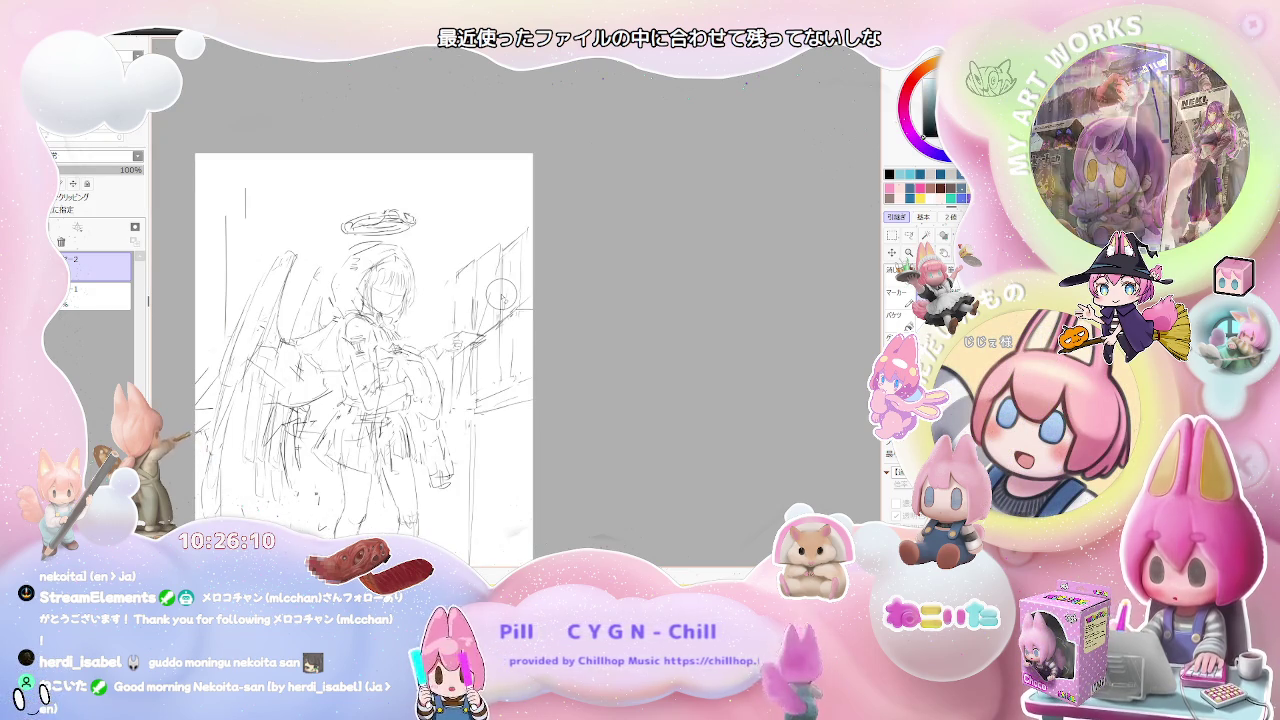
{"action": "scroll", "coordinate": [499, 244], "scroll_direction": "up", "scroll_amount": 1}
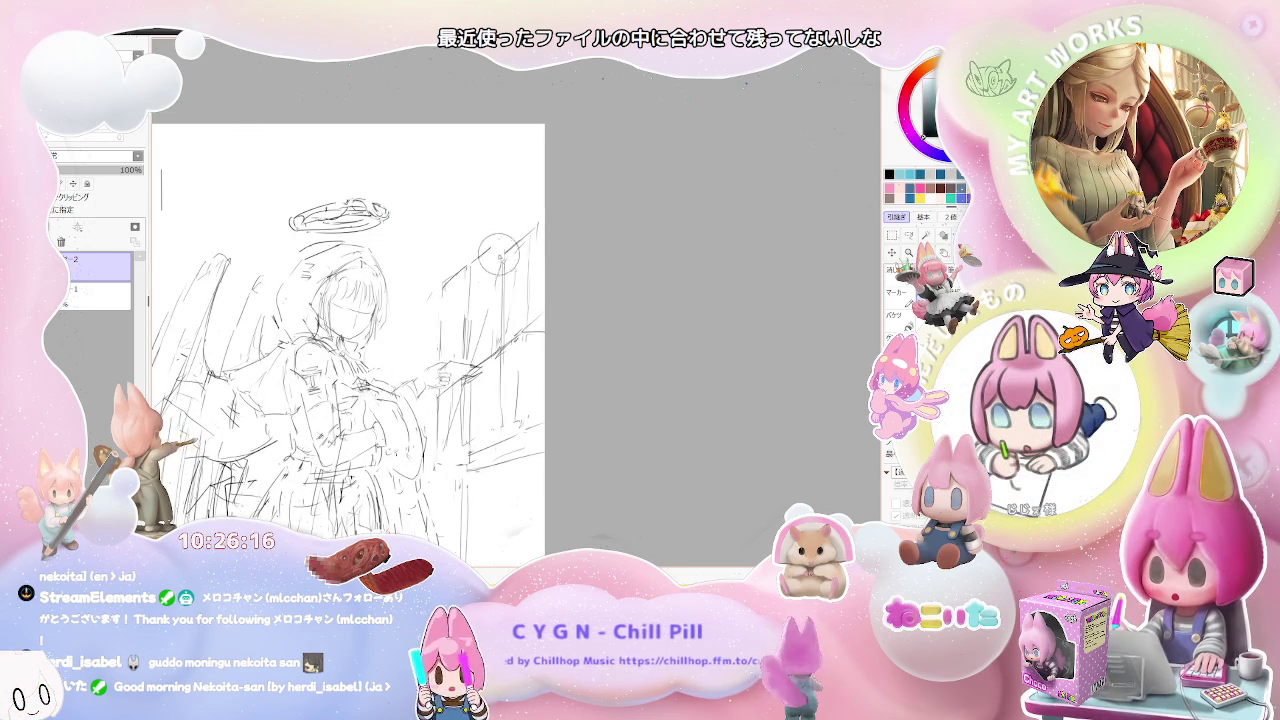
{"action": "scroll", "coordinate": [502, 260], "scroll_direction": "down", "scroll_amount": 1}
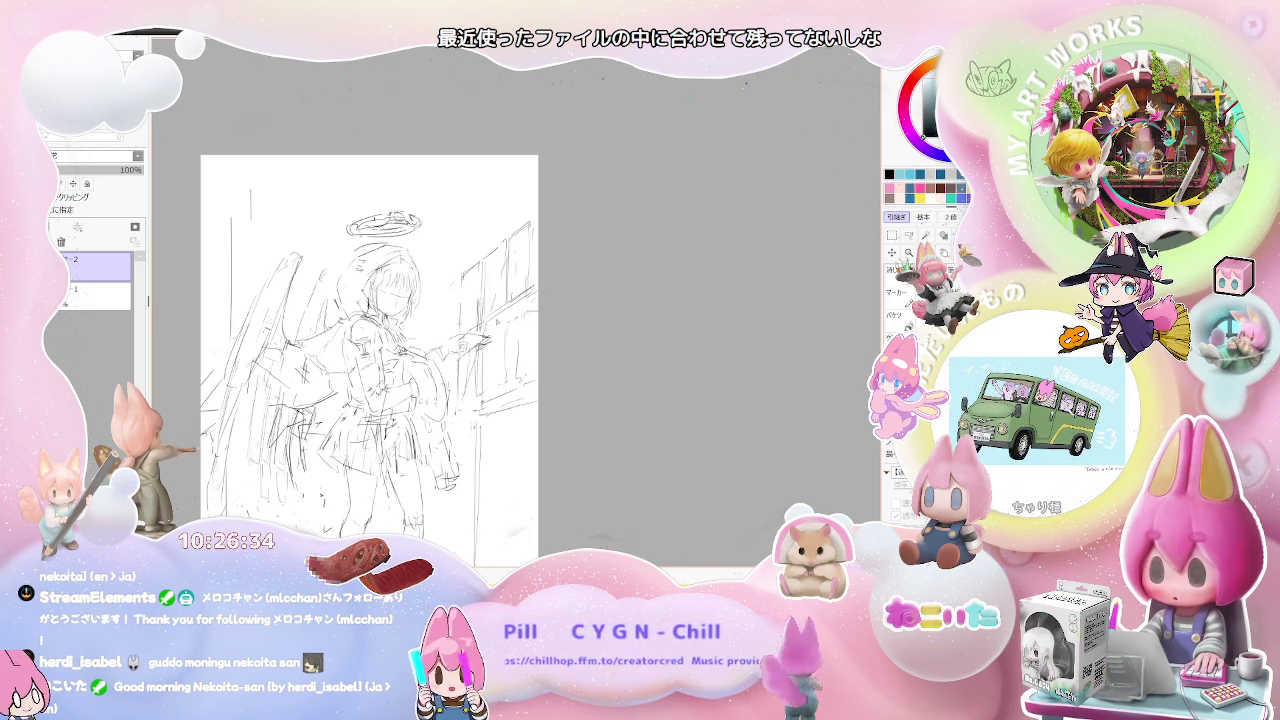
{"action": "key", "text": "ctrl+minus"}
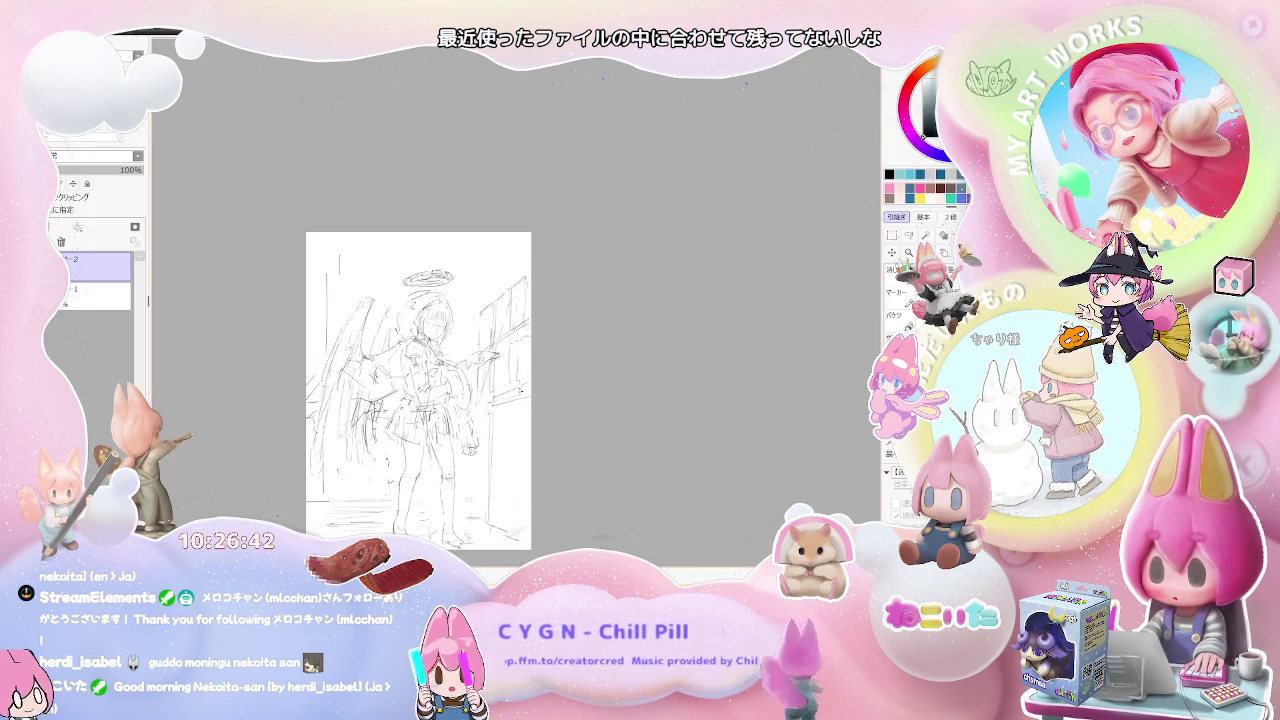
After another round of zooming, flip the canvas view horizontally to check the figure.
{"action": "scroll", "coordinate": [494, 394], "scroll_direction": "up", "scroll_amount": 1}
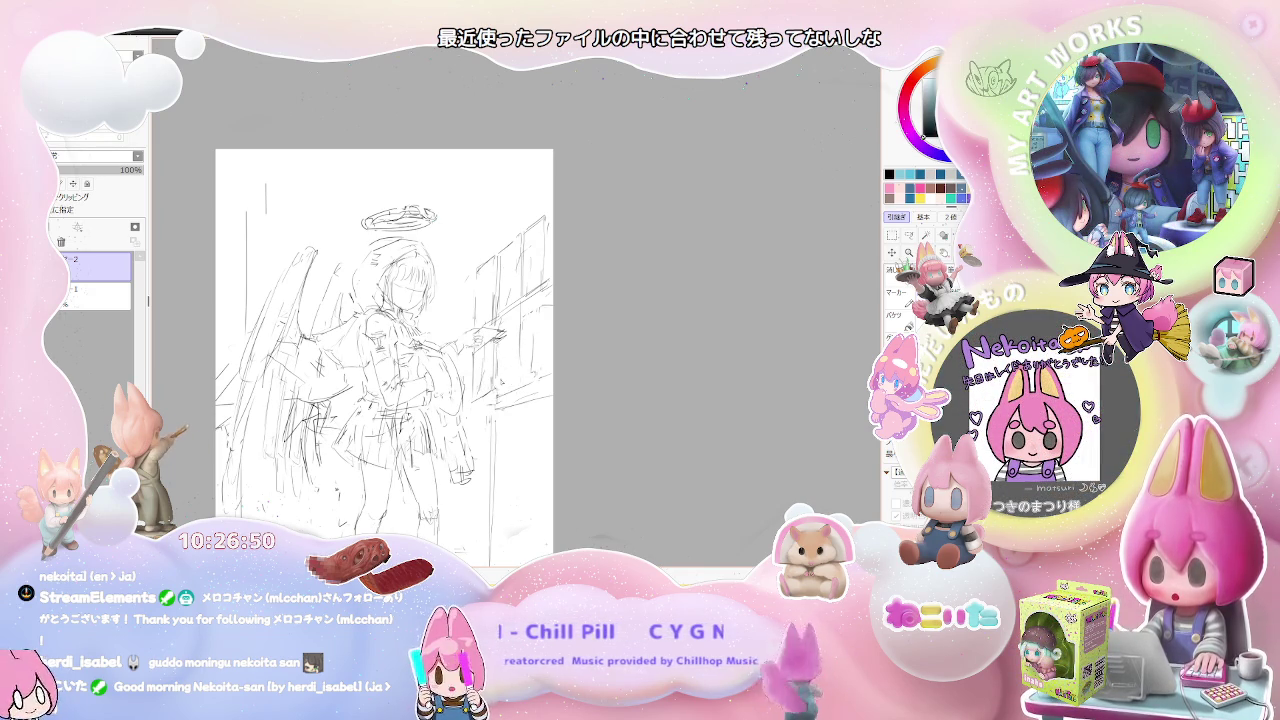
{"action": "scroll", "coordinate": [484, 394], "scroll_direction": "down", "scroll_amount": 2}
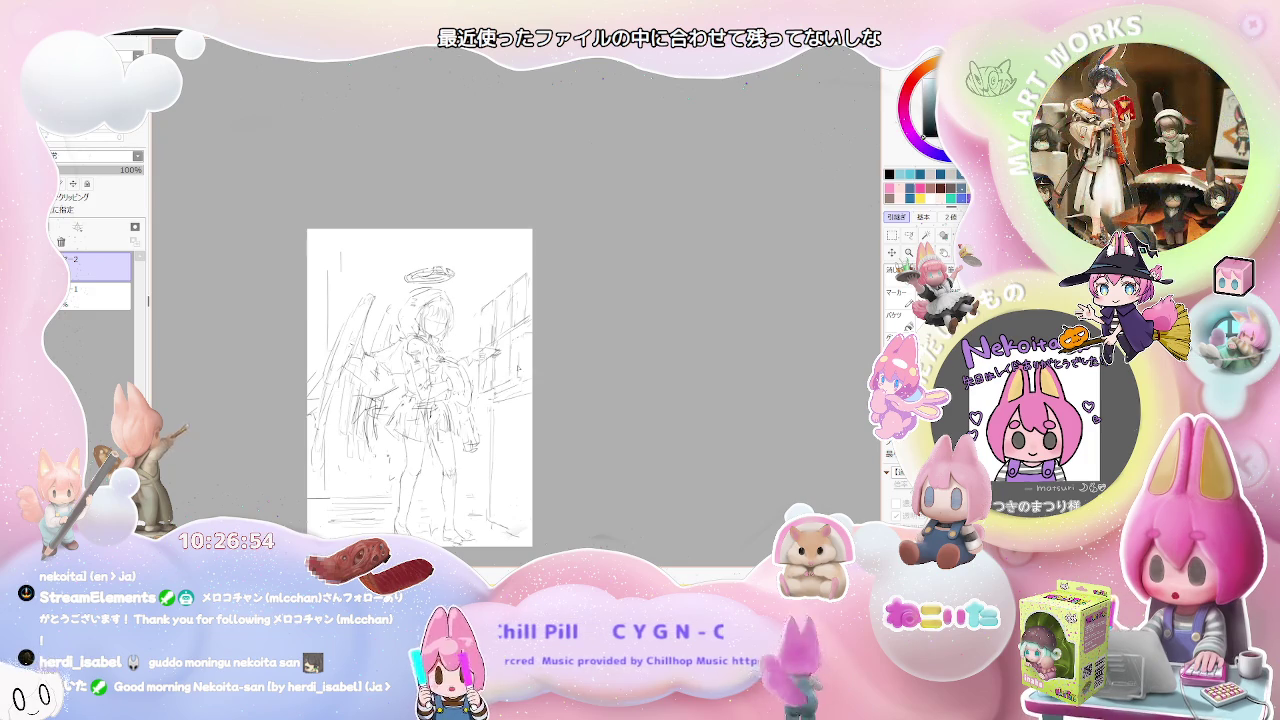
{"action": "scroll", "coordinate": [515, 350], "scroll_direction": "up", "scroll_amount": 1}
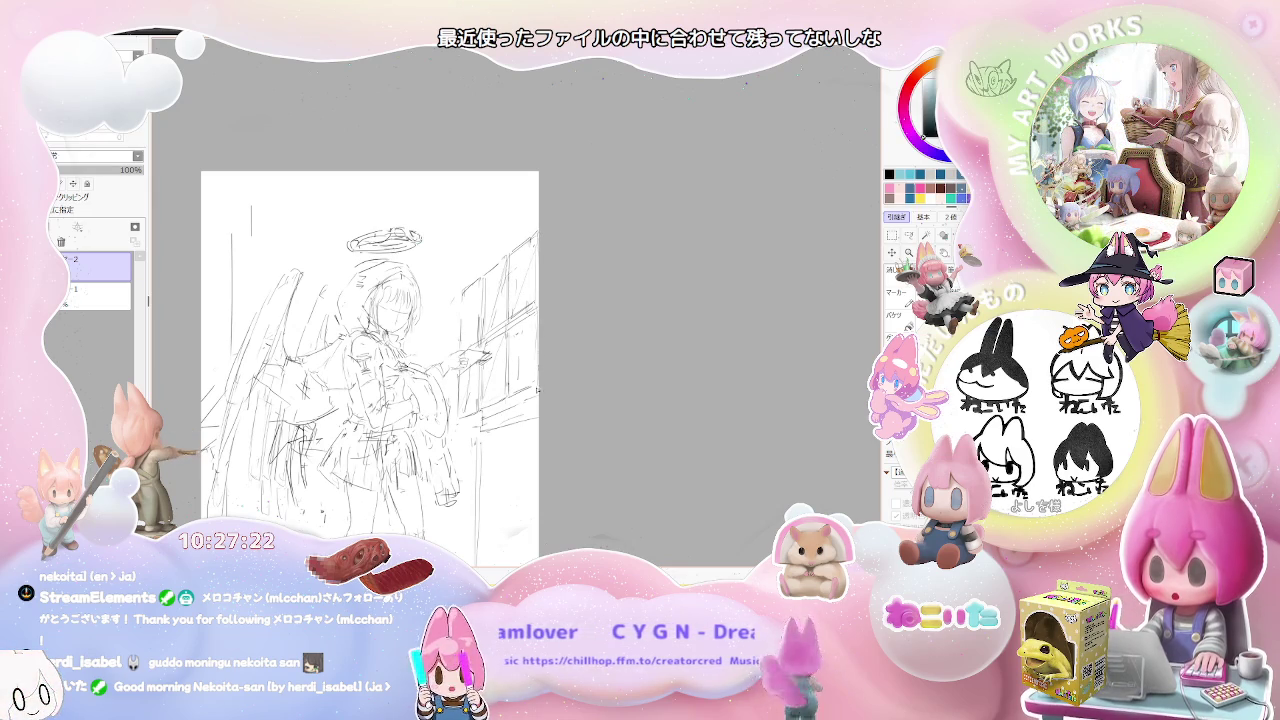
{"action": "scroll", "coordinate": [495, 436], "scroll_direction": "down", "scroll_amount": 2}
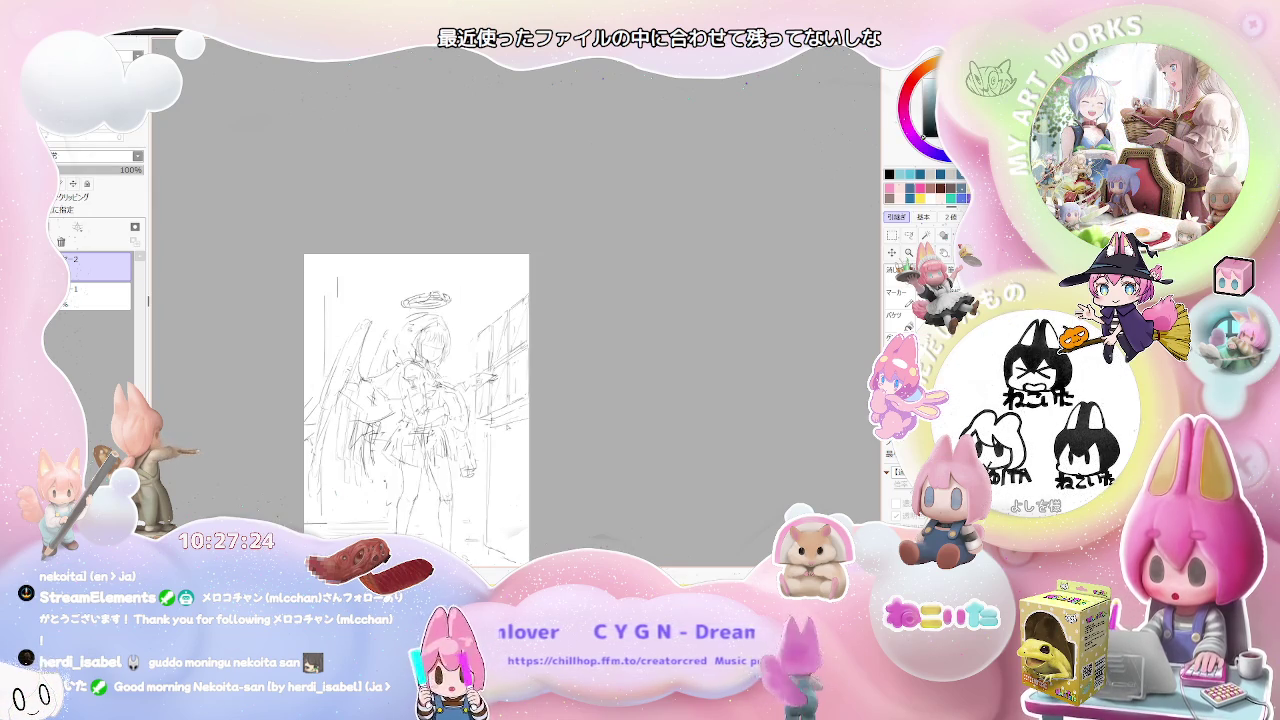
{"action": "scroll", "coordinate": [495, 436], "scroll_direction": "up", "scroll_amount": 2}
{"action": "scroll", "coordinate": [495, 436], "scroll_direction": "up", "scroll_amount": 1}
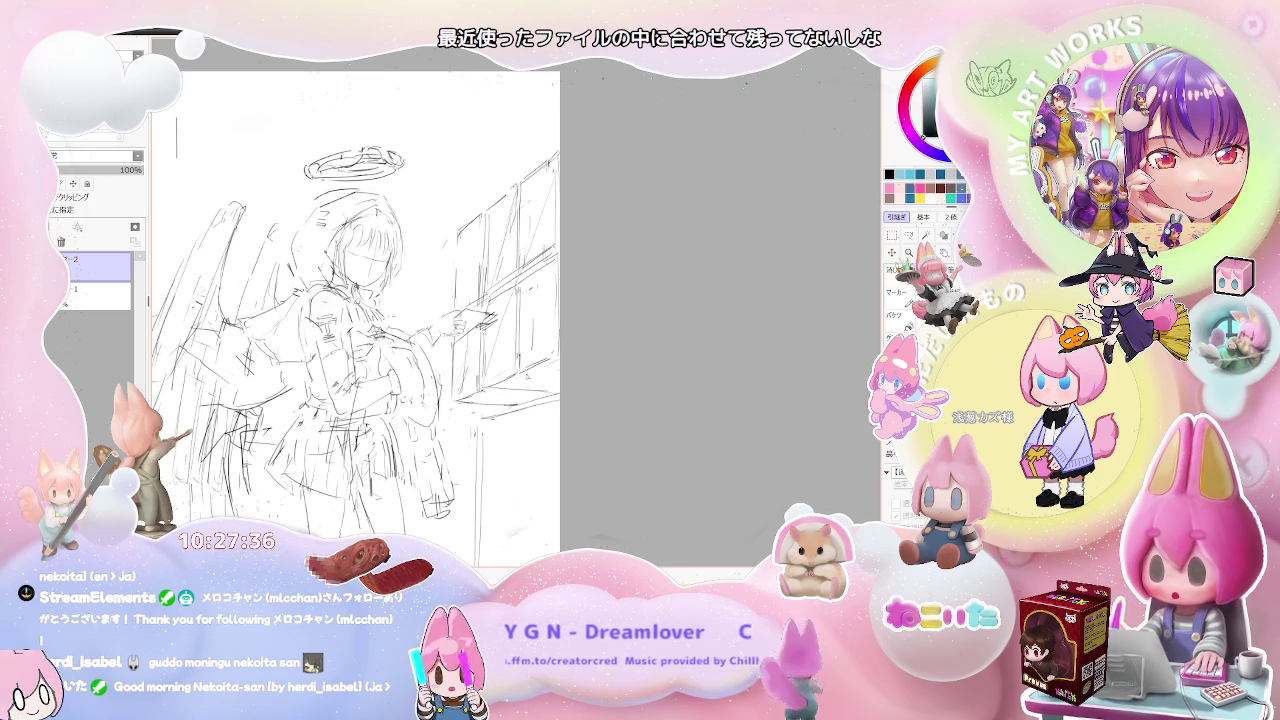
{"action": "scroll", "coordinate": [555, 390], "scroll_direction": "down", "scroll_amount": 1}
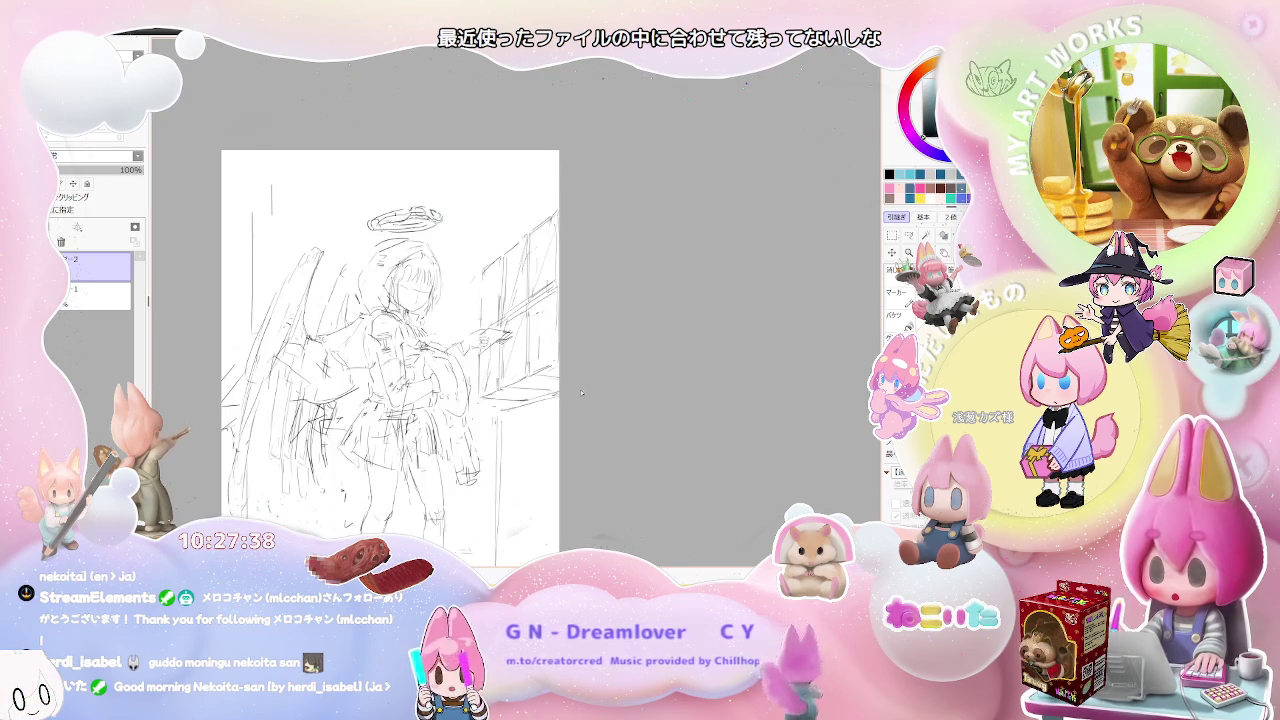
{"action": "scroll", "coordinate": [581, 393], "scroll_direction": "down", "scroll_amount": 1}
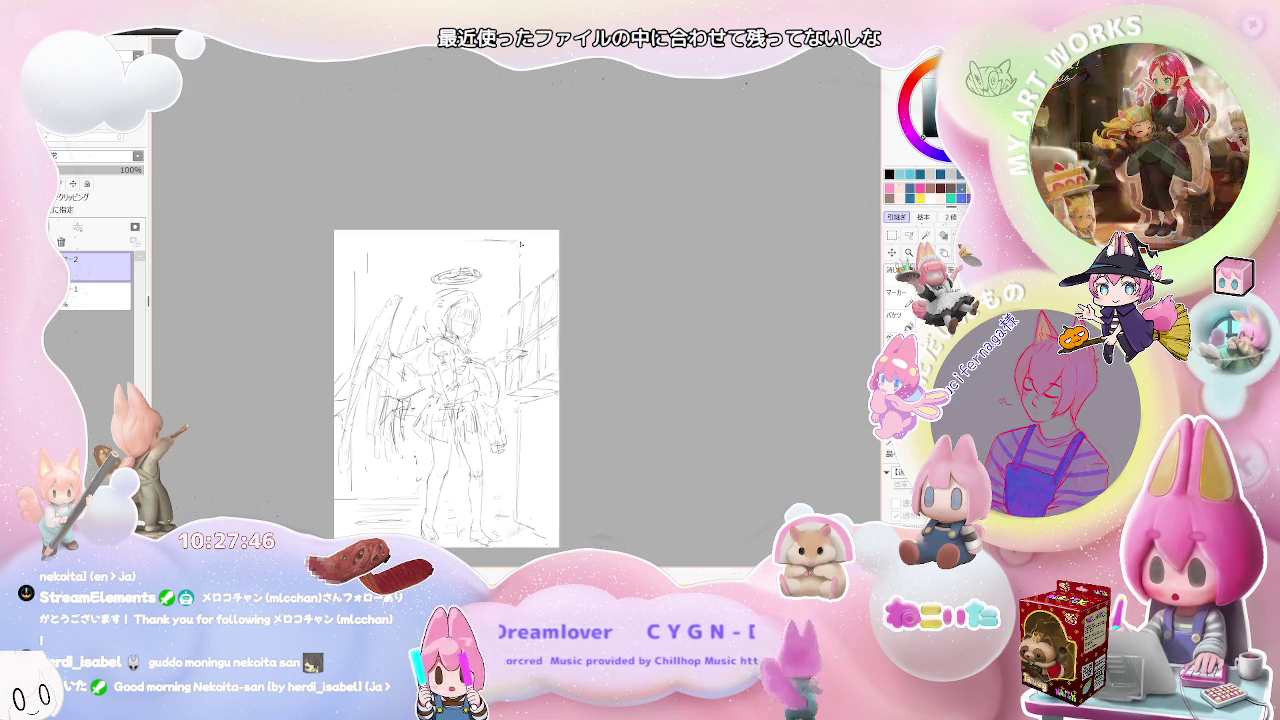
{"action": "key", "text": "h"}
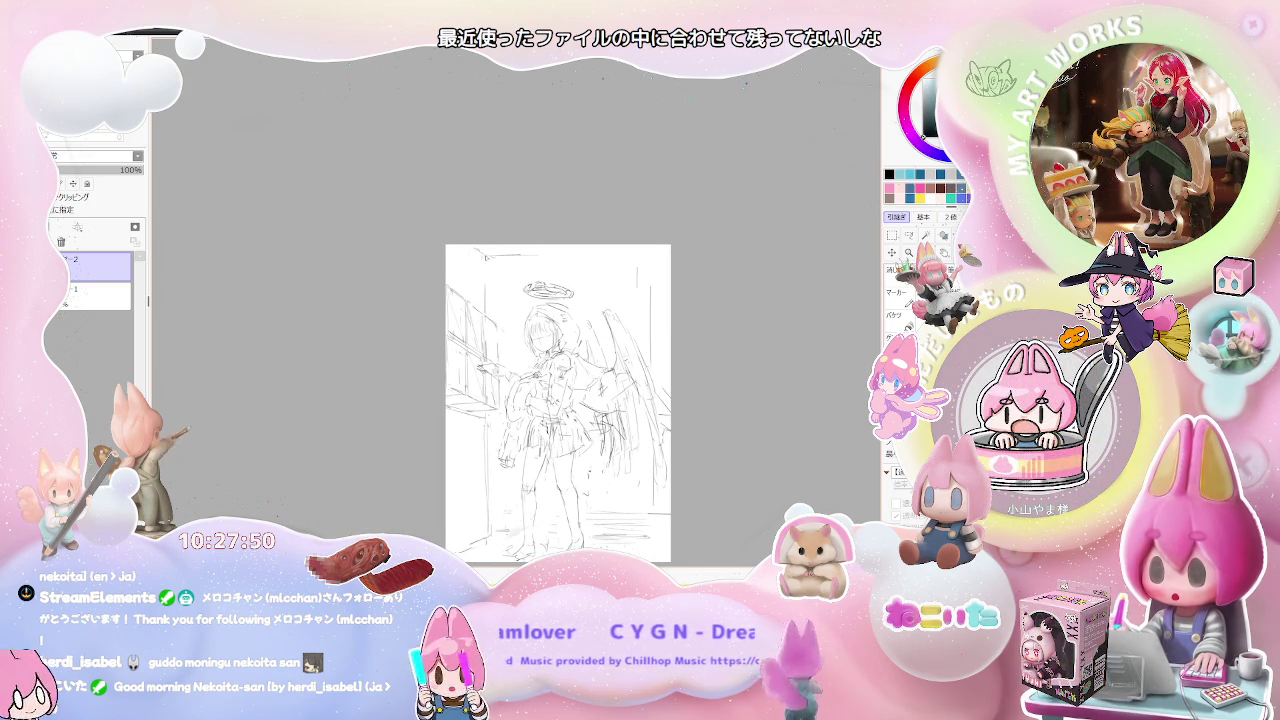
Add a short vertical pencil stroke, then shift the page and zoom in on the halo and face.
{"action": "left_click_drag", "start_coordinate": [487, 264], "coordinate": [487, 294]}
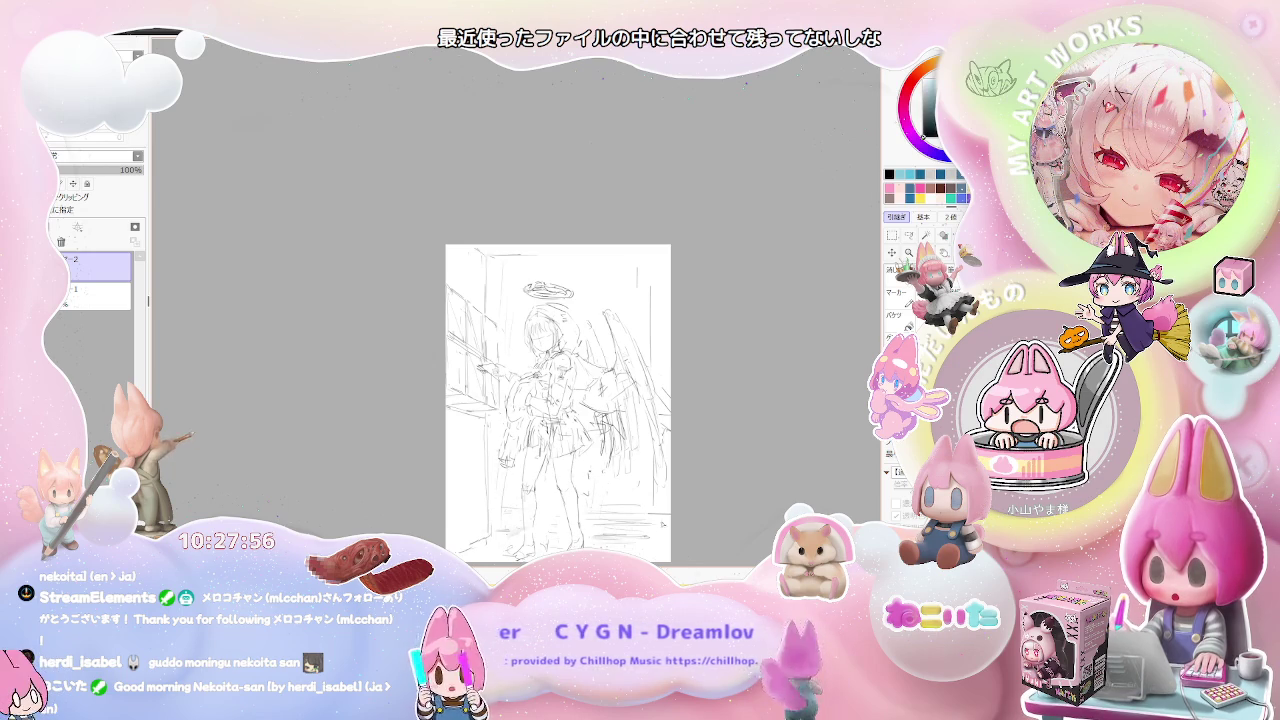
{"action": "left_click_drag", "start_coordinate": [661, 522], "coordinate": [567, 500]}
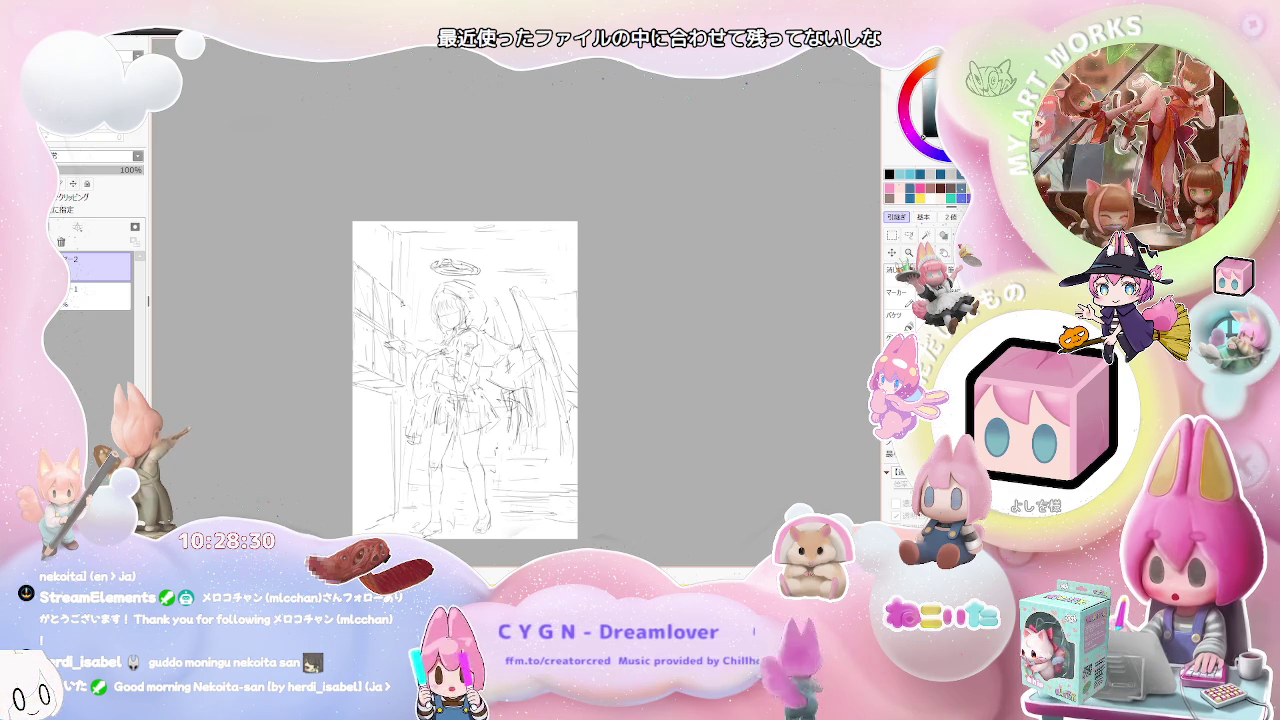
{"action": "scroll", "coordinate": [545, 300], "scroll_direction": "up", "scroll_amount": 1}
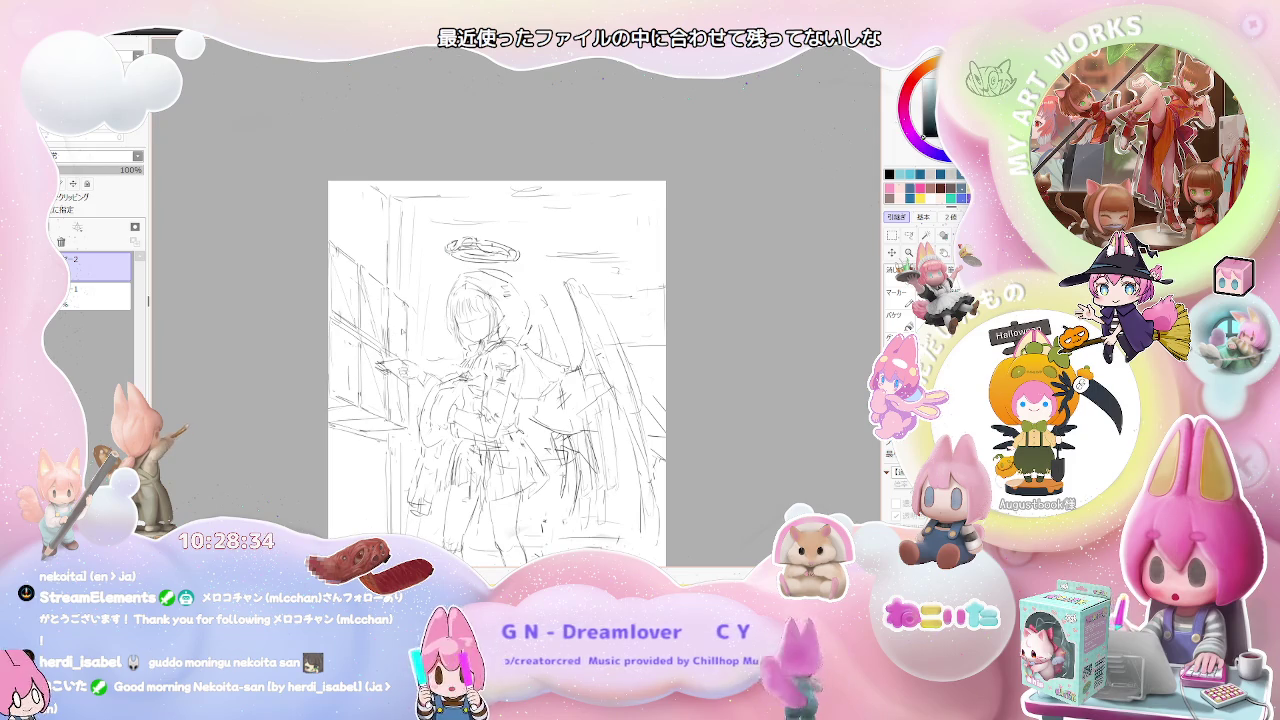
{"action": "scroll", "coordinate": [399, 331], "scroll_direction": "down", "scroll_amount": 1}
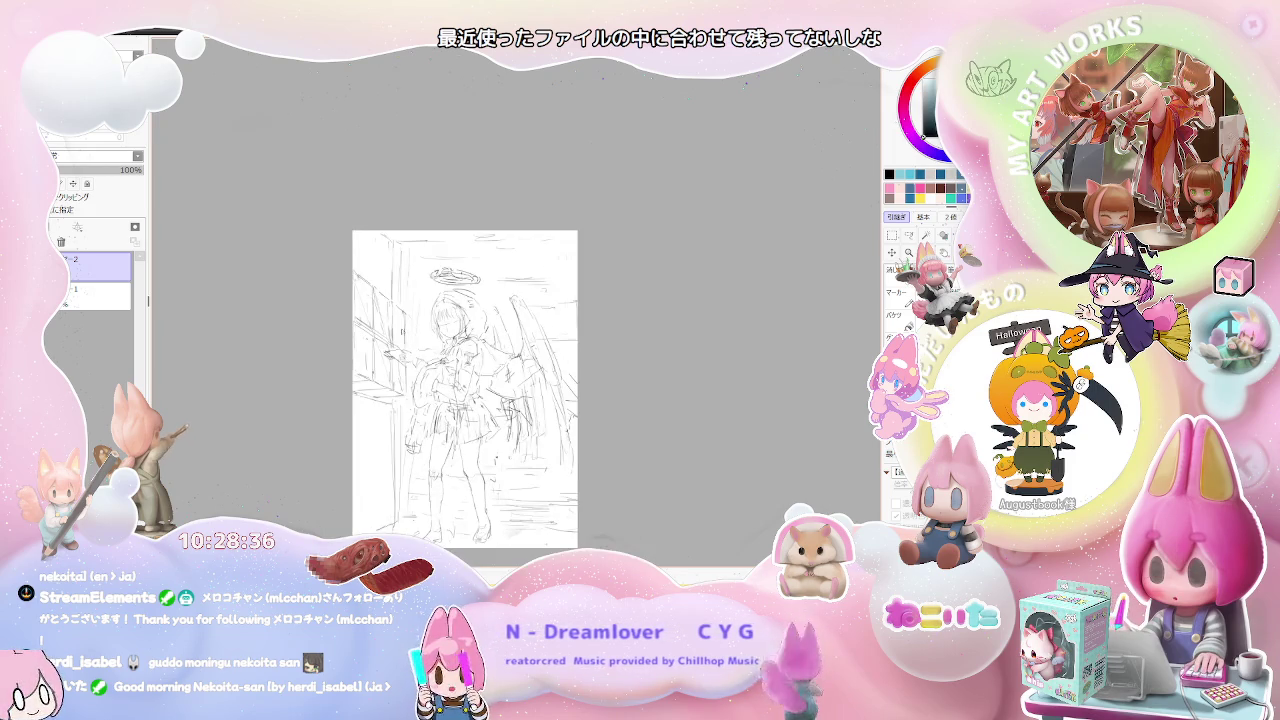
{"action": "scroll", "coordinate": [451, 321], "scroll_direction": "up", "scroll_amount": 1}
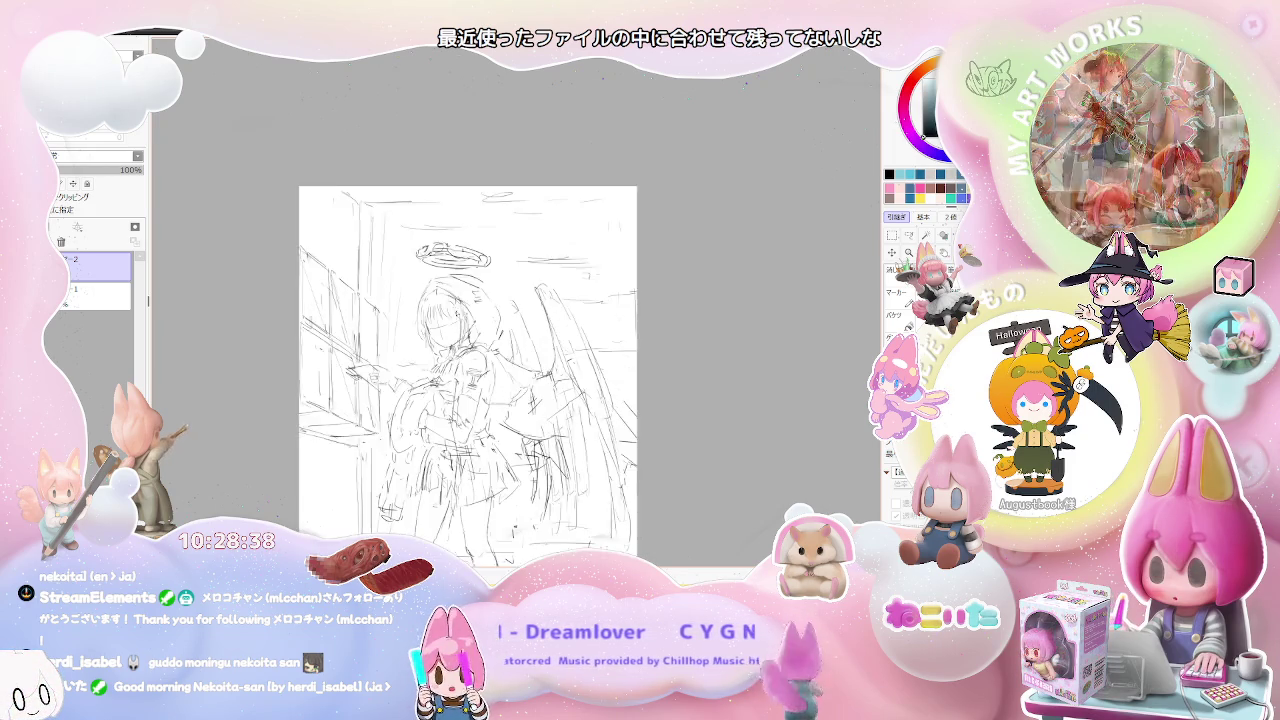
{"action": "scroll", "coordinate": [451, 321], "scroll_direction": "up", "scroll_amount": 2}
{"action": "scroll", "coordinate": [451, 321], "scroll_direction": "up", "scroll_amount": 1}
{"action": "scroll", "coordinate": [451, 321], "scroll_direction": "up", "scroll_amount": 1}
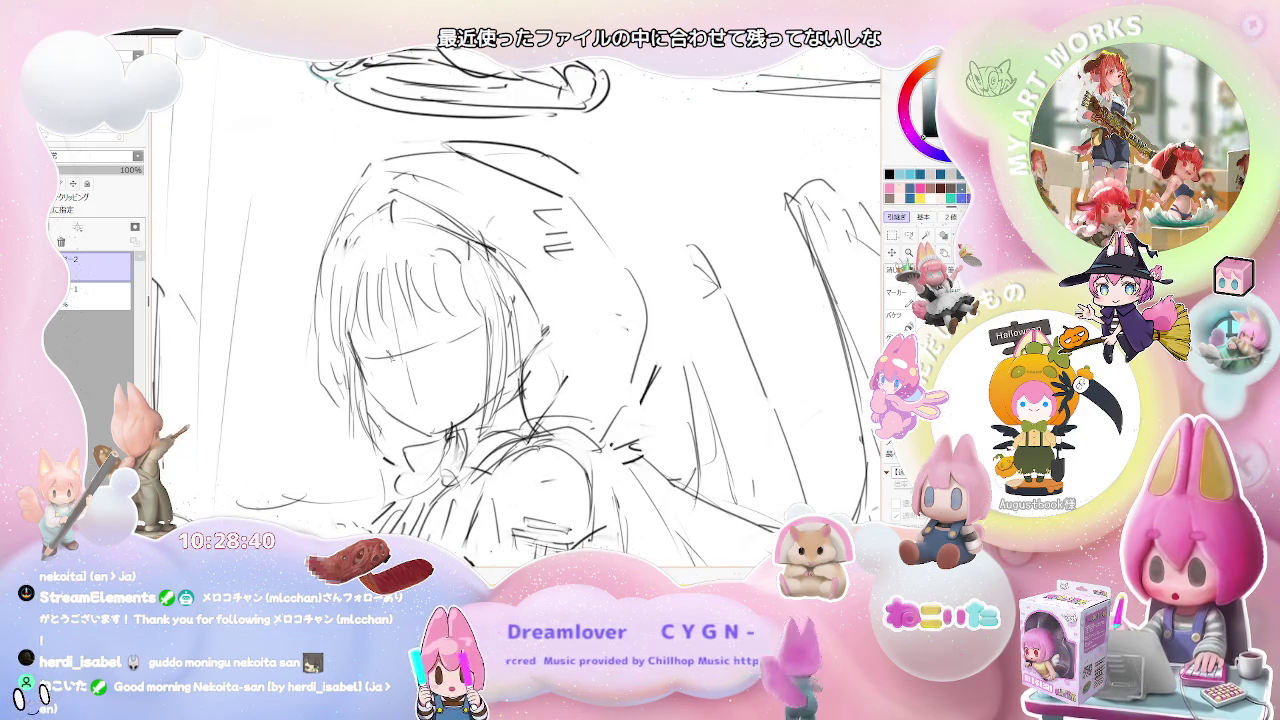
Switch between the large and small brush, zoom out, and flip the view back to its original orientation.
{"action": "key", "text": "e"}
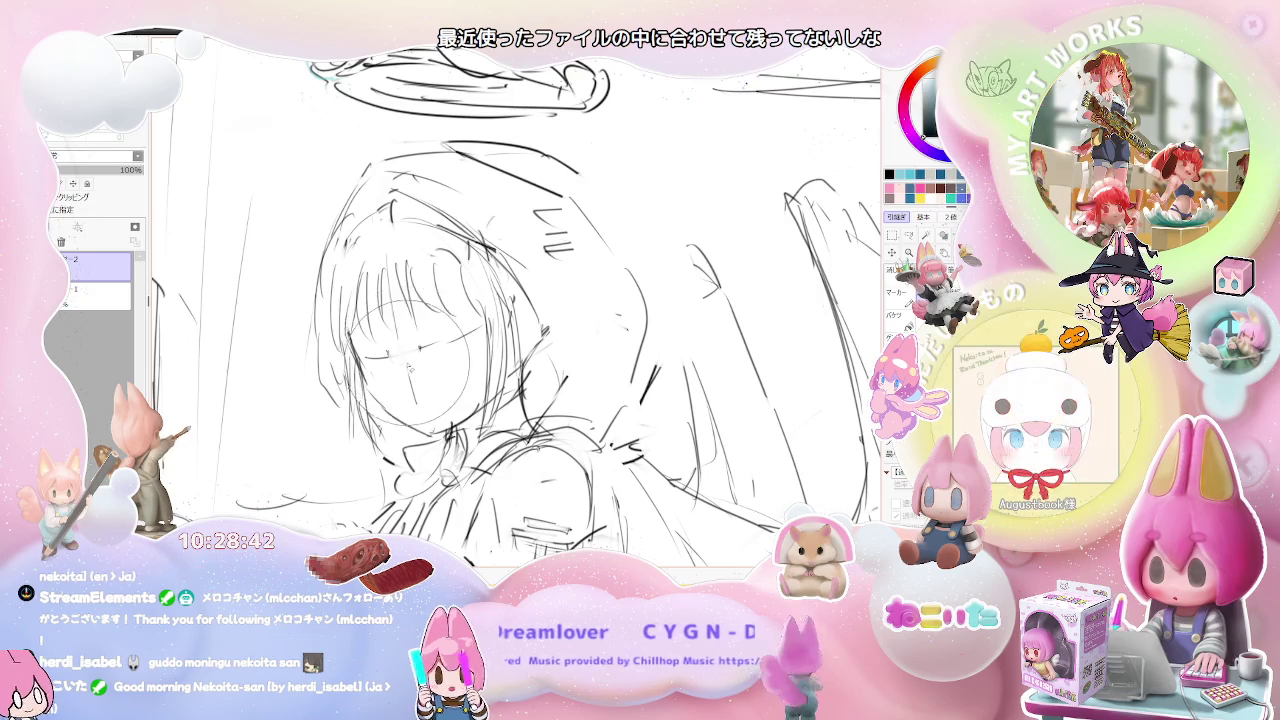
{"action": "key", "text": "n"}
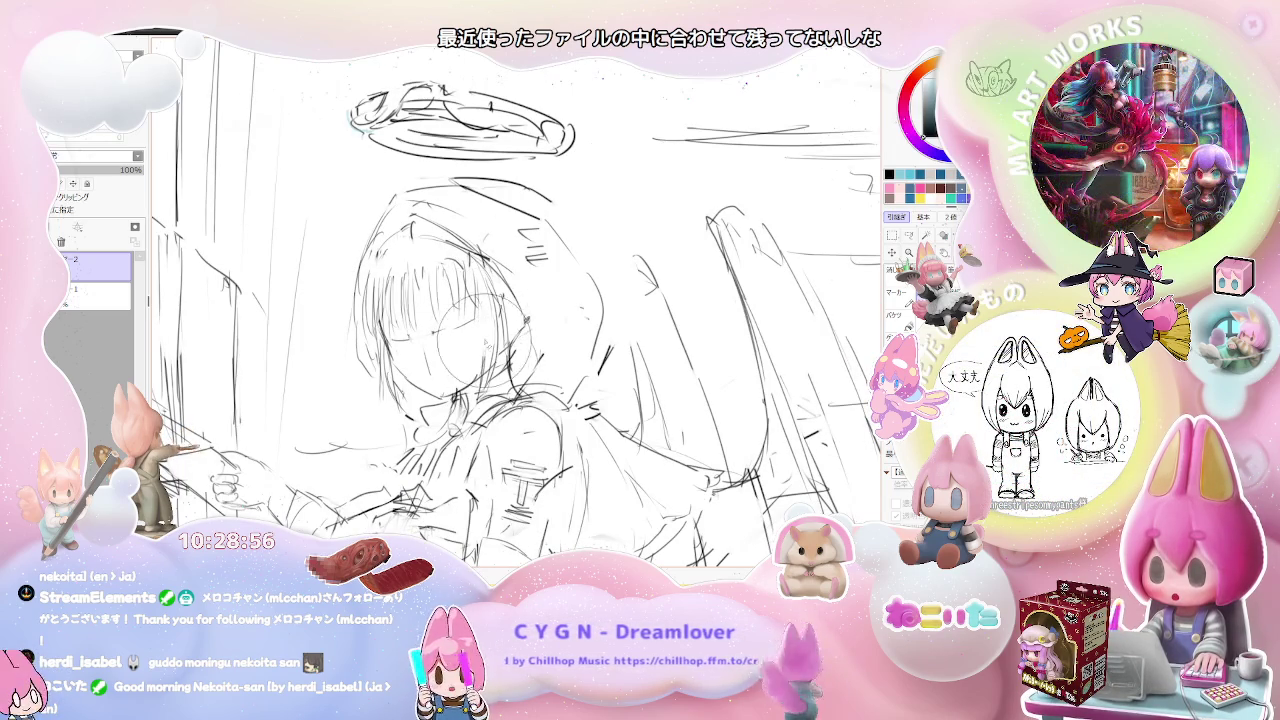
{"action": "scroll", "coordinate": [500, 400], "scroll_direction": "down", "scroll_amount": 2}
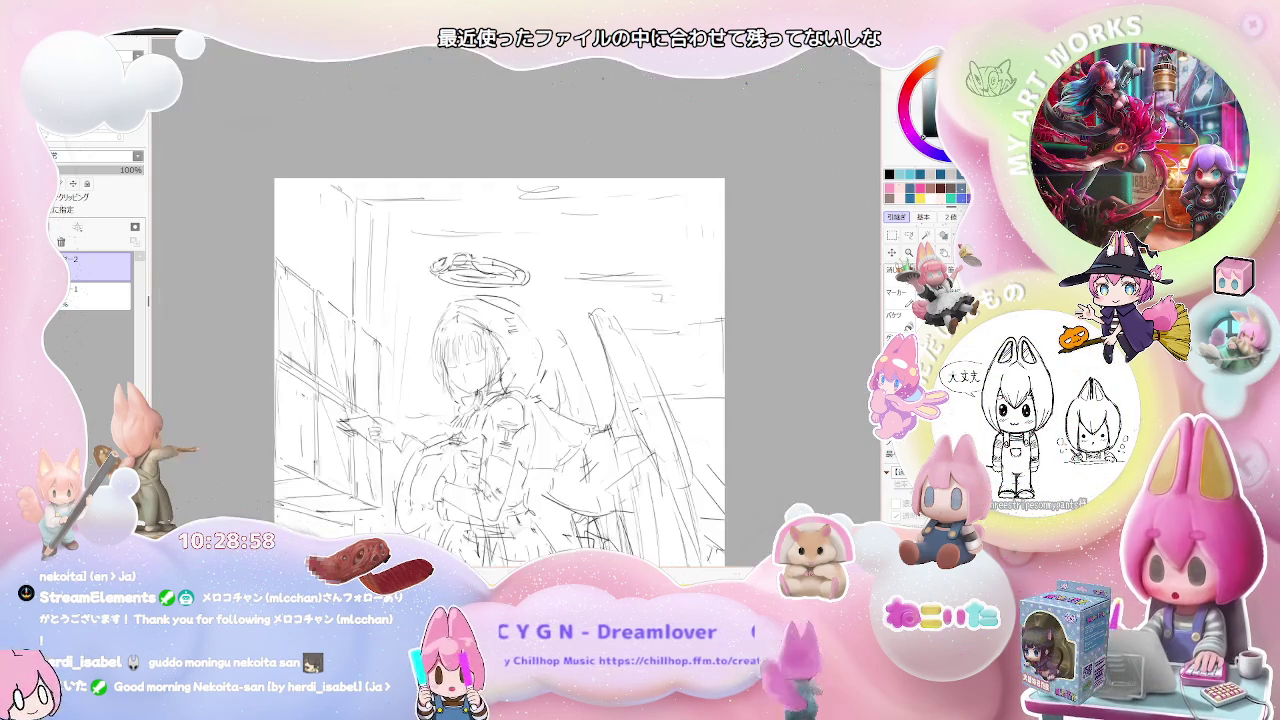
{"action": "scroll", "coordinate": [500, 400], "scroll_direction": "down", "scroll_amount": 1}
{"action": "key", "text": "h"}
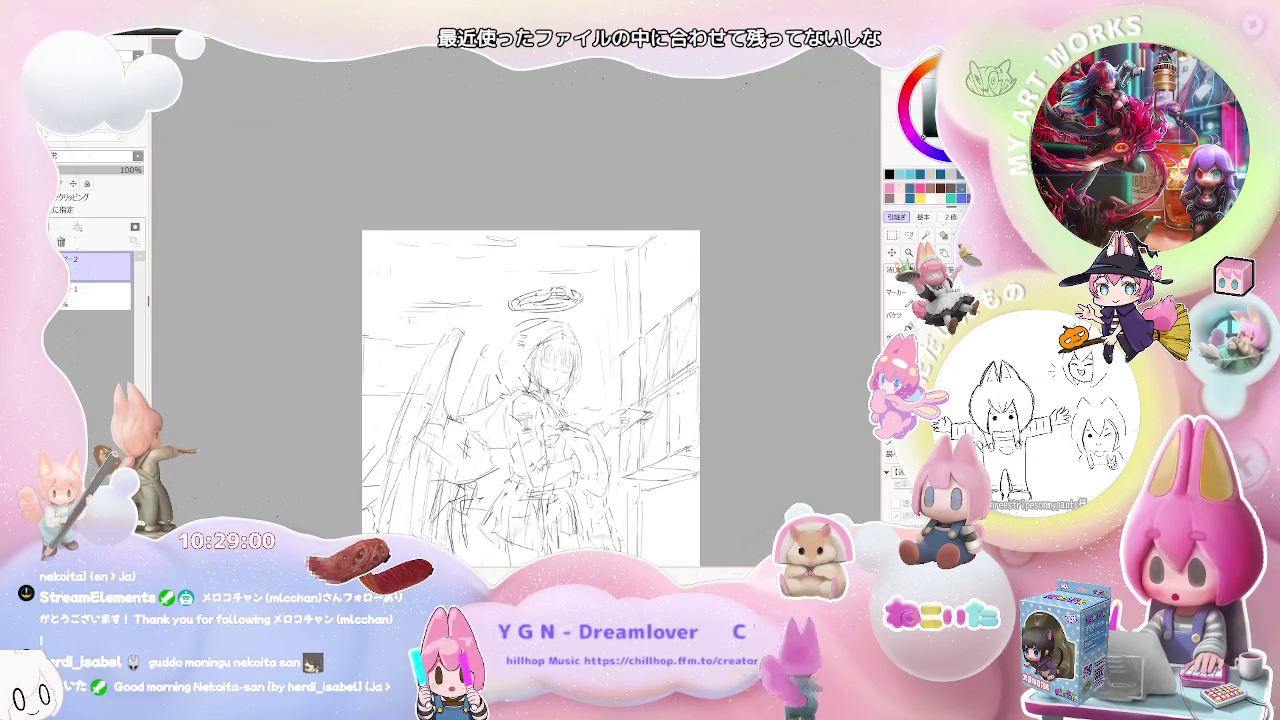
{"action": "scroll", "coordinate": [531, 399], "scroll_direction": "down", "scroll_amount": 1}
{"action": "scroll", "coordinate": [647, 415], "scroll_direction": "up", "scroll_amount": 1}
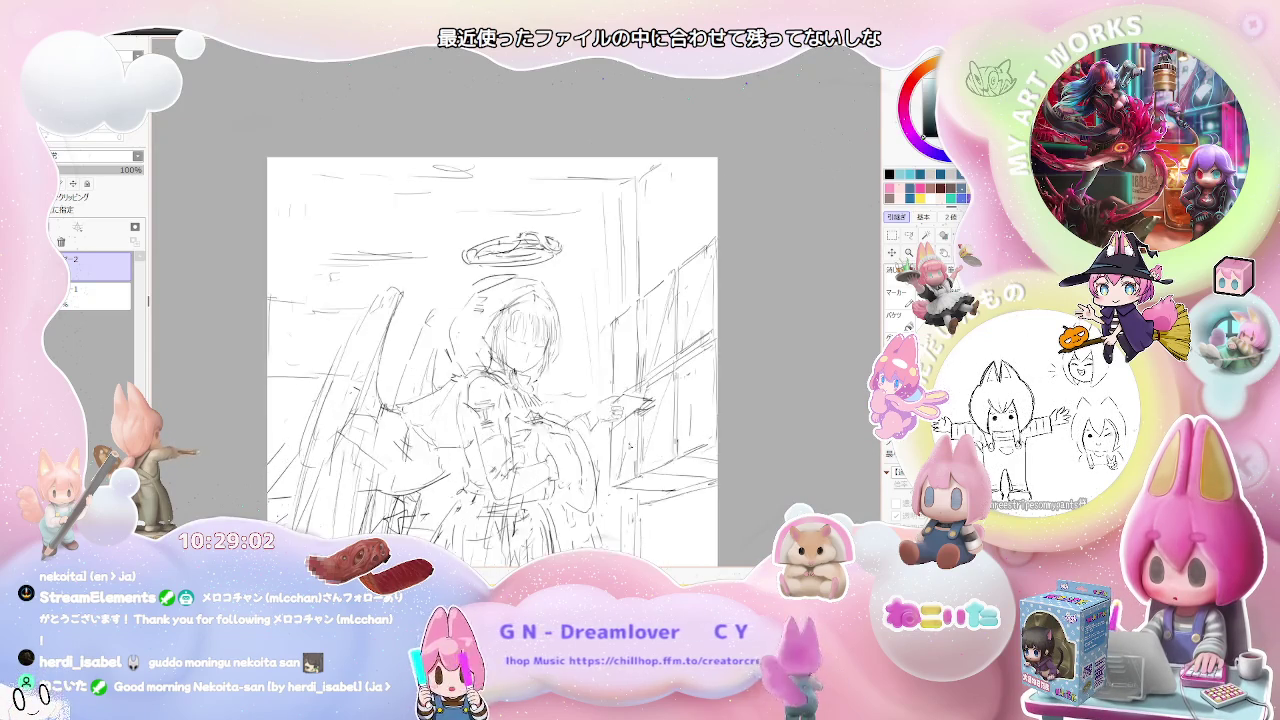
Zoom in on the girl's arms and back out to check the round form she cradles.
{"action": "scroll", "coordinate": [647, 415], "scroll_direction": "up", "scroll_amount": 1}
{"action": "scroll", "coordinate": [647, 415], "scroll_direction": "up", "scroll_amount": 1}
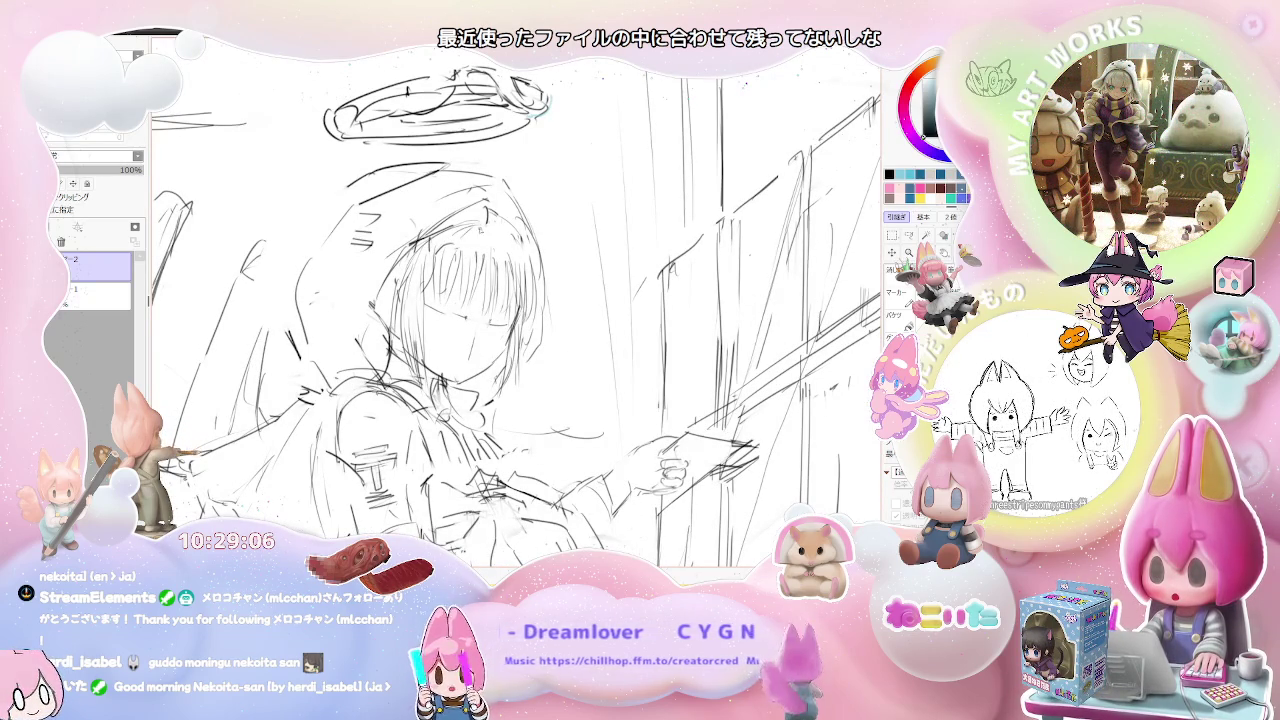
{"action": "scroll", "coordinate": [520, 255], "scroll_direction": "down", "scroll_amount": 1}
{"action": "scroll", "coordinate": [520, 255], "scroll_direction": "down", "scroll_amount": 1}
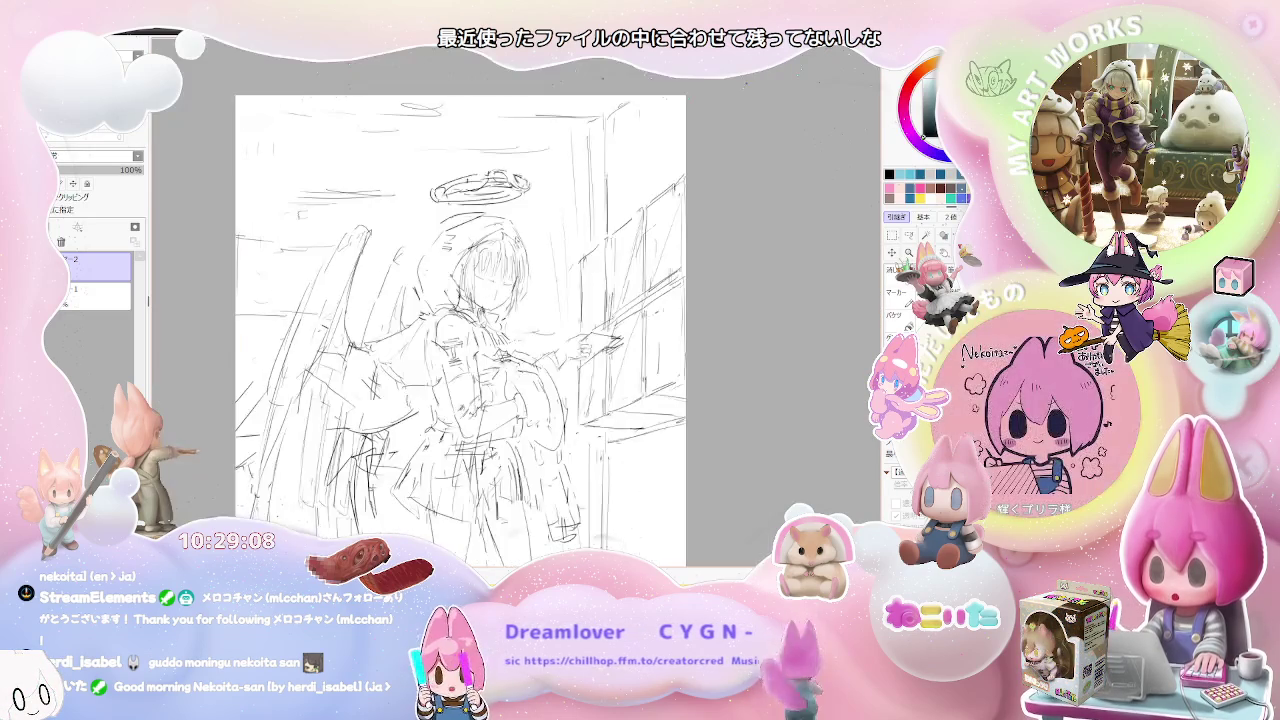
{"action": "scroll", "coordinate": [520, 255], "scroll_direction": "down", "scroll_amount": 1}
{"action": "scroll", "coordinate": [585, 312], "scroll_direction": "down", "scroll_amount": 1}
{"action": "scroll", "coordinate": [618, 362], "scroll_direction": "up", "scroll_amount": 1}
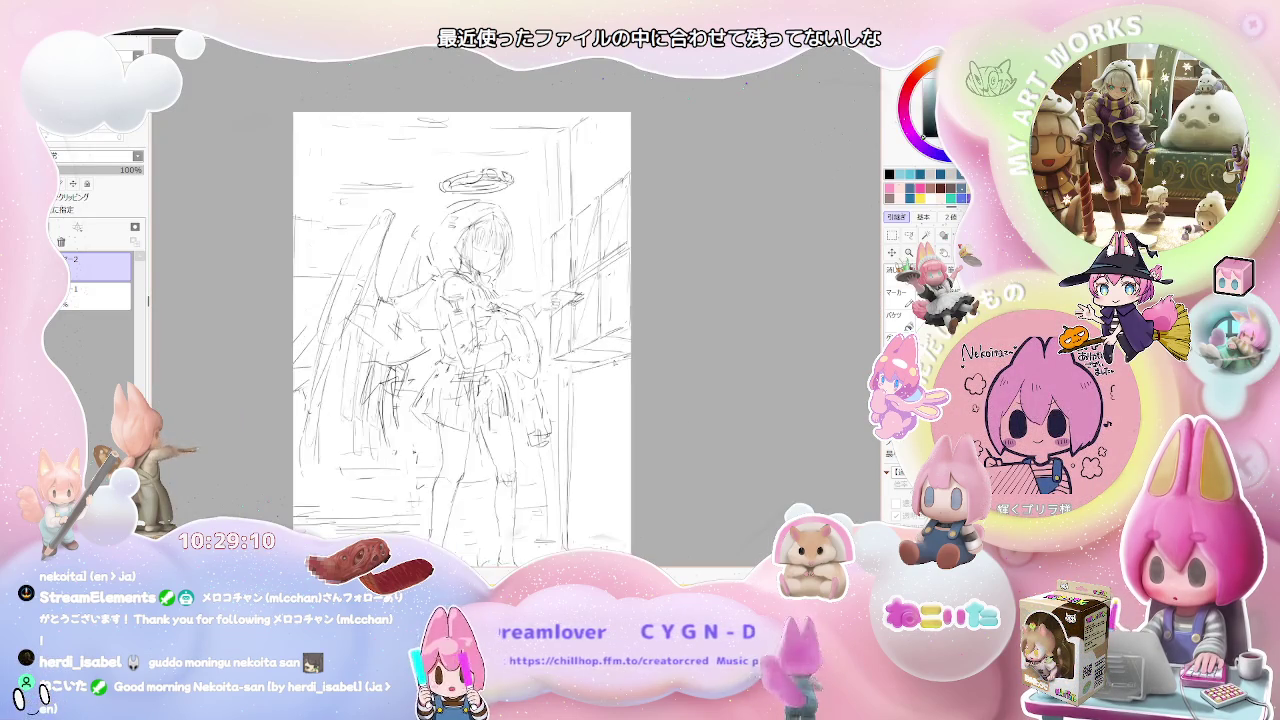
{"action": "scroll", "coordinate": [618, 362], "scroll_direction": "up", "scroll_amount": 1}
{"action": "scroll", "coordinate": [618, 362], "scroll_direction": "up", "scroll_amount": 1}
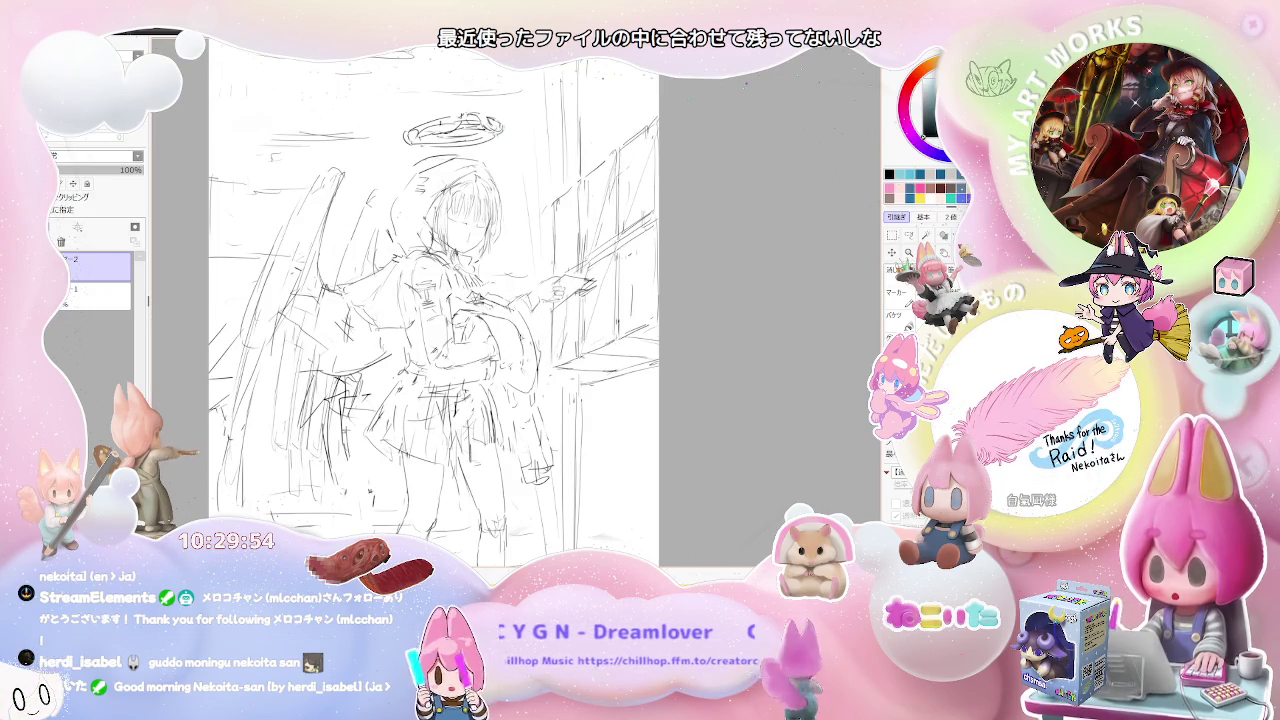
{"action": "key", "text": "ctrl+plus"}
{"action": "key", "text": "h"}
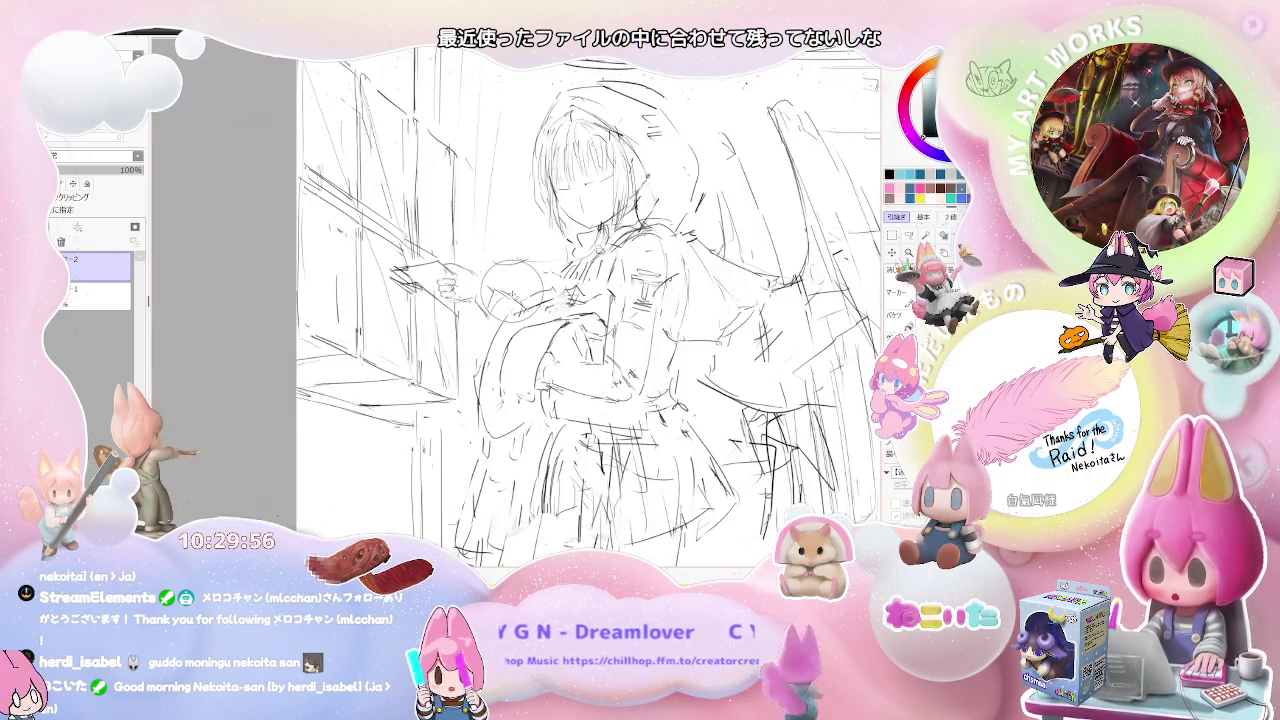
{"action": "key", "text": "ctrl+minus"}
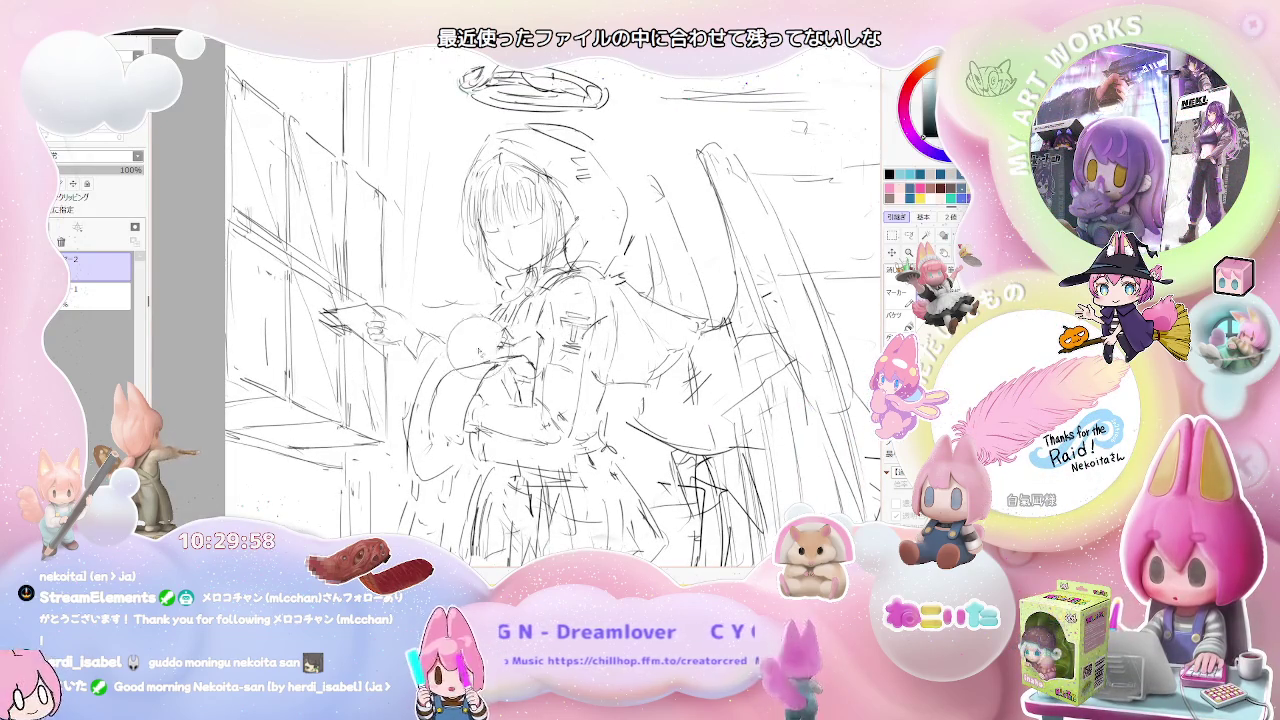
{"action": "key", "text": "ctrl+z"}
{"action": "key", "text": "ctrl+z"}
{"action": "key", "text": "ctrl+z"}
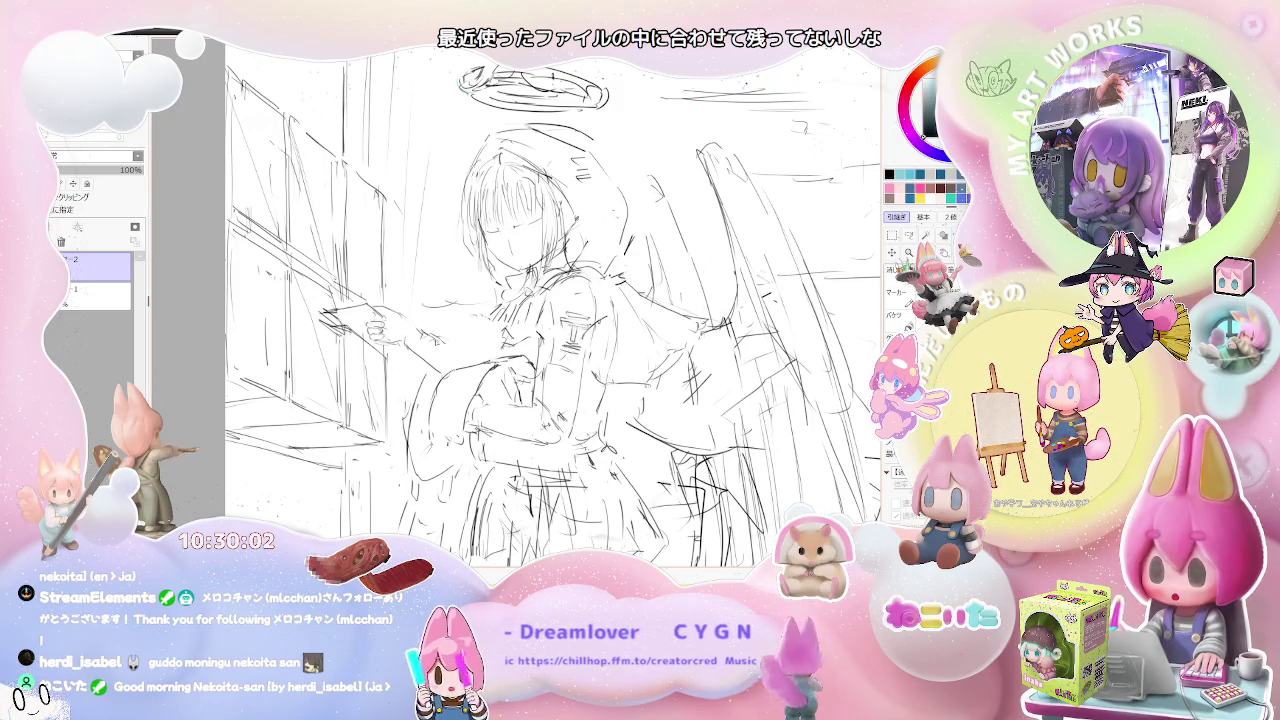
{"action": "key", "text": "ctrl+minus"}
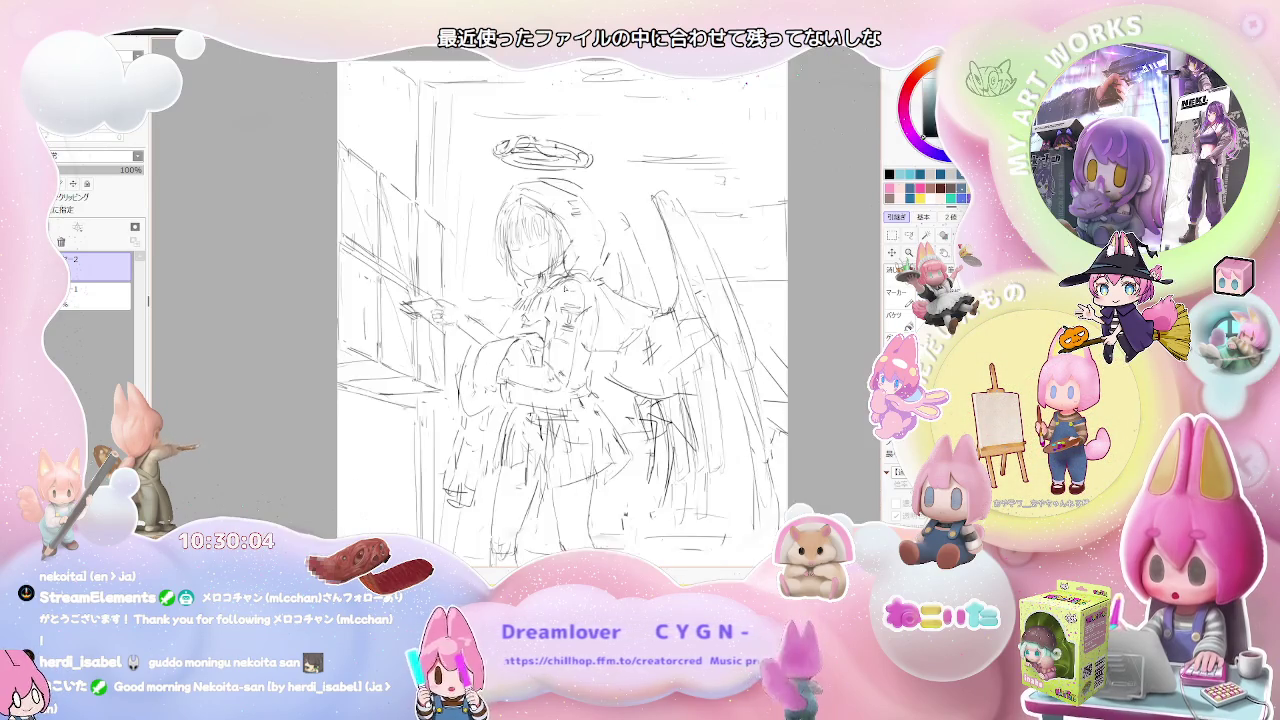
{"action": "key", "text": "ctrl+minus"}
{"action": "key", "text": "ctrl+minus"}
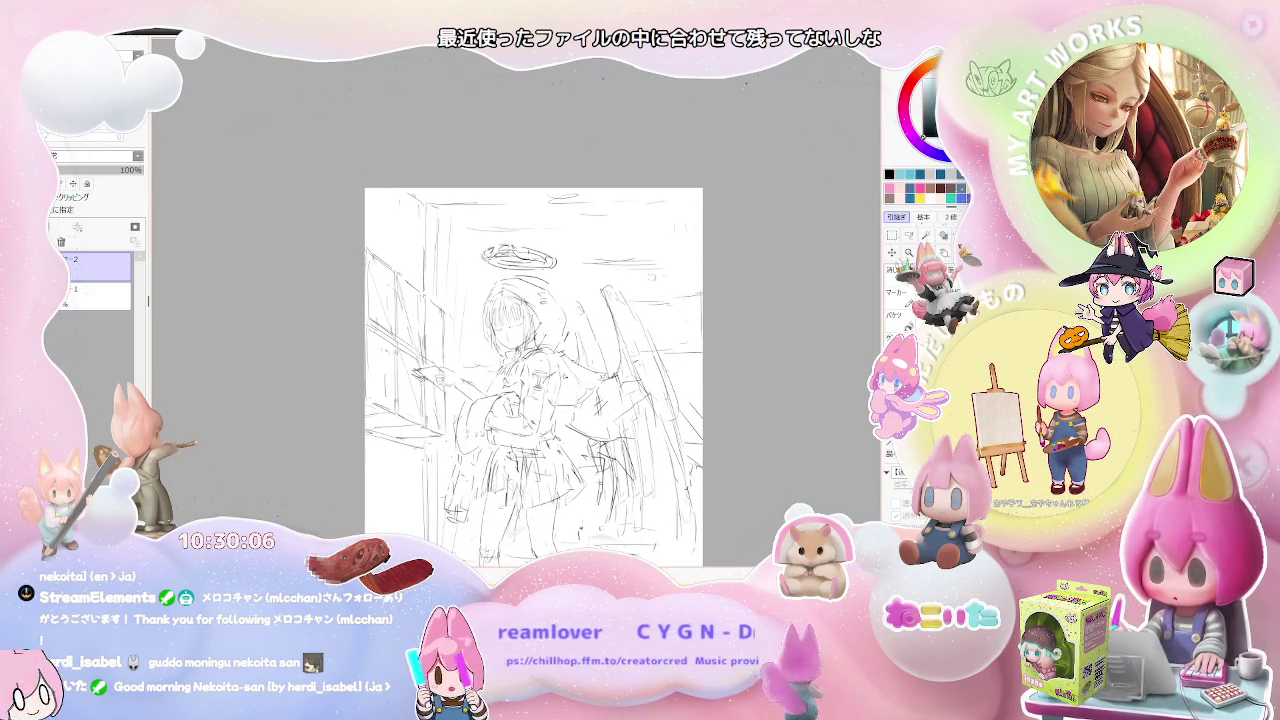
{"action": "key", "text": "ctrl+plus"}
{"action": "key", "text": "ctrl+plus"}
{"action": "key", "text": "ctrl+y"}
{"action": "key", "text": "ctrl+z"}
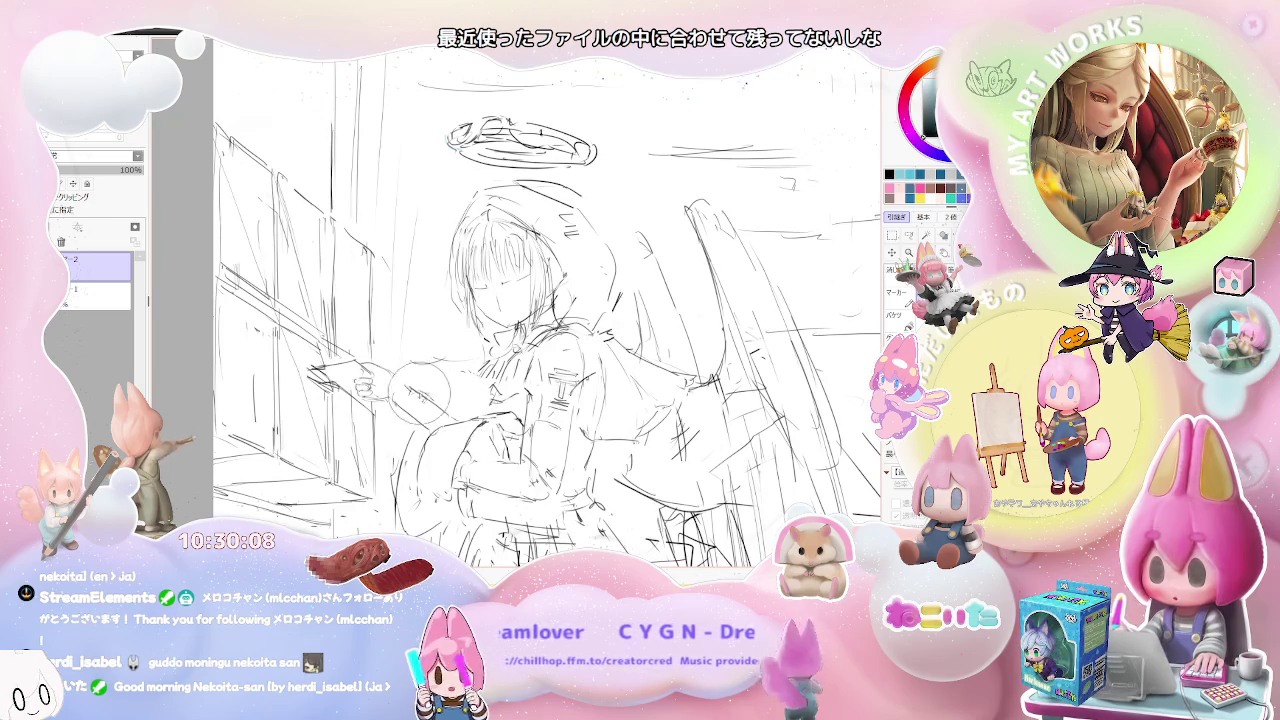
{"action": "key", "text": "ctrl+y"}
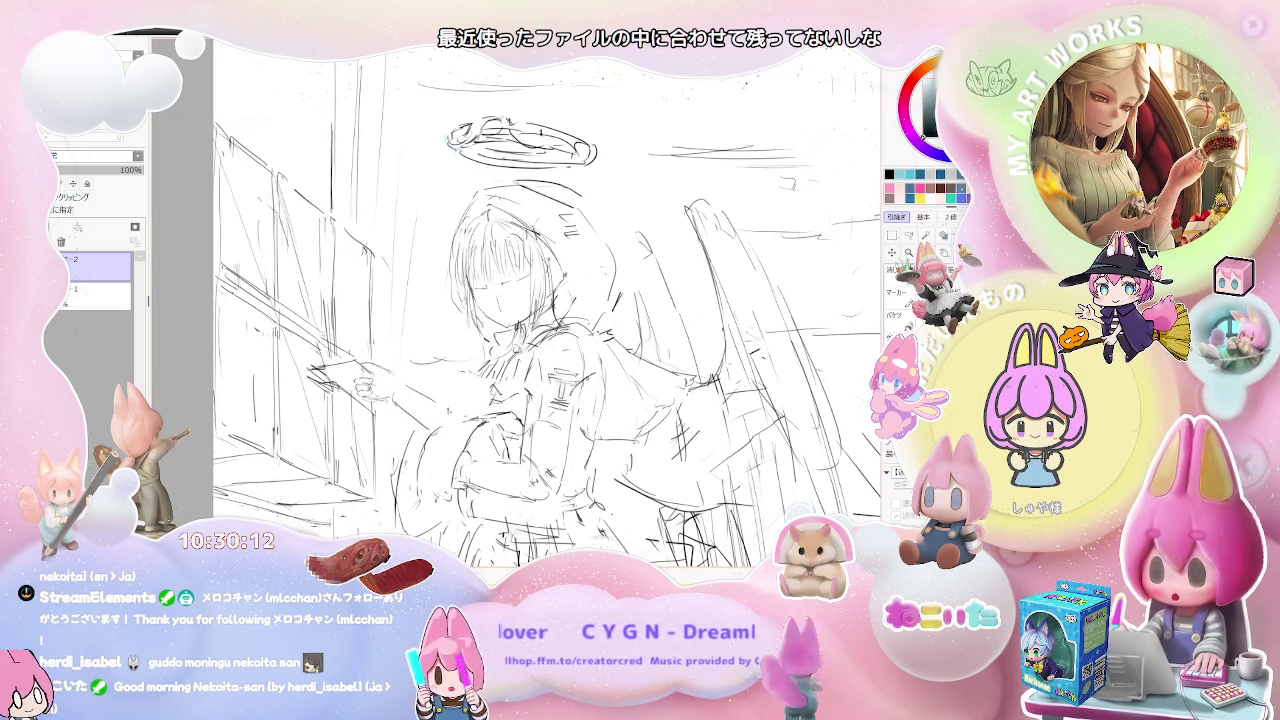
{"action": "scroll", "coordinate": [525, 300], "scroll_direction": "down", "scroll_amount": 3}
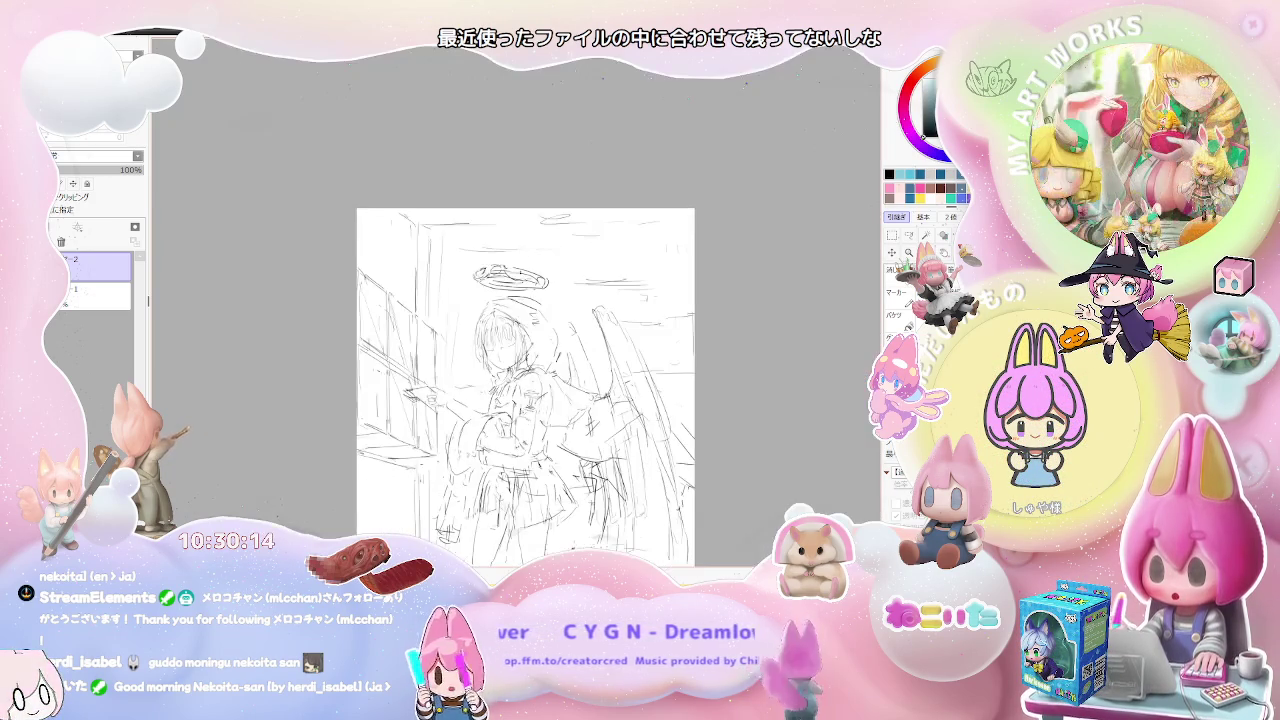
{"action": "key", "text": "h"}
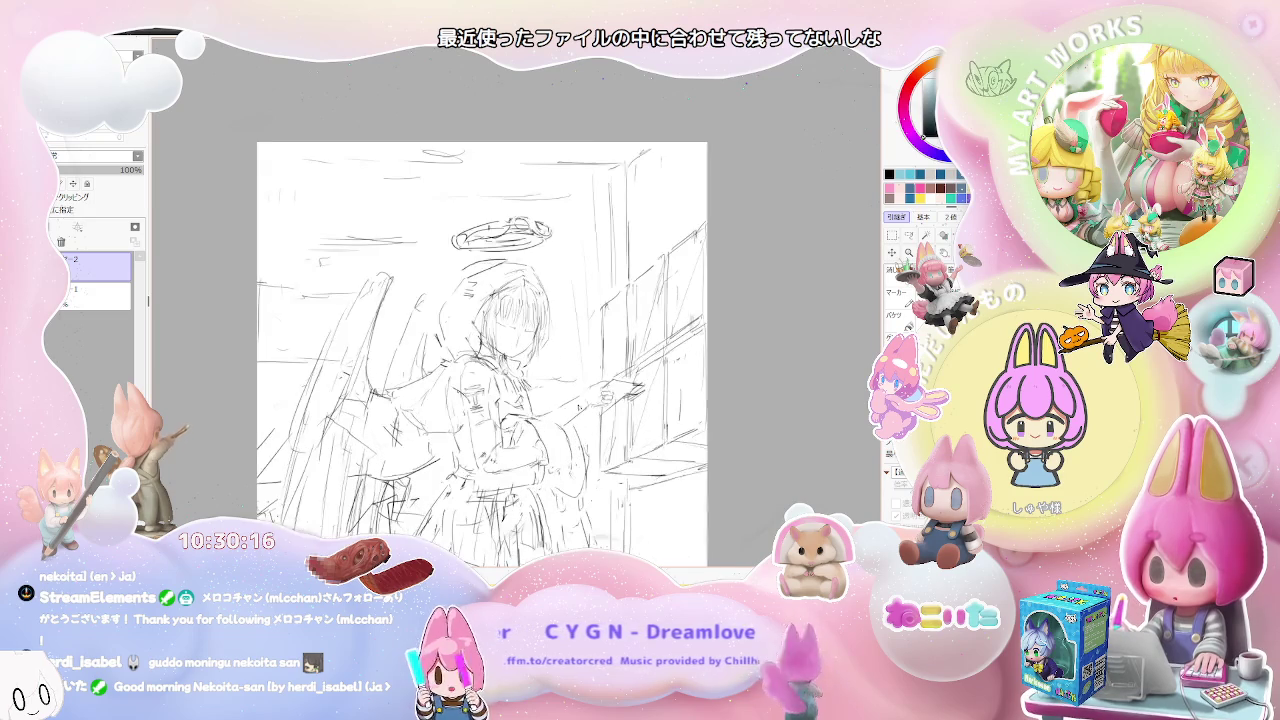
{"action": "scroll", "coordinate": [651, 402], "scroll_direction": "up", "scroll_amount": 2}
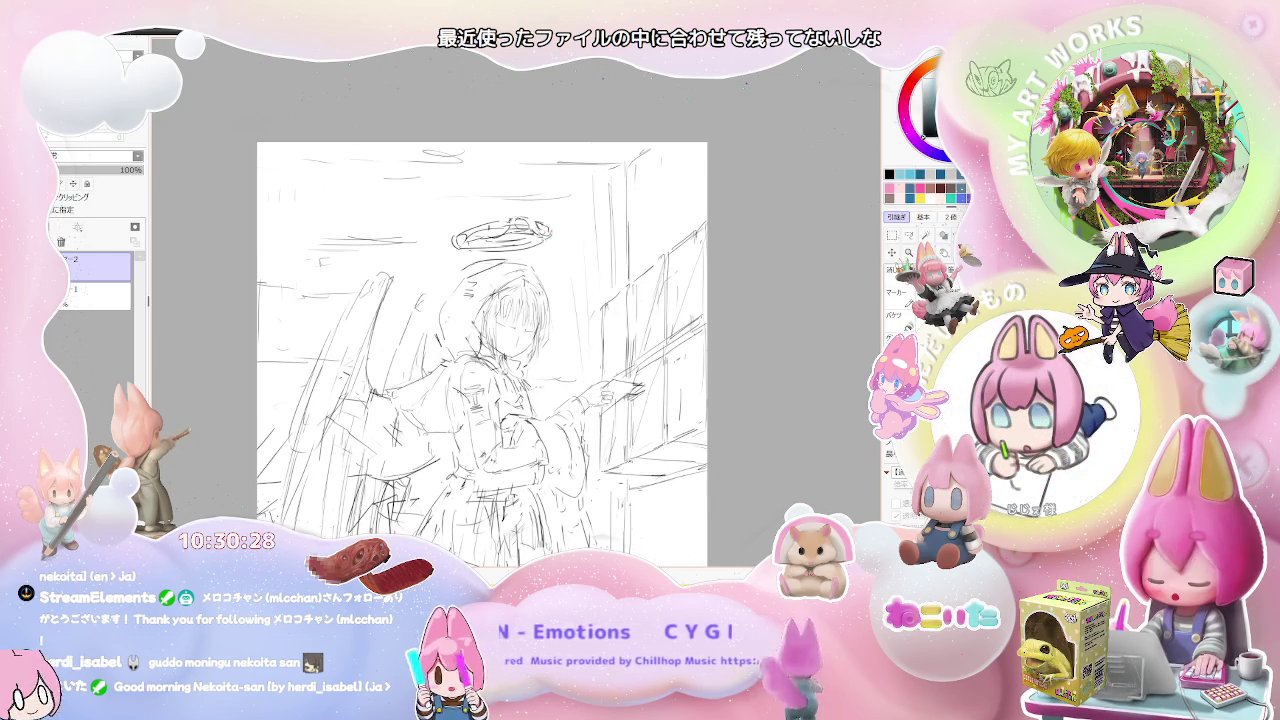
{"action": "scroll", "coordinate": [635, 434], "scroll_direction": "down", "scroll_amount": 1}
{"action": "scroll", "coordinate": [635, 434], "scroll_direction": "down", "scroll_amount": 1}
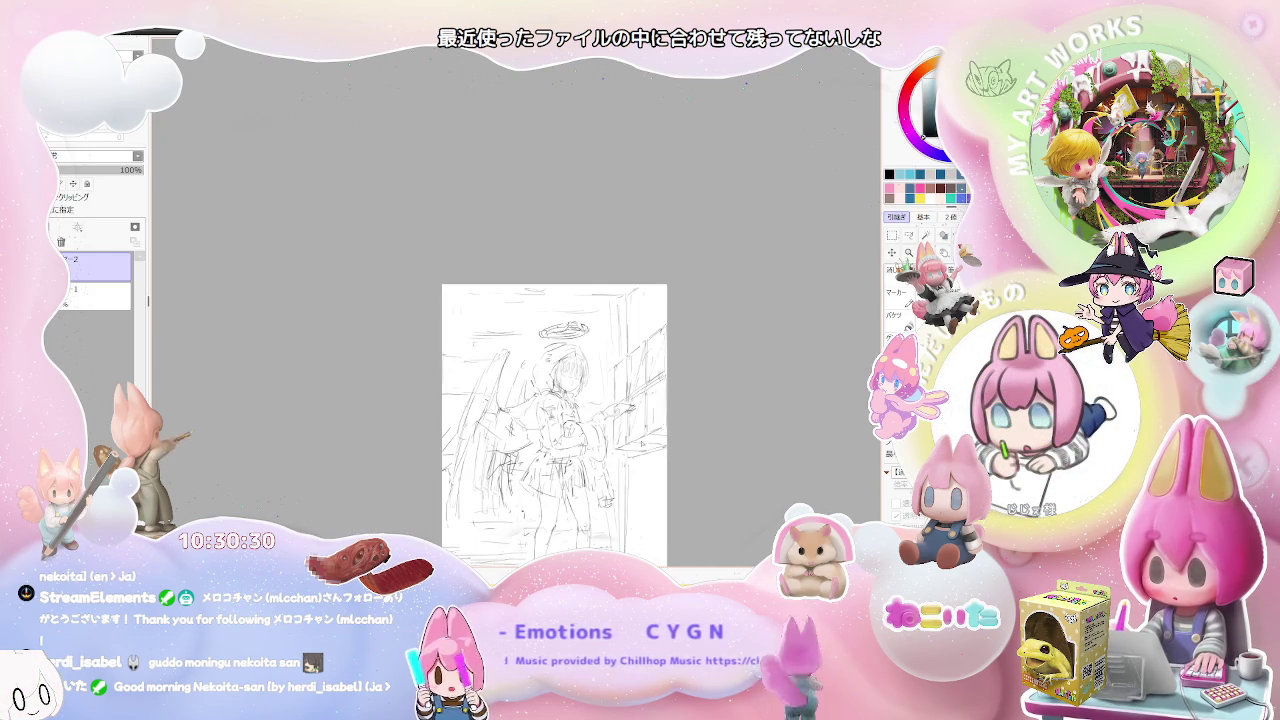
{"action": "scroll", "coordinate": [616, 510], "scroll_direction": "up", "scroll_amount": 1}
{"action": "scroll", "coordinate": [616, 510], "scroll_direction": "up", "scroll_amount": 1}
{"action": "scroll", "coordinate": [616, 510], "scroll_direction": "up", "scroll_amount": 1}
{"action": "scroll", "coordinate": [603, 405], "scroll_direction": "up", "scroll_amount": 1}
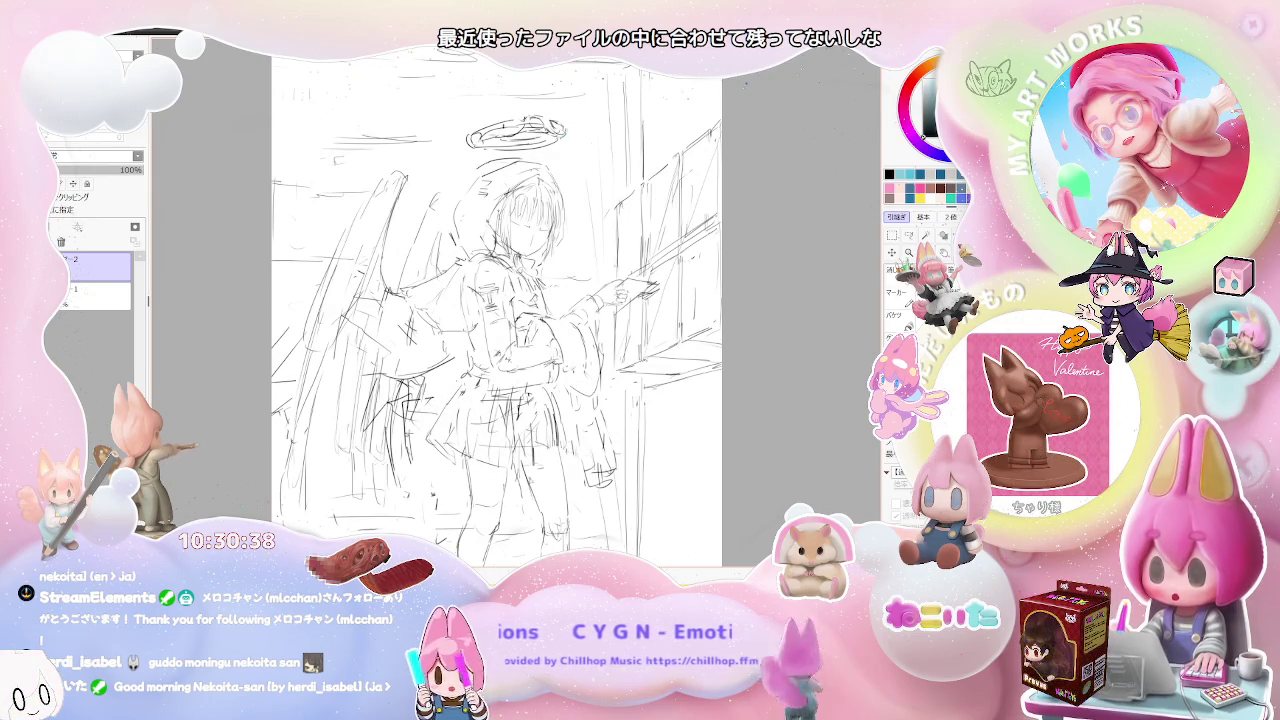
{"action": "scroll", "coordinate": [571, 480], "scroll_direction": "down", "scroll_amount": 1}
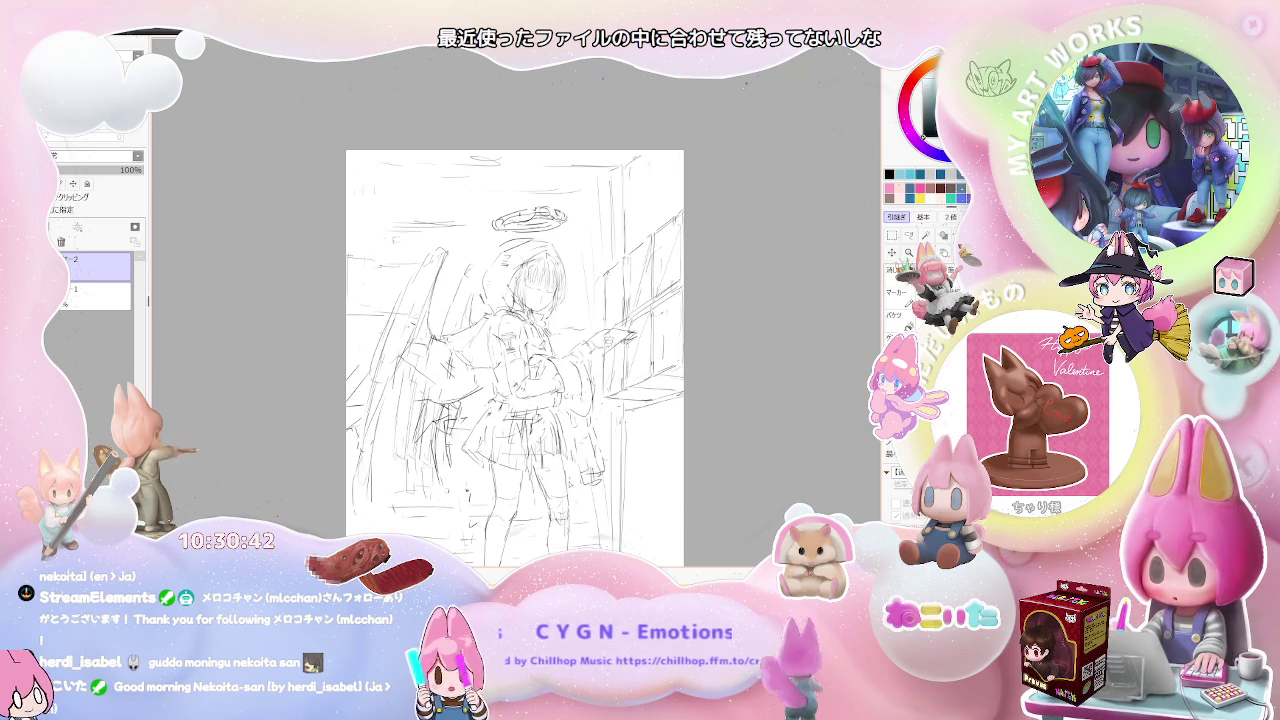
{"action": "scroll", "coordinate": [610, 450], "scroll_direction": "down", "scroll_amount": 1}
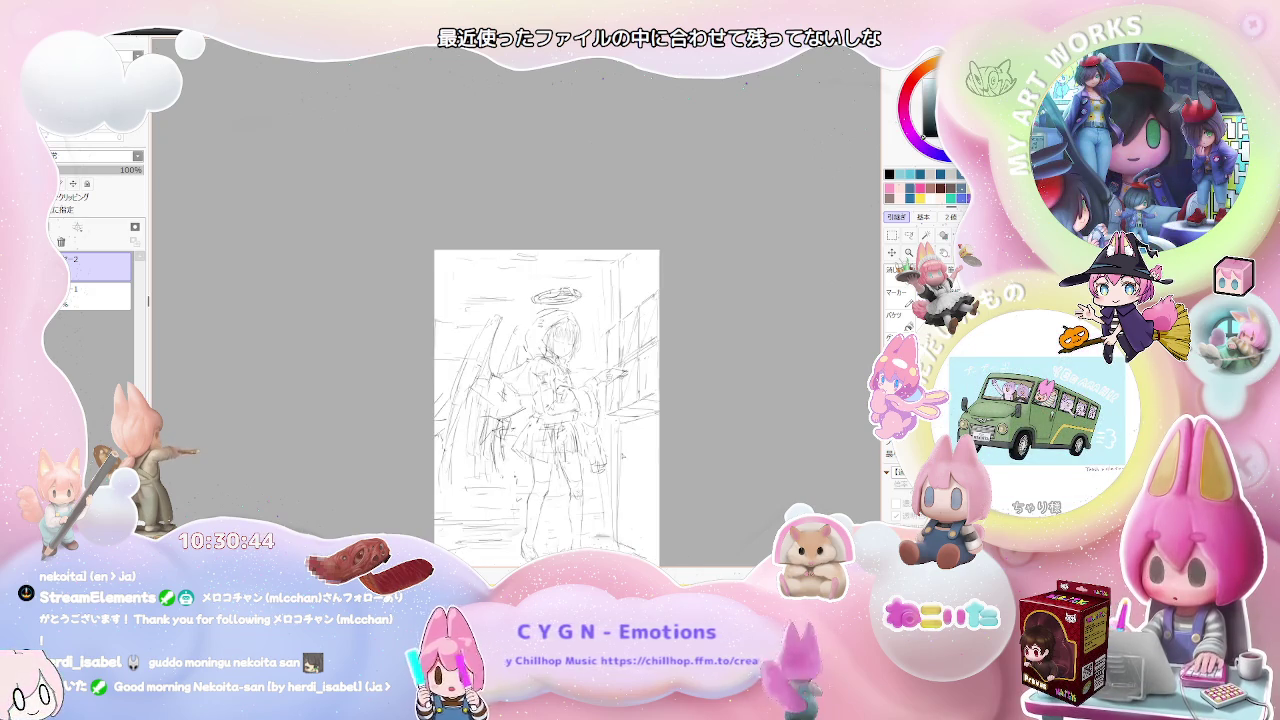
{"action": "scroll", "coordinate": [598, 418], "scroll_direction": "up", "scroll_amount": 1}
{"action": "scroll", "coordinate": [598, 418], "scroll_direction": "up", "scroll_amount": 1}
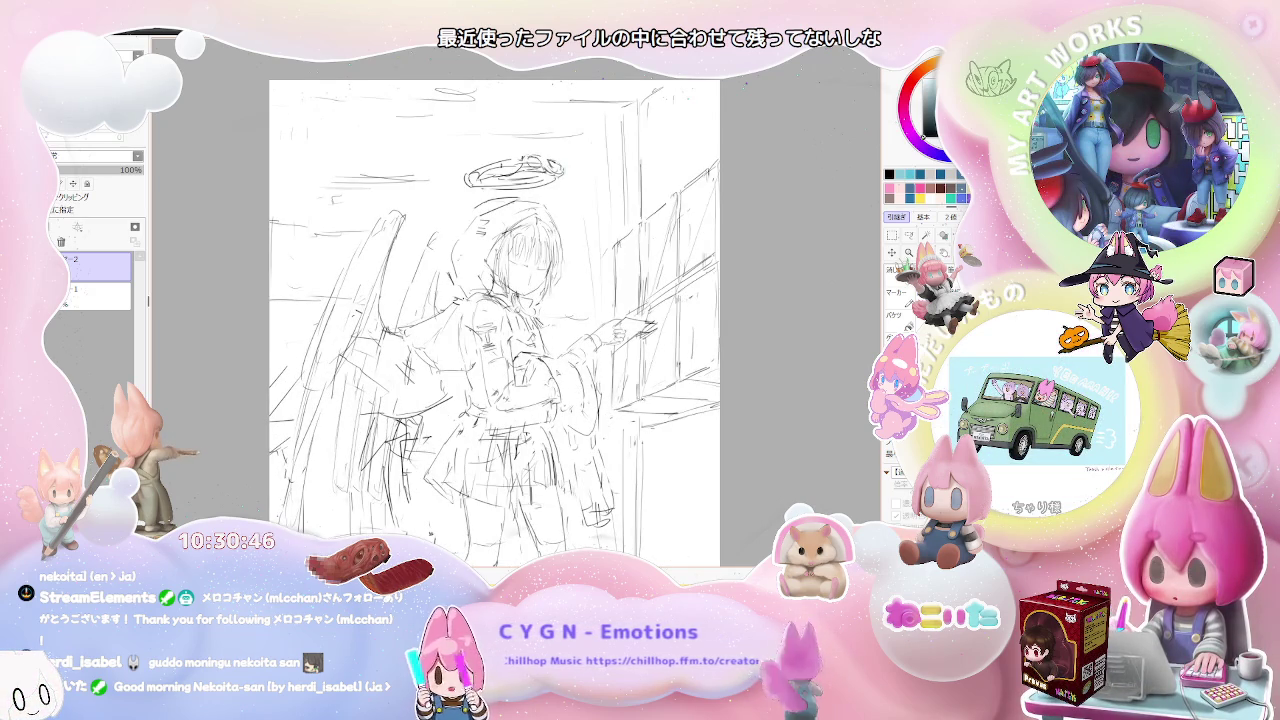
{"action": "scroll", "coordinate": [590, 360], "scroll_direction": "up", "scroll_amount": 1}
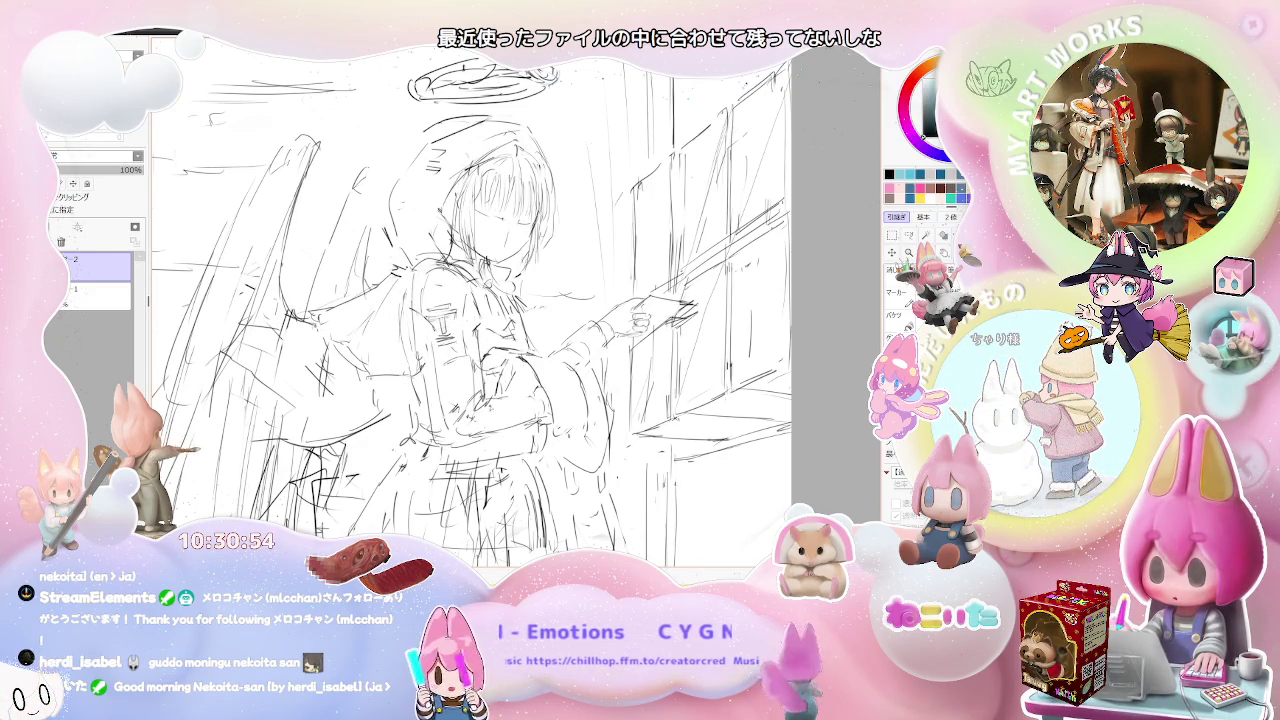
{"action": "scroll", "coordinate": [470, 300], "scroll_direction": "down", "scroll_amount": 2}
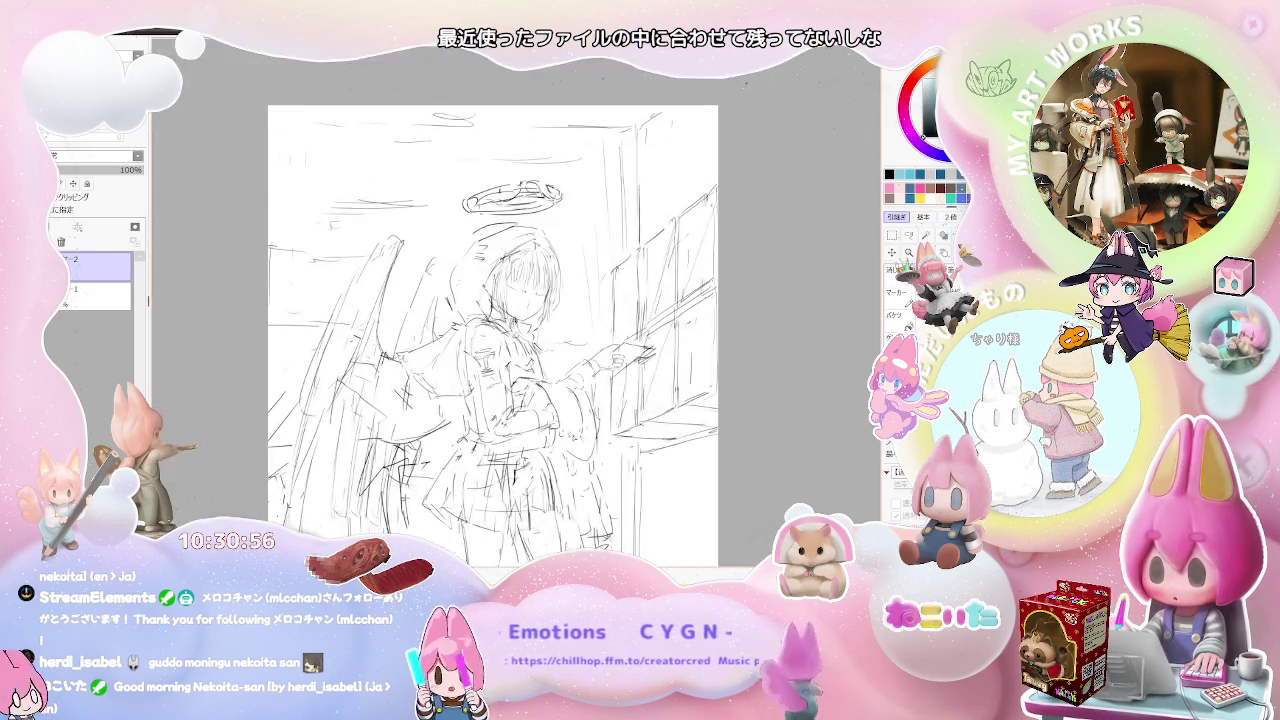
{"action": "scroll", "coordinate": [470, 300], "scroll_direction": "up", "scroll_amount": 3}
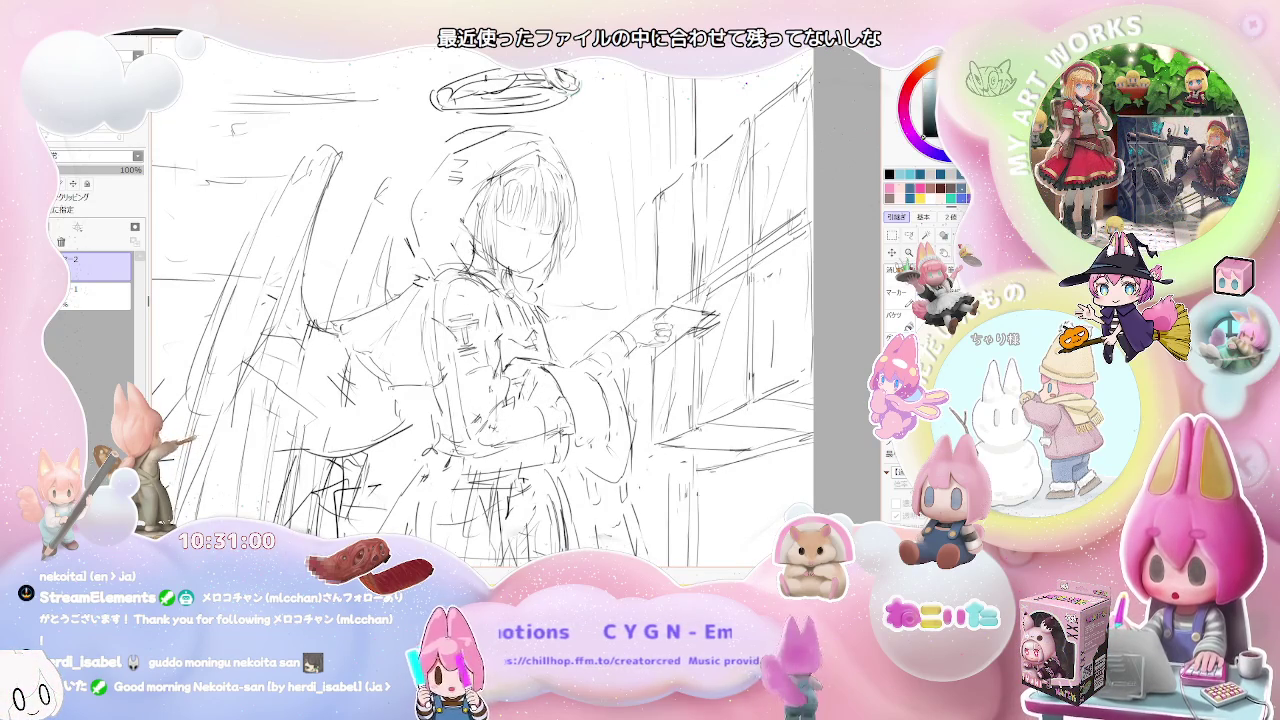
{"action": "scroll", "coordinate": [533, 350], "scroll_direction": "down", "scroll_amount": 1}
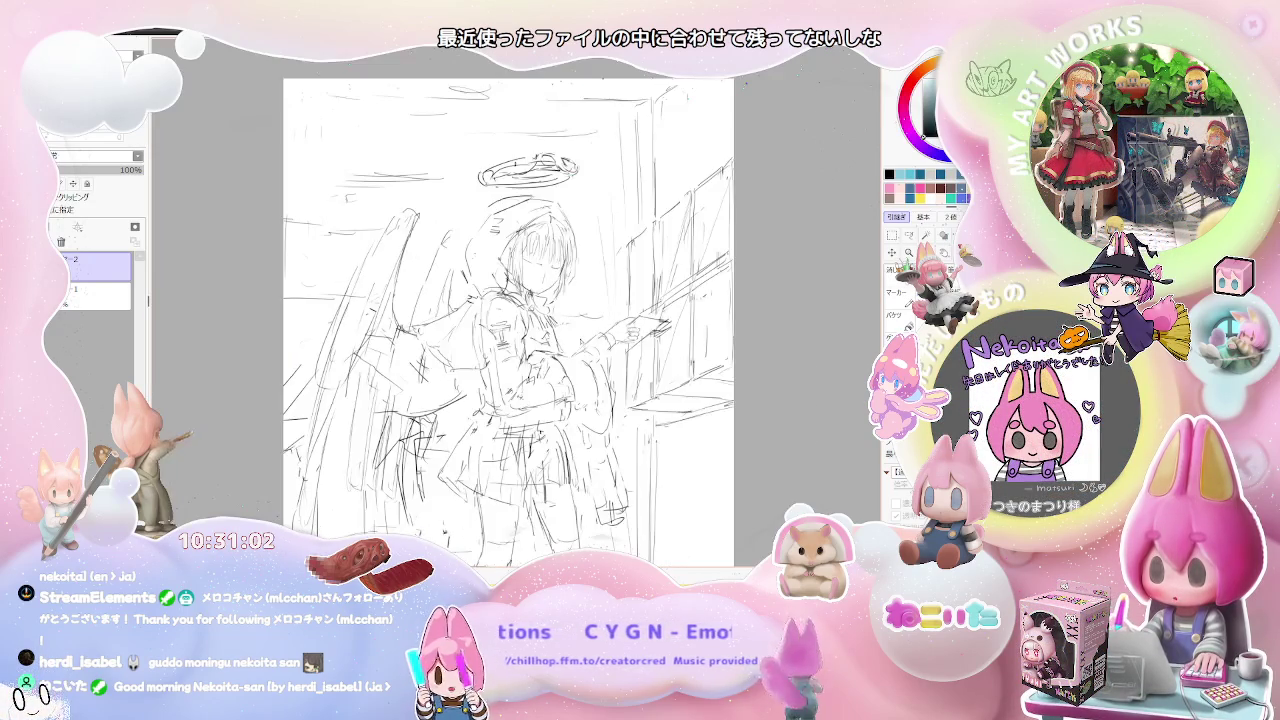
{"action": "scroll", "coordinate": [533, 350], "scroll_direction": "down", "scroll_amount": 1}
{"action": "scroll", "coordinate": [561, 334], "scroll_direction": "up", "scroll_amount": 1}
{"action": "scroll", "coordinate": [561, 334], "scroll_direction": "up", "scroll_amount": 1}
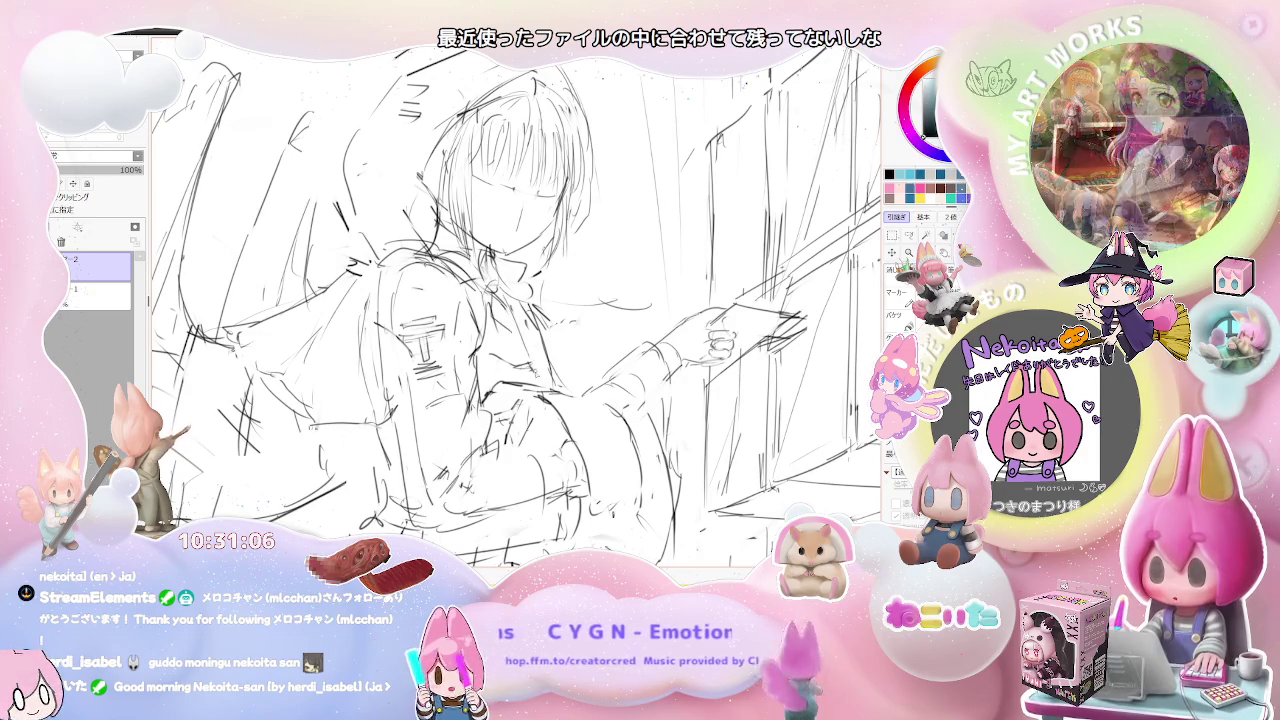
{"action": "scroll", "coordinate": [530, 320], "scroll_direction": "down", "scroll_amount": 1}
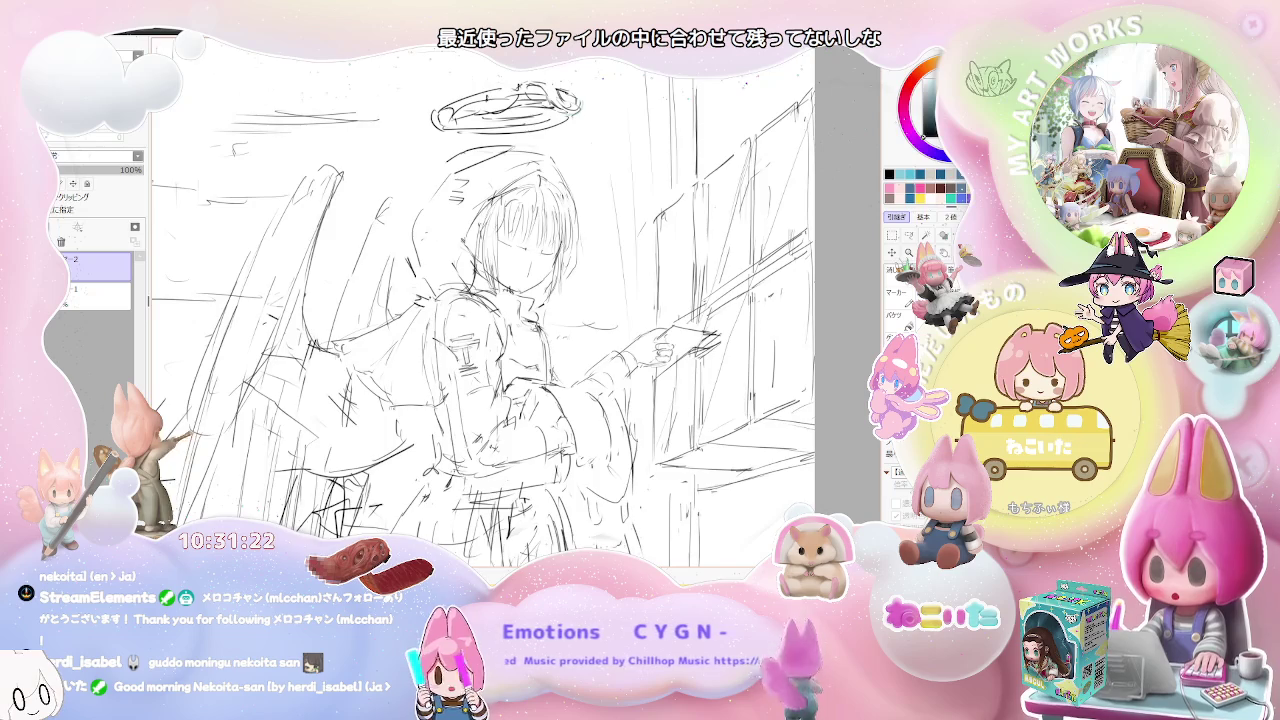
Zoom out and in repeatedly to check the composition, ending close on the upper body.
{"action": "key", "text": "minus"}
{"action": "key", "text": "minus"}
{"action": "key", "text": "minus"}
{"action": "key", "text": "plus"}
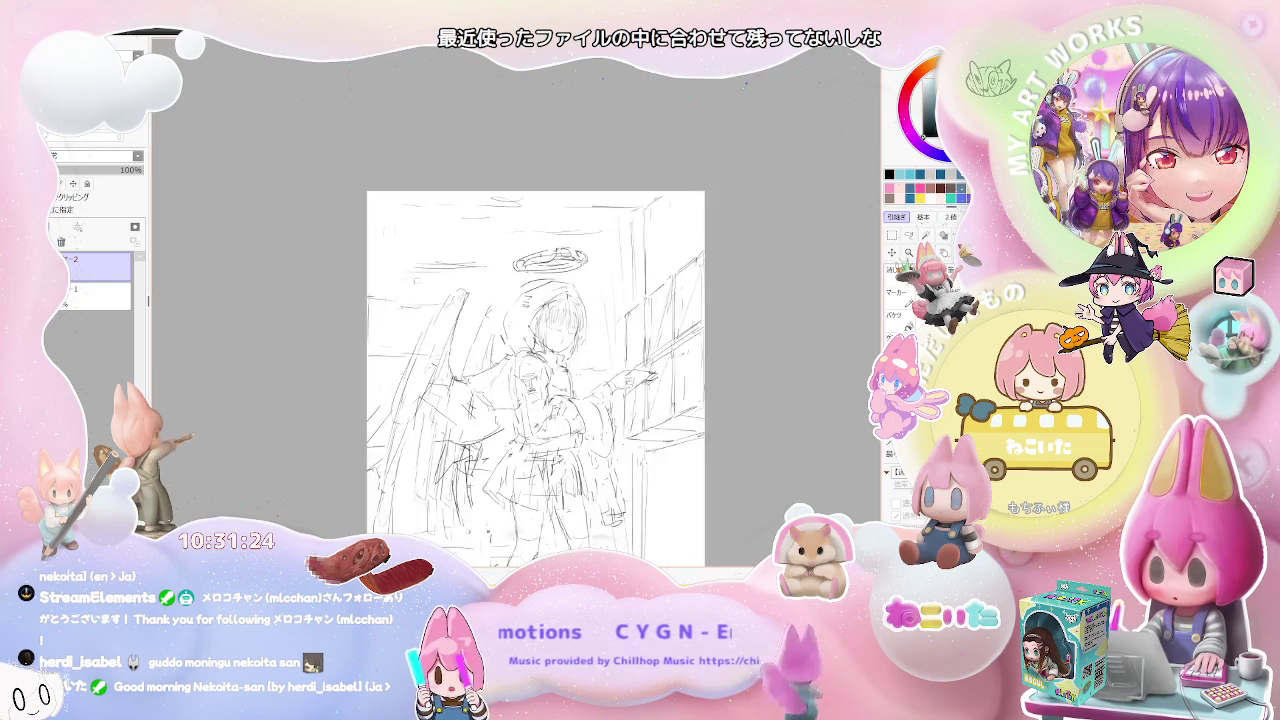
{"action": "key", "text": "plus"}
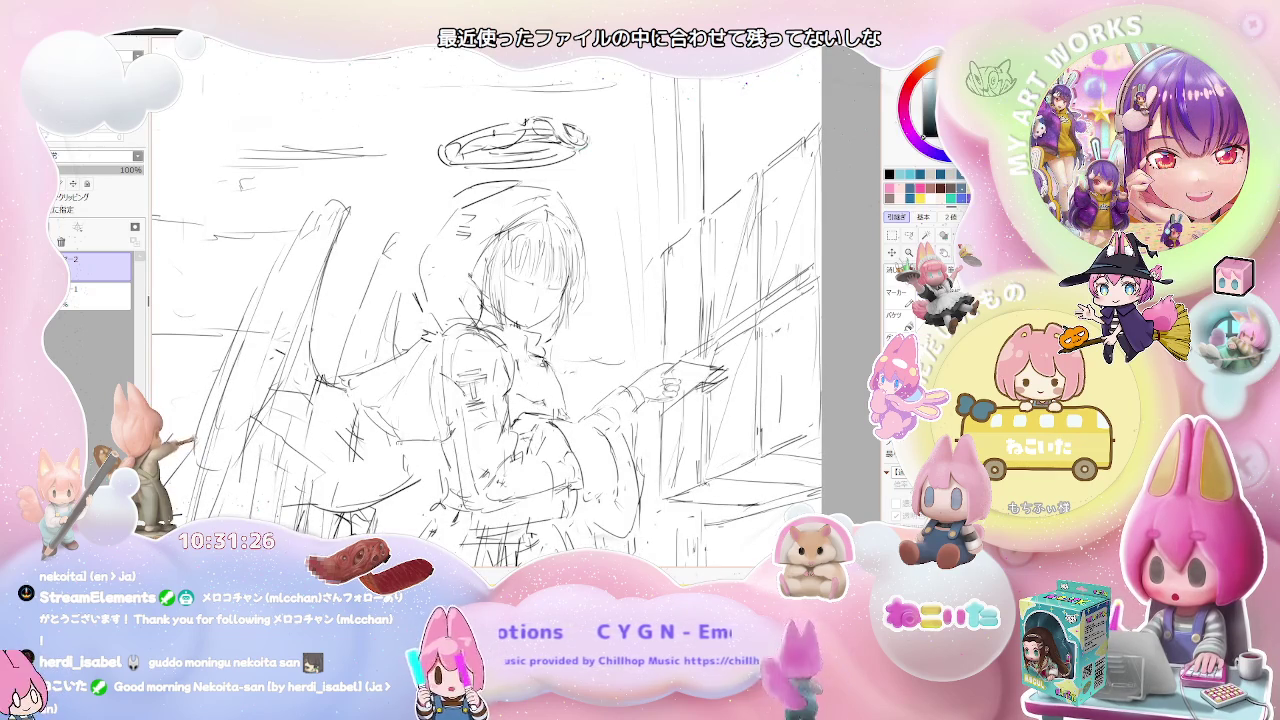
{"action": "key", "text": "minus"}
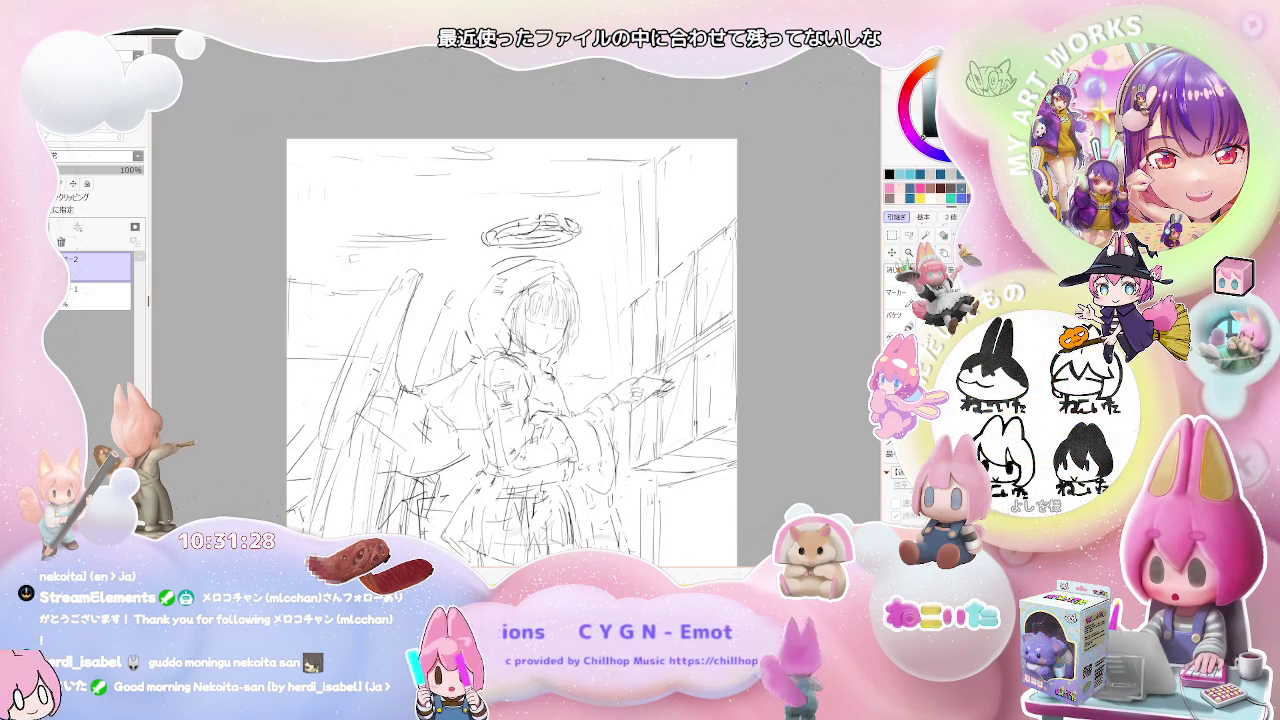
{"action": "key", "text": "minus"}
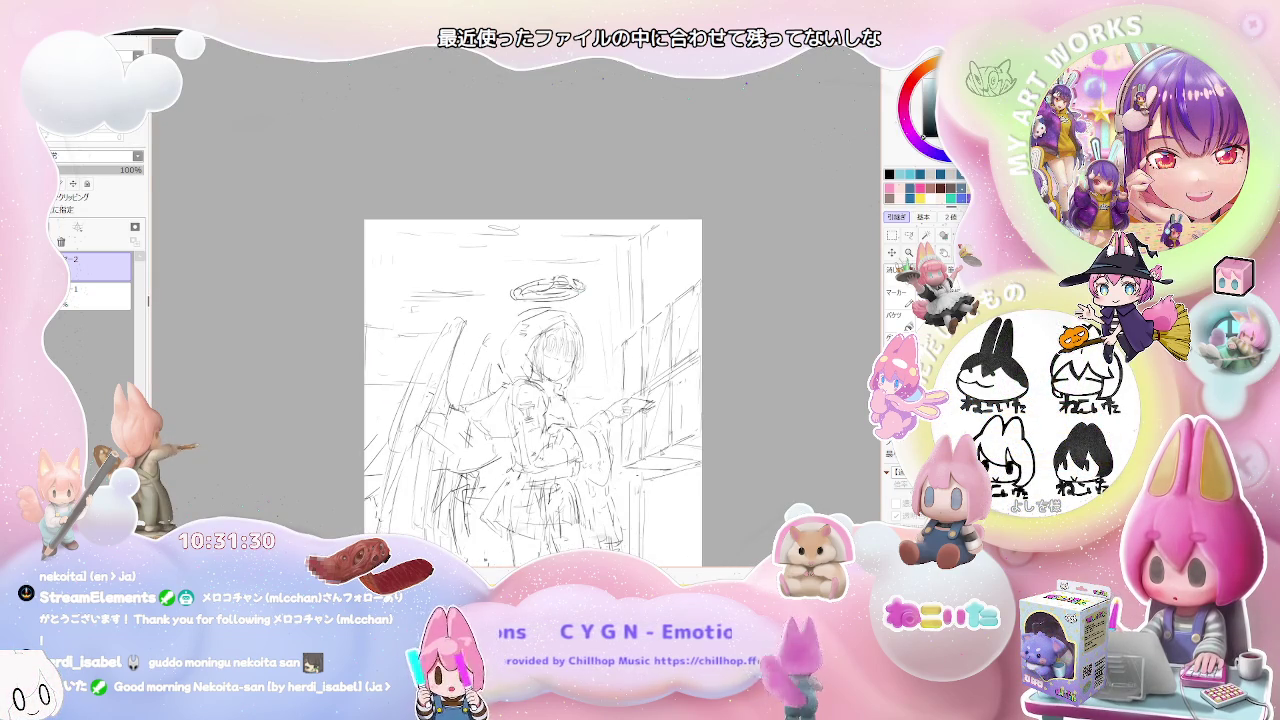
{"action": "key", "text": "minus"}
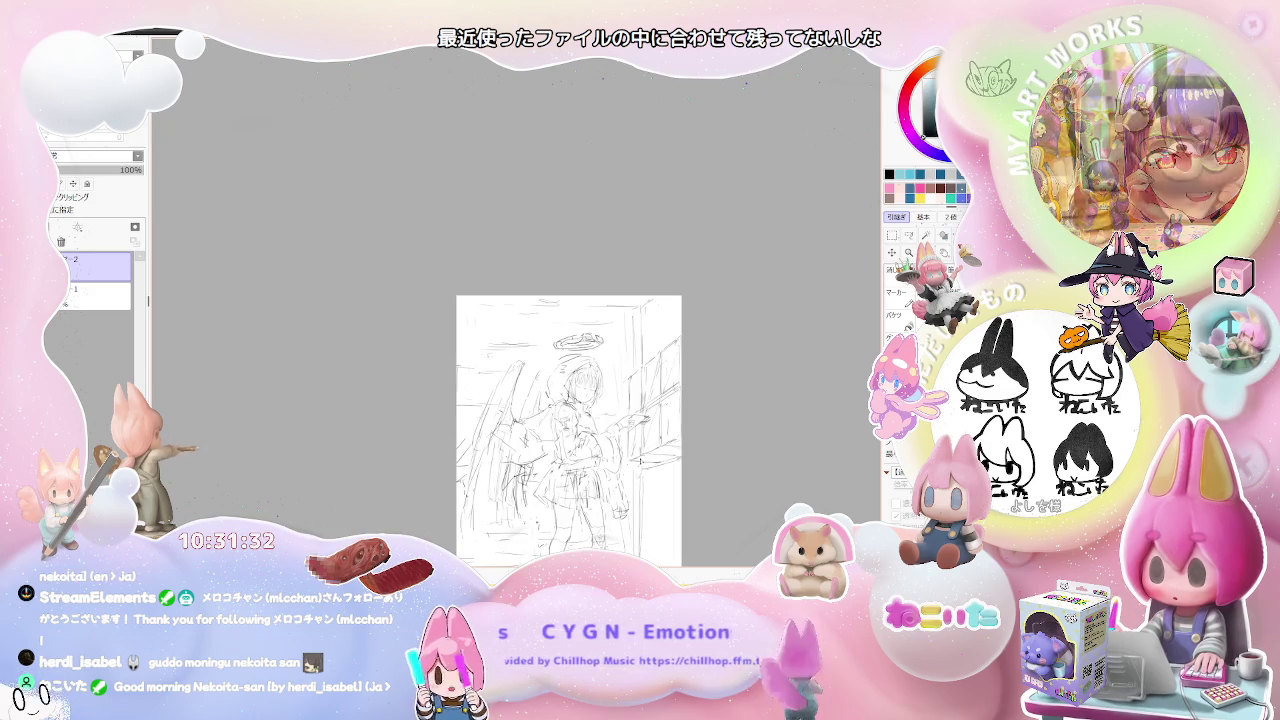
{"action": "key", "text": "plus"}
{"action": "key", "text": "plus"}
{"action": "key", "text": "plus"}
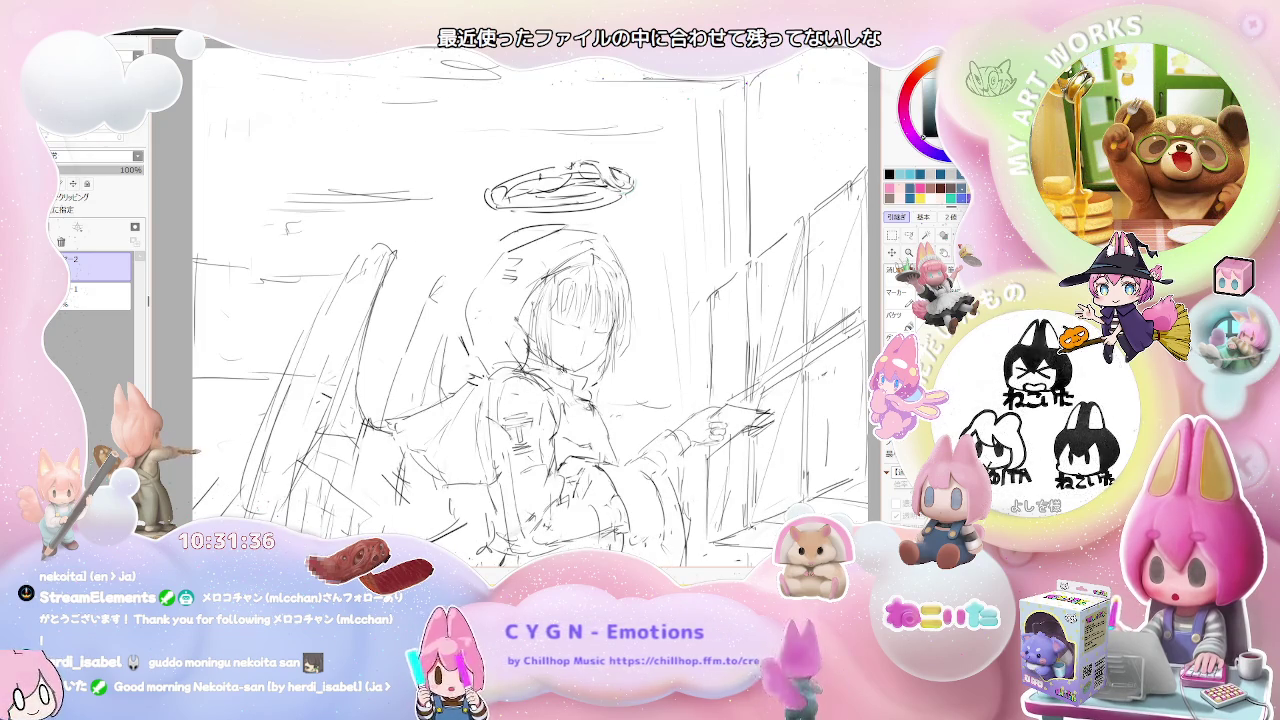
{"action": "key", "text": "minus"}
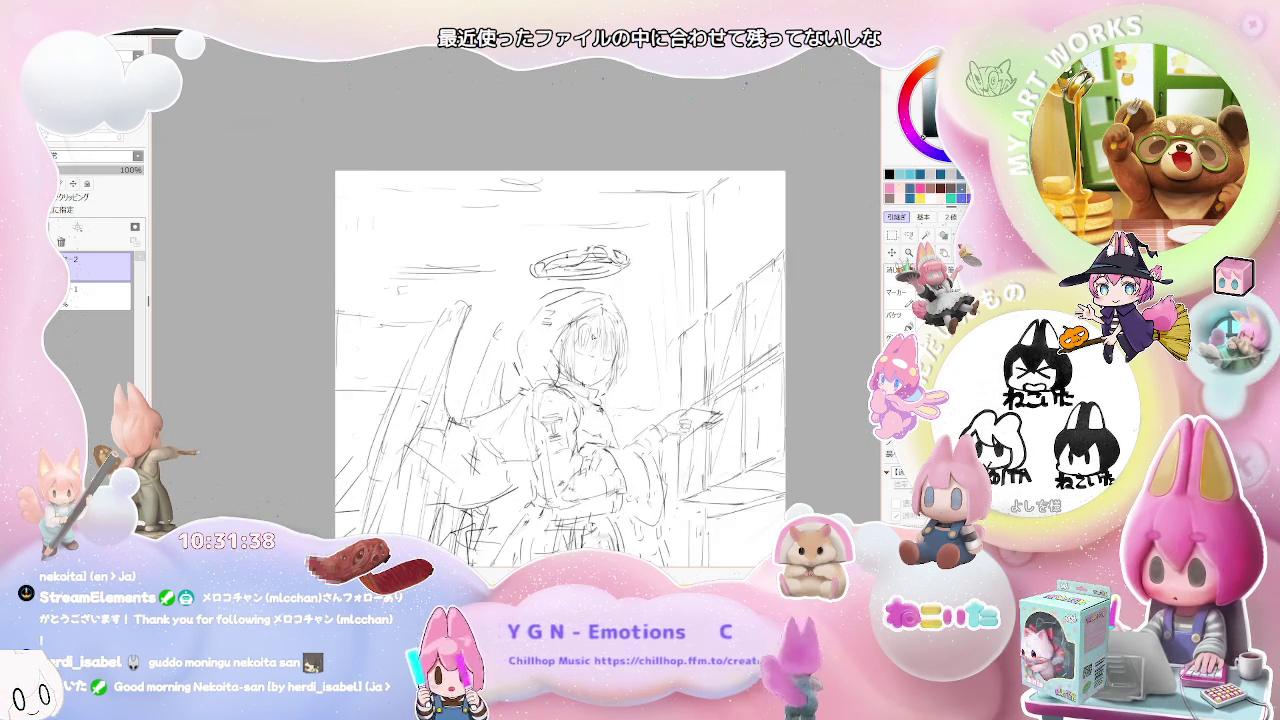
{"action": "key", "text": "plus"}
Sketch extra pencil lines over the hood, hair, face and chest around the girl's head.
{"action": "left_click_drag", "start_coordinate": [590, 298], "coordinate": [502, 384]}
{"action": "mouse_move", "coordinate": [528, 340]}
{"action": "left_mouse_down"}
{"action": "mouse_move", "coordinate": [516, 372]}
{"action": "mouse_move", "coordinate": [548, 416]}
{"action": "left_mouse_up"}
{"action": "mouse_move", "coordinate": [560, 345]}
{"action": "left_mouse_down"}
{"action": "mouse_move", "coordinate": [515, 400]}
{"action": "mouse_move", "coordinate": [535, 415]}
{"action": "left_mouse_up"}
{"action": "left_click_drag", "start_coordinate": [520, 346], "coordinate": [500, 406]}
{"action": "left_click_drag", "start_coordinate": [558, 346], "coordinate": [540, 402]}
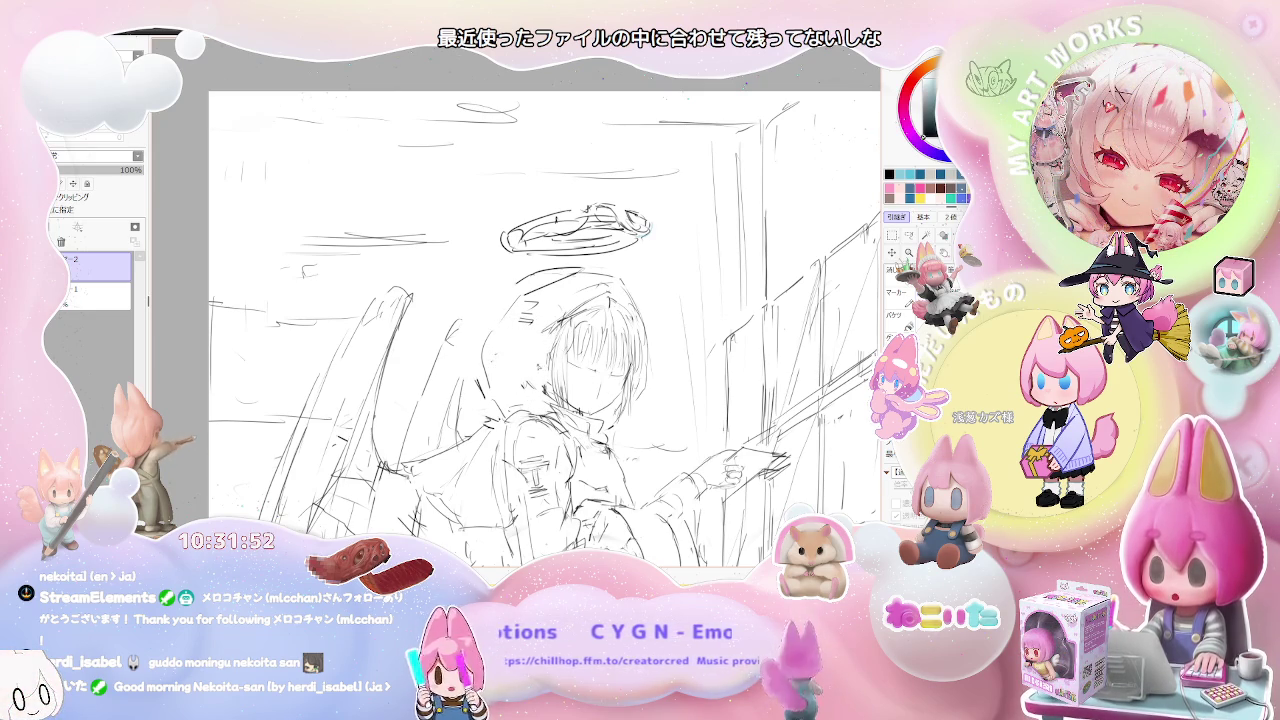
{"action": "left_click_drag", "start_coordinate": [568, 330], "coordinate": [620, 304]}
{"action": "mouse_move", "coordinate": [550, 338]}
{"action": "left_mouse_down"}
{"action": "mouse_move", "coordinate": [645, 285]}
{"action": "mouse_move", "coordinate": [632, 318]}
{"action": "mouse_move", "coordinate": [662, 398]}
{"action": "left_mouse_up"}
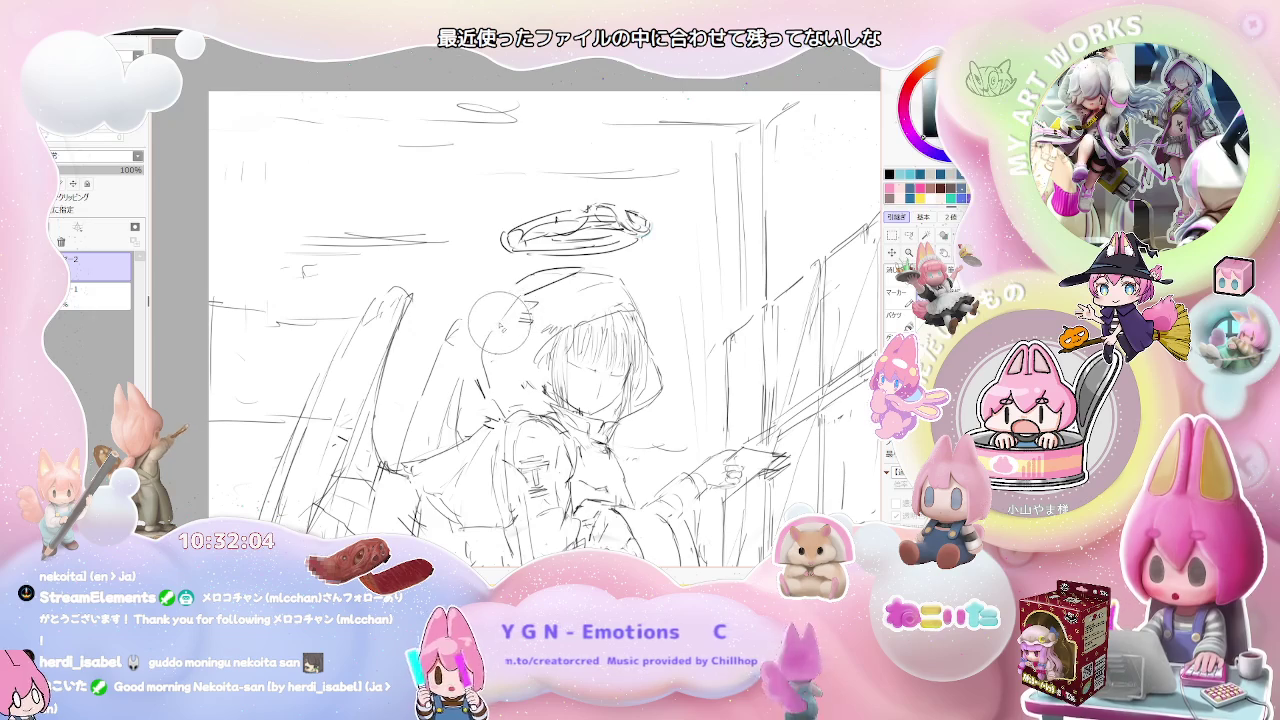
{"action": "scroll", "coordinate": [500, 322], "scroll_direction": "down", "scroll_amount": 1}
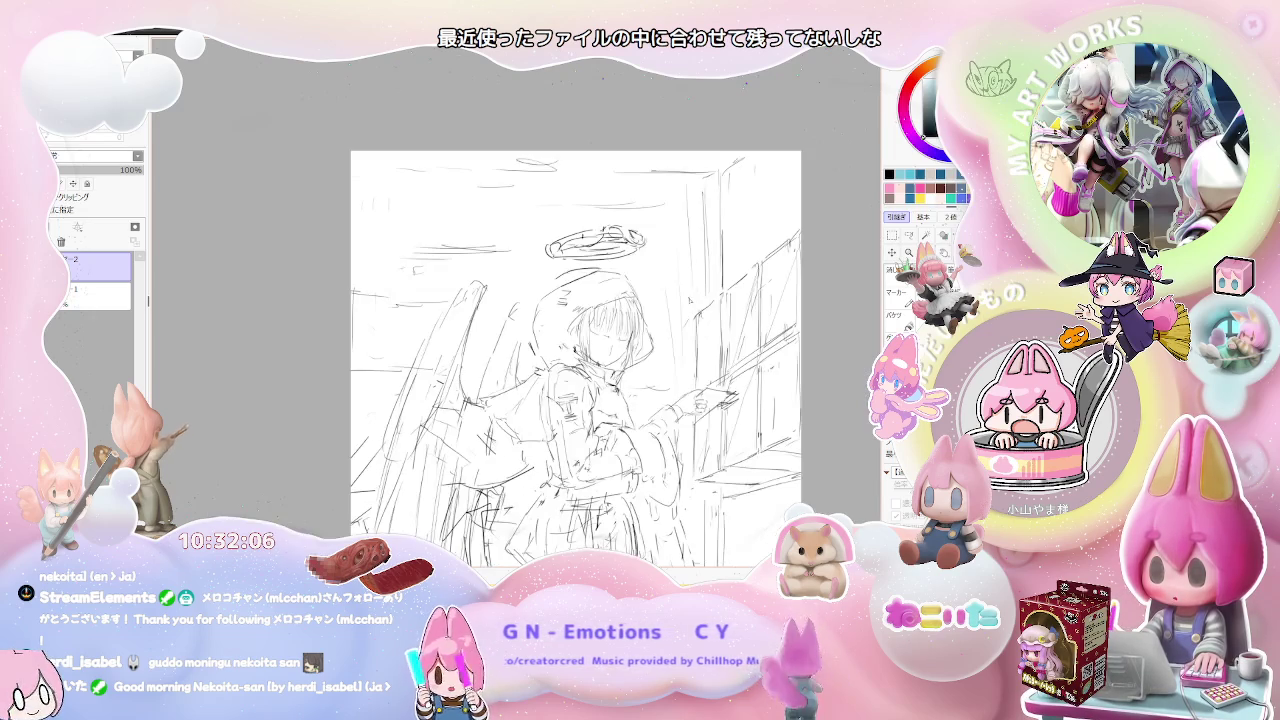
Zoom in and out on the figure to check the area below the skirt.
{"action": "scroll", "coordinate": [575, 360], "scroll_direction": "down", "scroll_amount": 1}
{"action": "scroll", "coordinate": [575, 360], "scroll_direction": "up", "scroll_amount": 2}
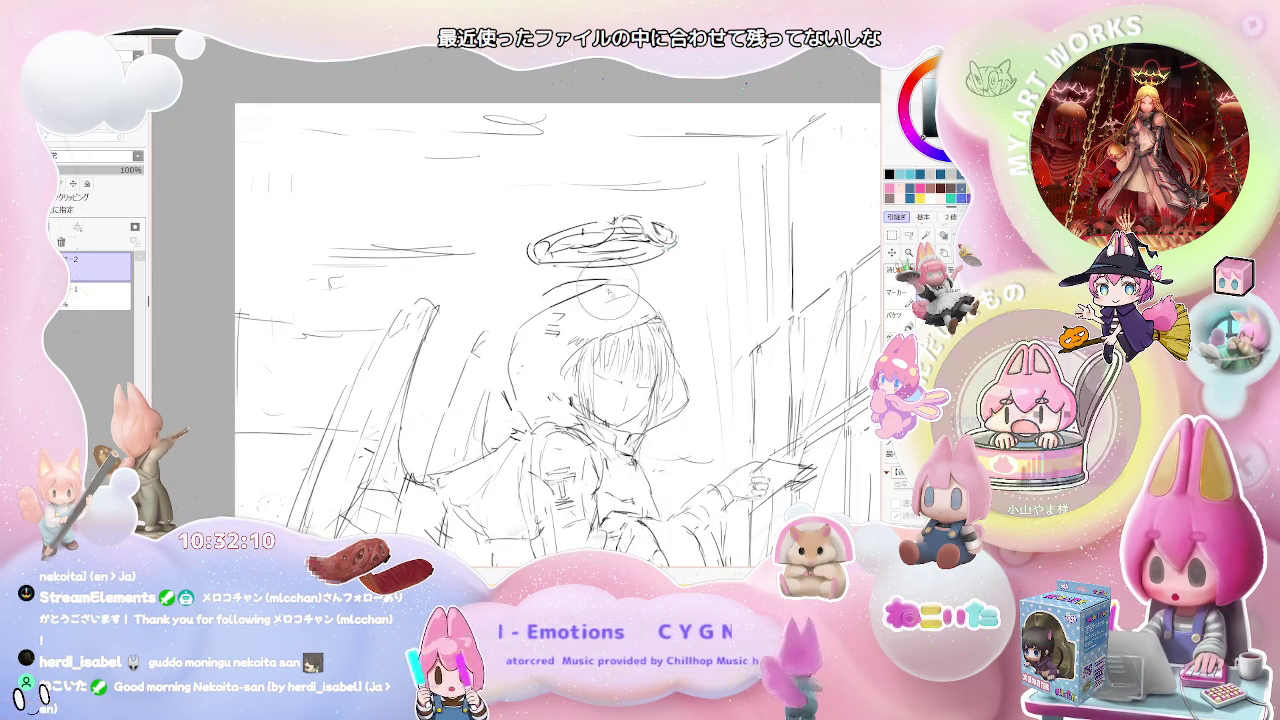
{"action": "scroll", "coordinate": [558, 335], "scroll_direction": "down", "scroll_amount": 1}
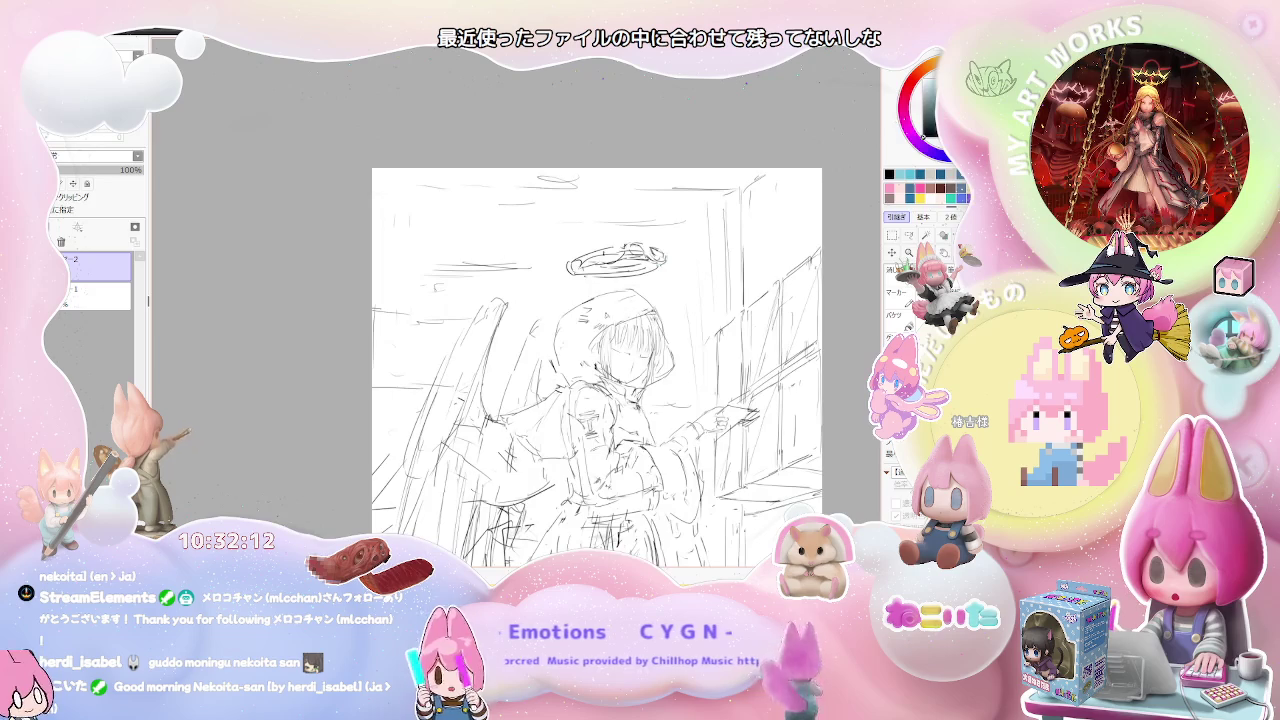
{"action": "scroll", "coordinate": [598, 368], "scroll_direction": "down", "scroll_amount": 1}
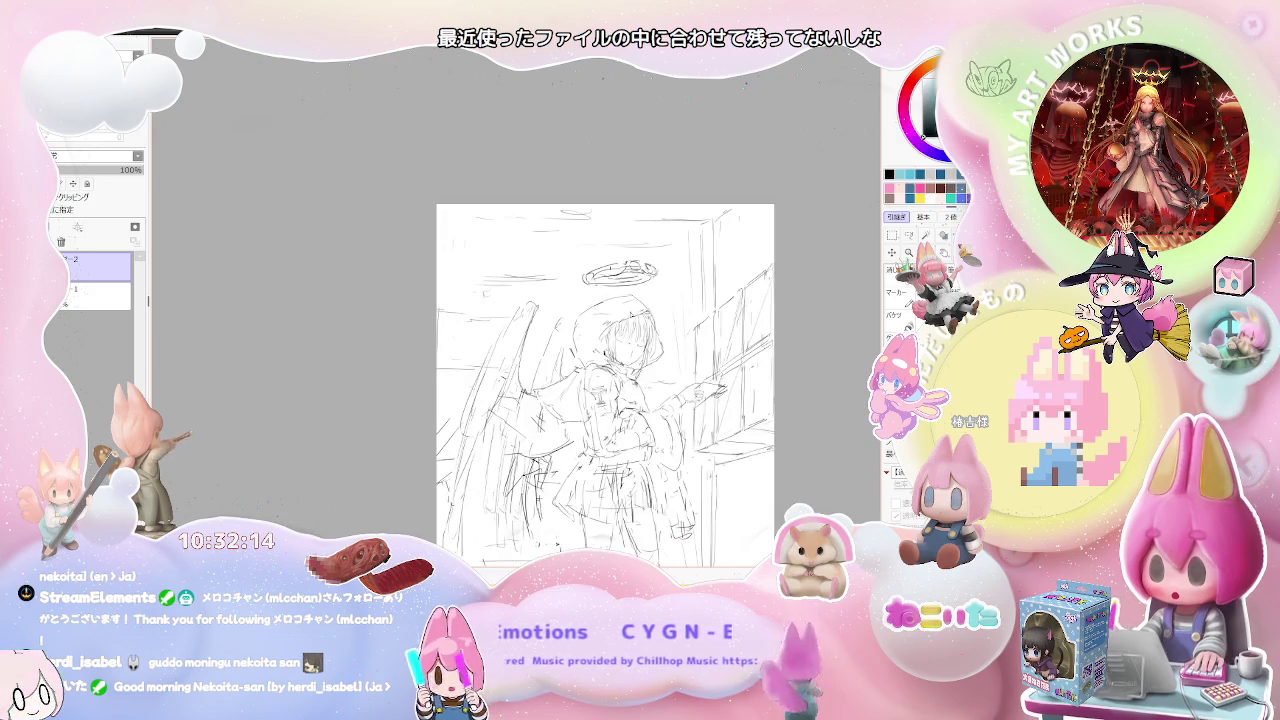
{"action": "scroll", "coordinate": [613, 398], "scroll_direction": "down", "scroll_amount": 1}
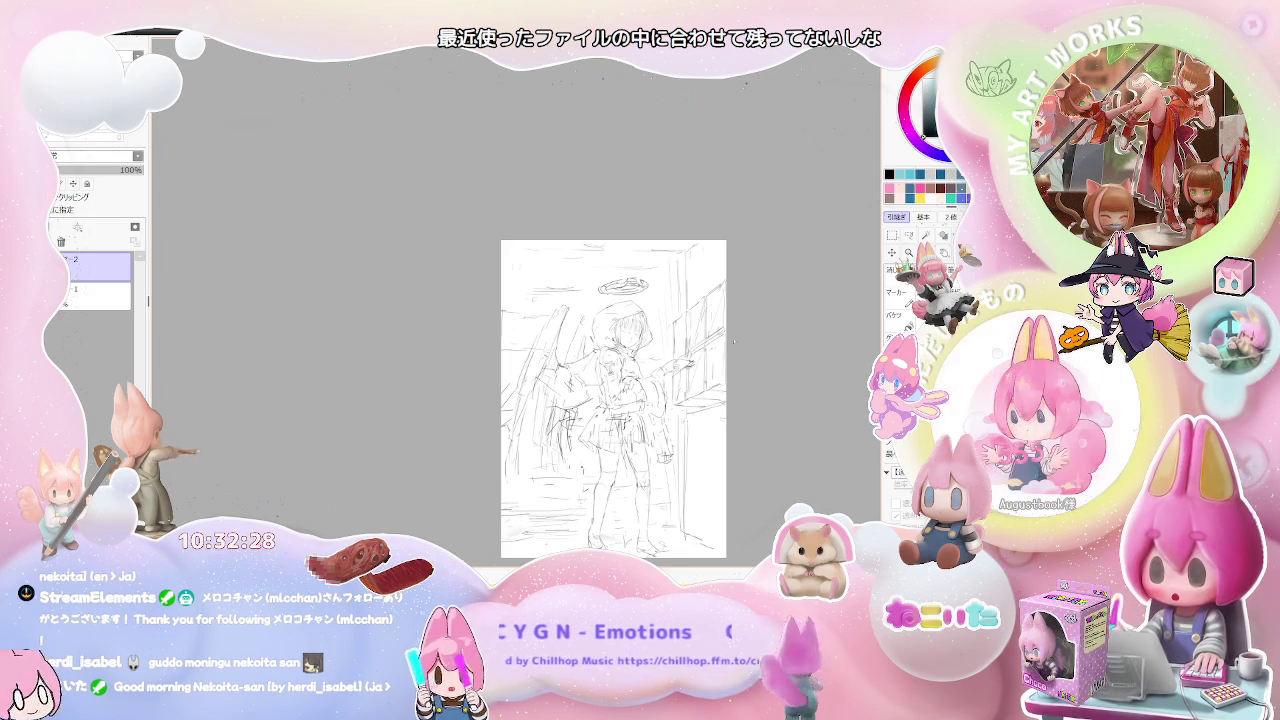
{"action": "scroll", "coordinate": [506, 288], "scroll_direction": "up", "scroll_amount": 5}
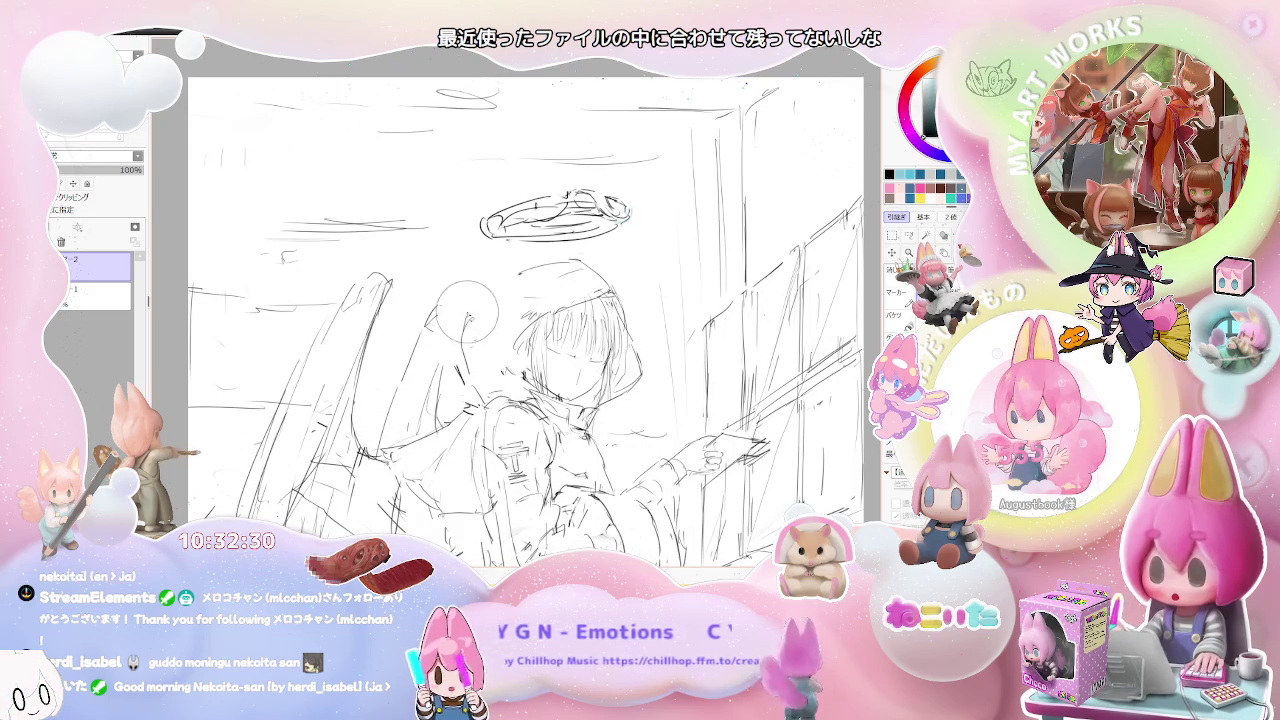
{"action": "scroll", "coordinate": [510, 298], "scroll_direction": "down", "scroll_amount": 2}
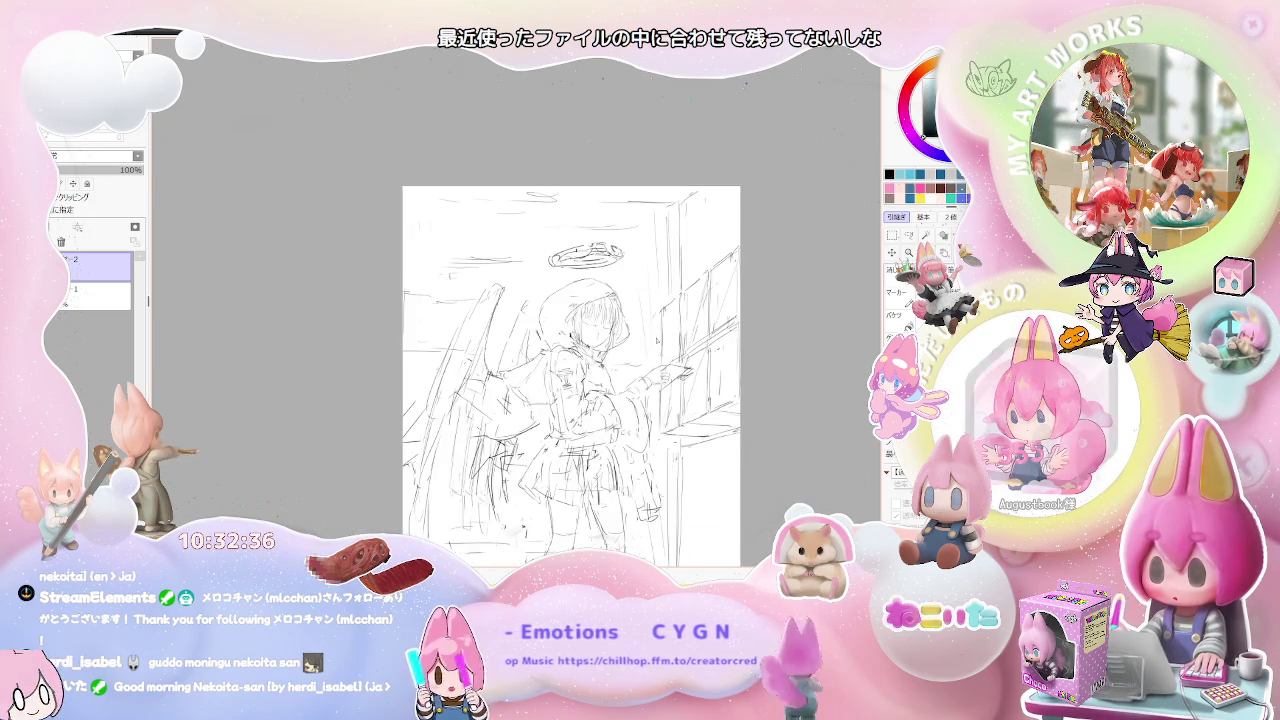
Nudge the view to reframe the figure and zoom again to check it from head to feet.
{"action": "left_click_drag", "start_coordinate": [520, 283], "coordinate": [495, 315]}
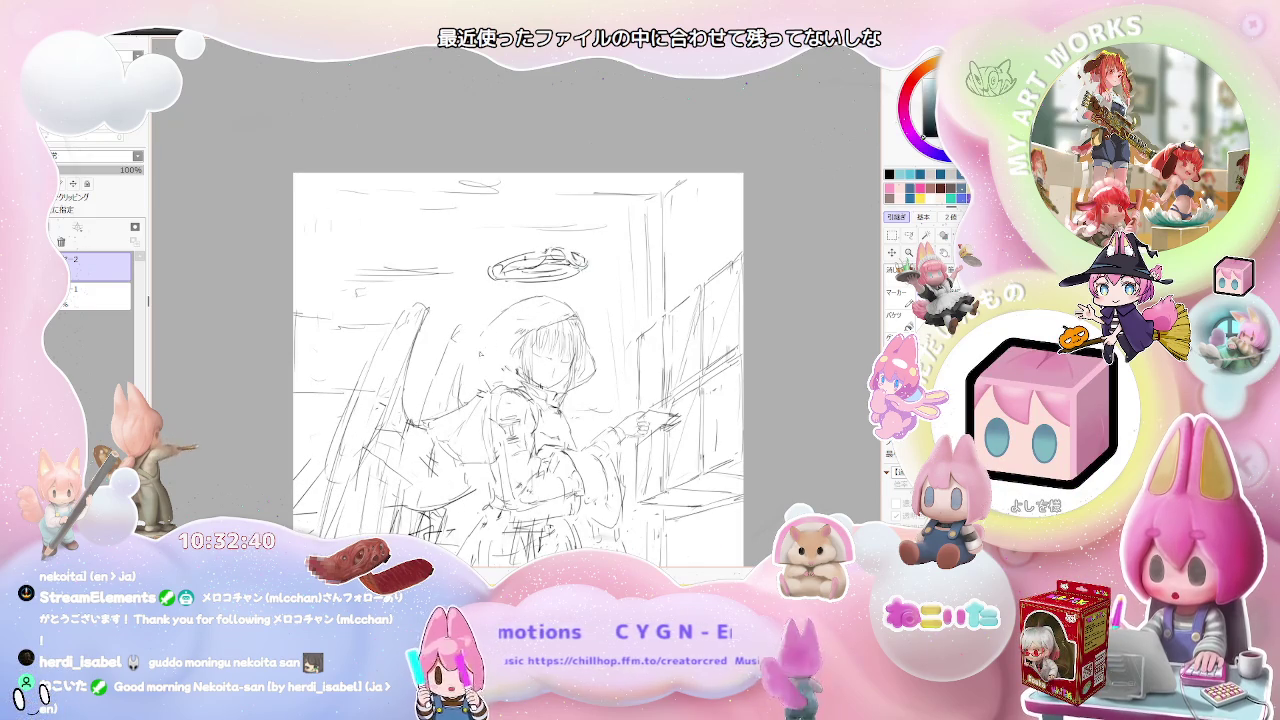
{"action": "scroll", "coordinate": [571, 407], "scroll_direction": "down", "scroll_amount": 1}
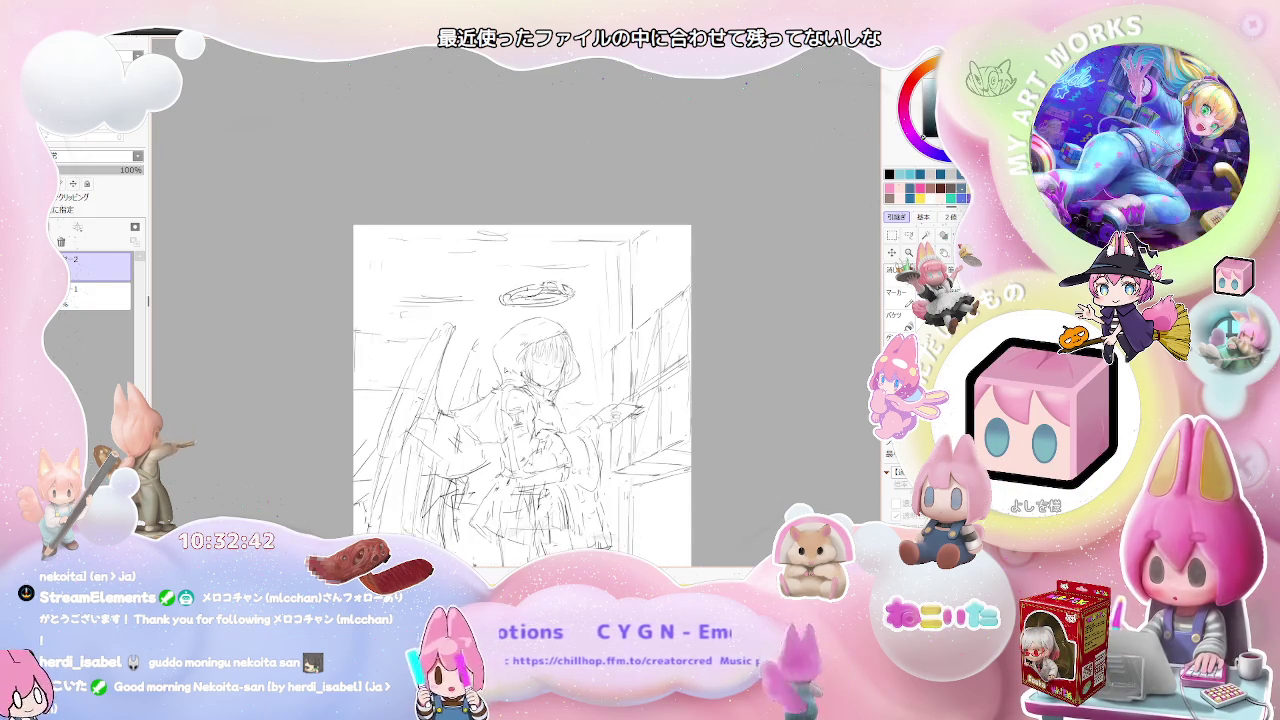
{"action": "scroll", "coordinate": [571, 407], "scroll_direction": "down", "scroll_amount": 1}
{"action": "scroll", "coordinate": [588, 417], "scroll_direction": "up", "scroll_amount": 1}
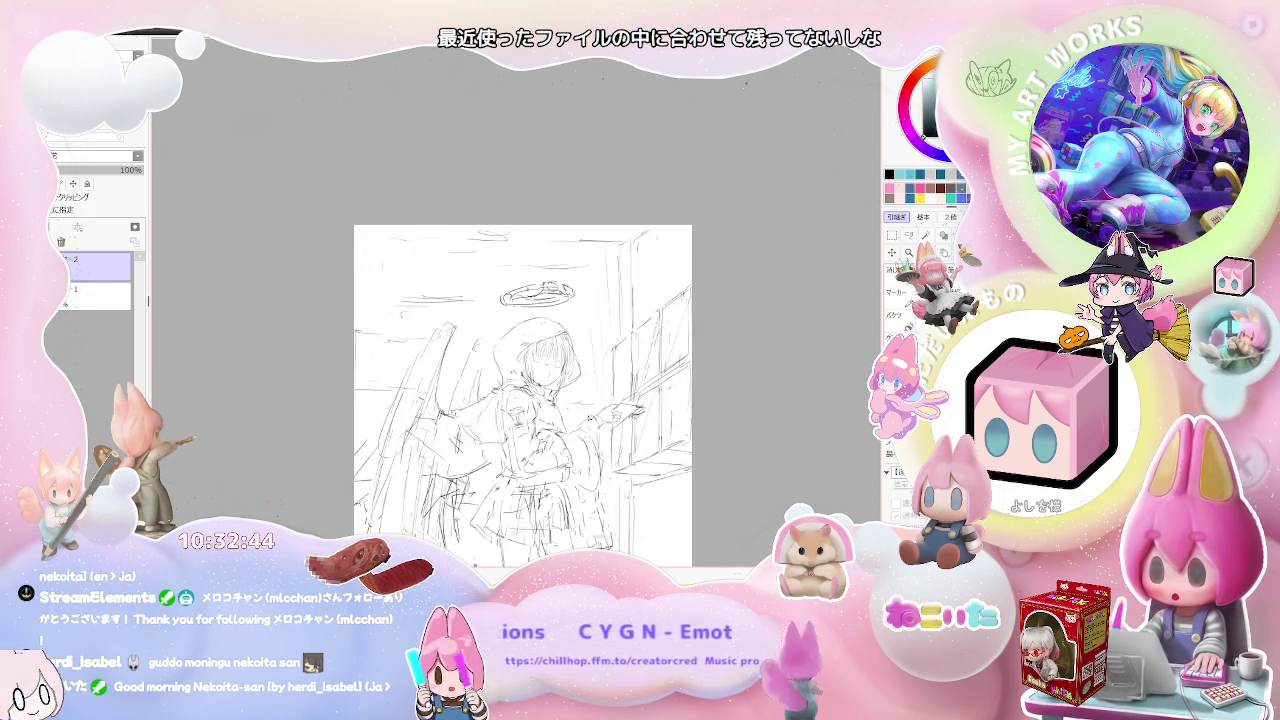
{"action": "scroll", "coordinate": [588, 417], "scroll_direction": "up", "scroll_amount": 1}
{"action": "scroll", "coordinate": [412, 418], "scroll_direction": "up", "scroll_amount": 1}
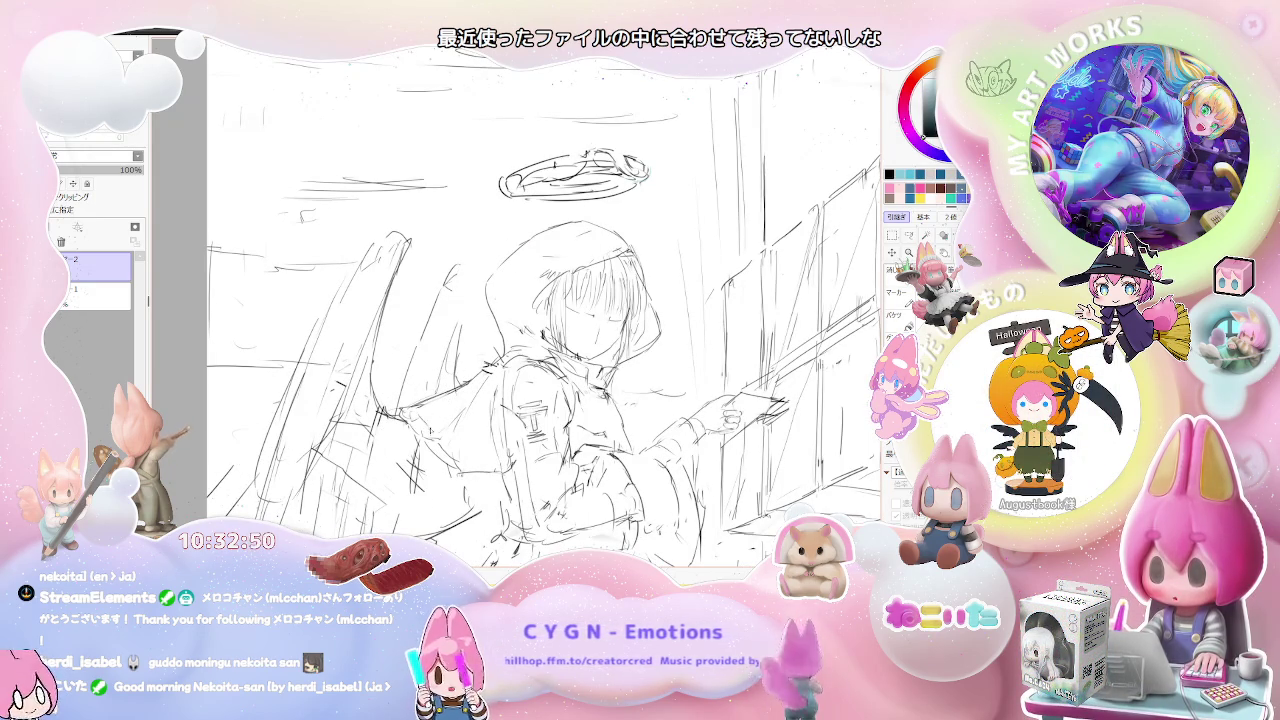
{"action": "scroll", "coordinate": [537, 442], "scroll_direction": "down", "scroll_amount": 2}
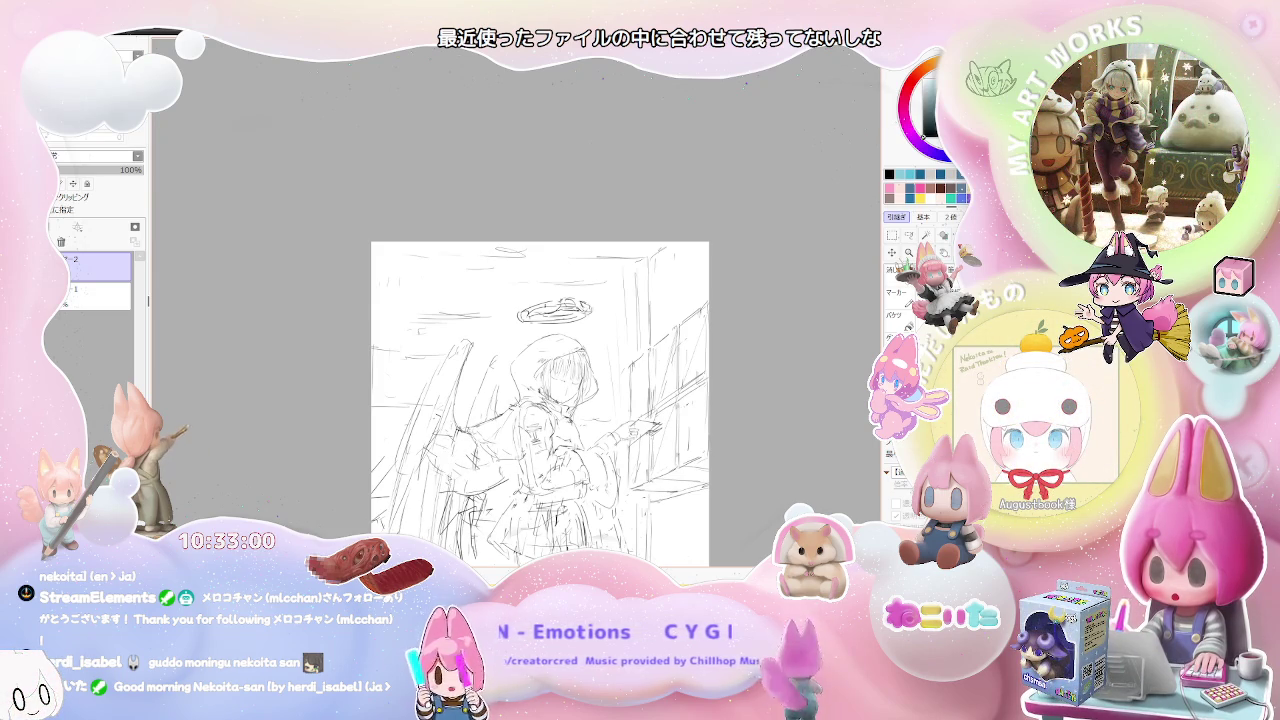
{"action": "scroll", "coordinate": [495, 463], "scroll_direction": "down", "scroll_amount": 1}
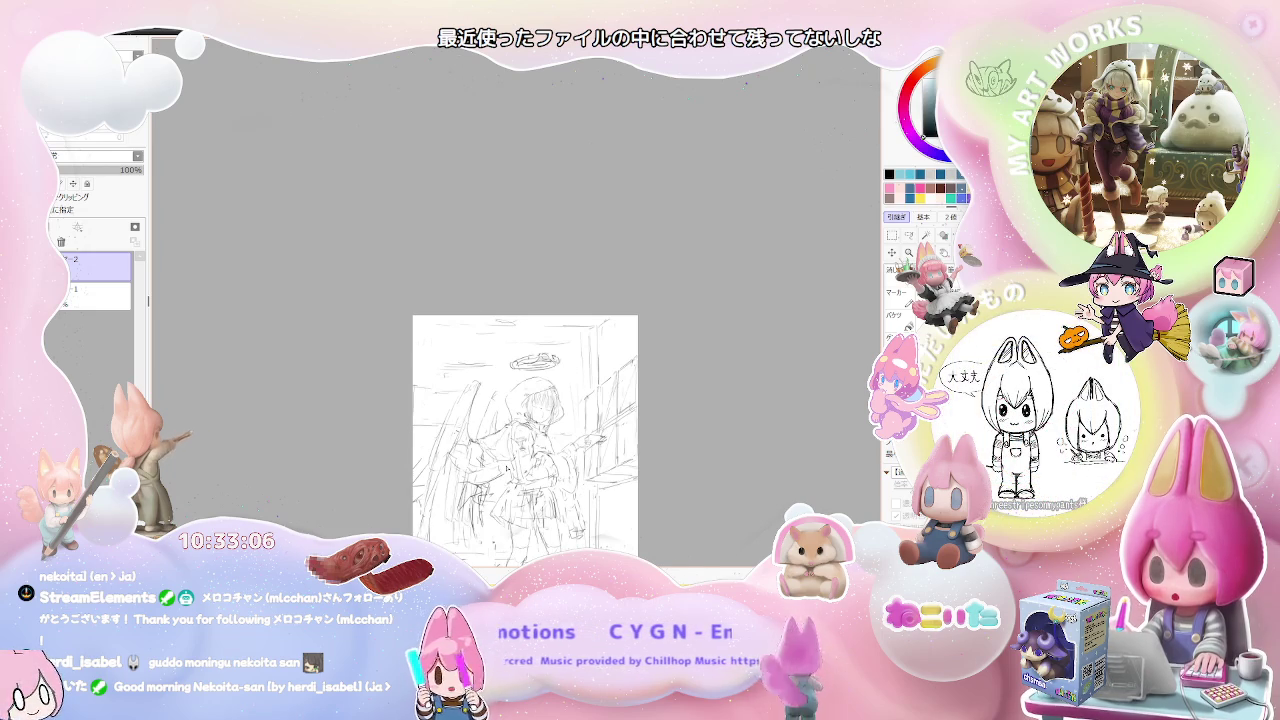
{"action": "scroll", "coordinate": [505, 465], "scroll_direction": "up", "scroll_amount": 1}
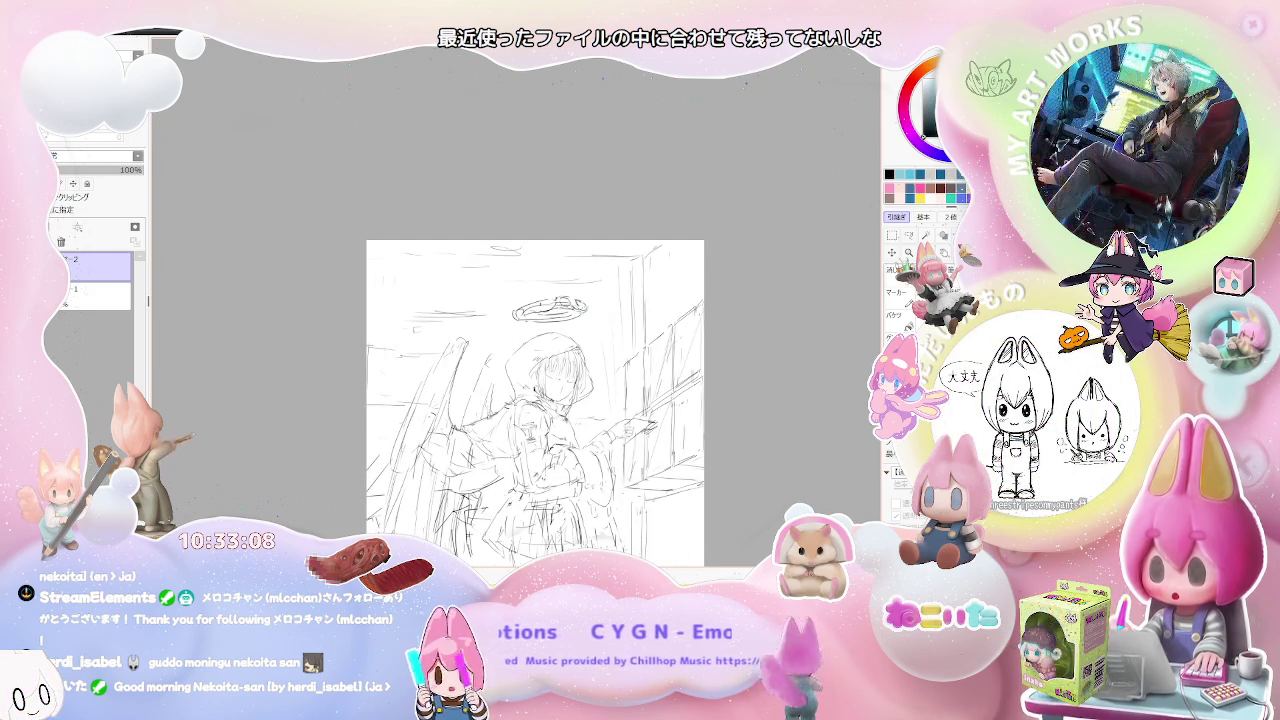
{"action": "scroll", "coordinate": [542, 393], "scroll_direction": "down", "scroll_amount": 1}
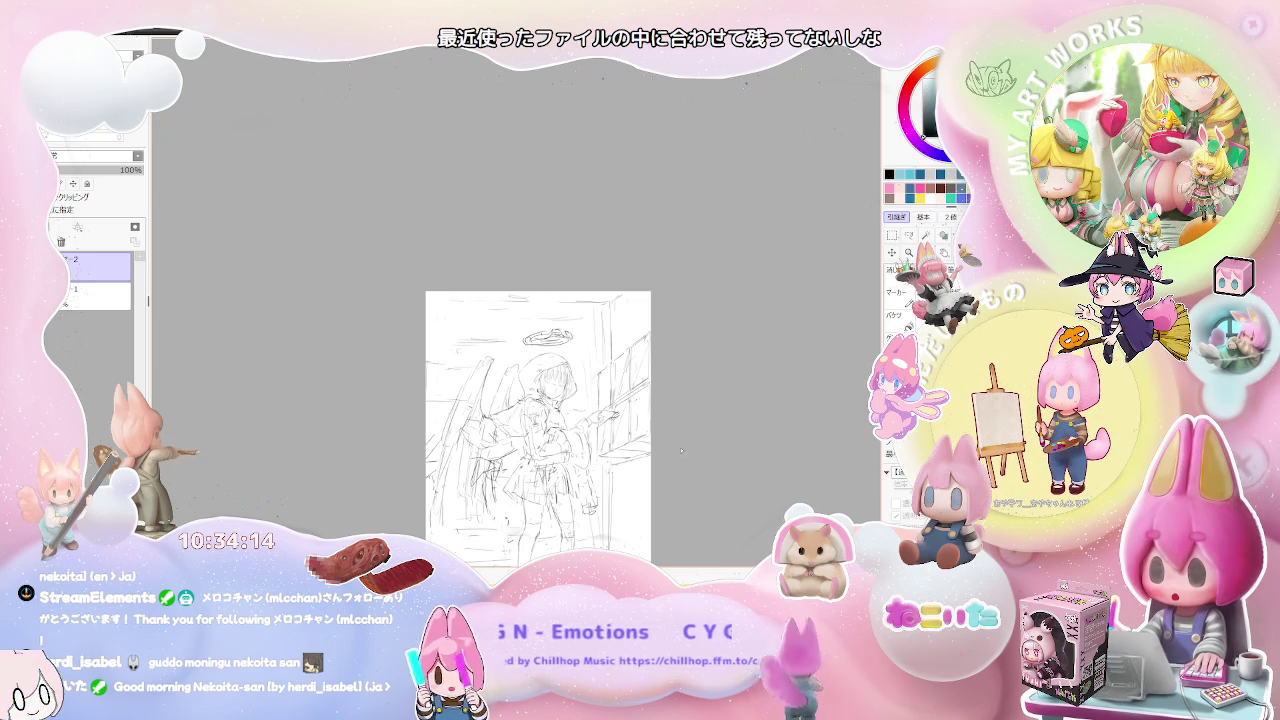
Zoom in and out repeatedly to compare the knee and stocking lines against the full page.
{"action": "scroll", "coordinate": [685, 441], "scroll_direction": "up", "scroll_amount": 2}
{"action": "scroll", "coordinate": [685, 441], "scroll_direction": "up", "scroll_amount": 2}
{"action": "scroll", "coordinate": [685, 441], "scroll_direction": "up", "scroll_amount": 2}
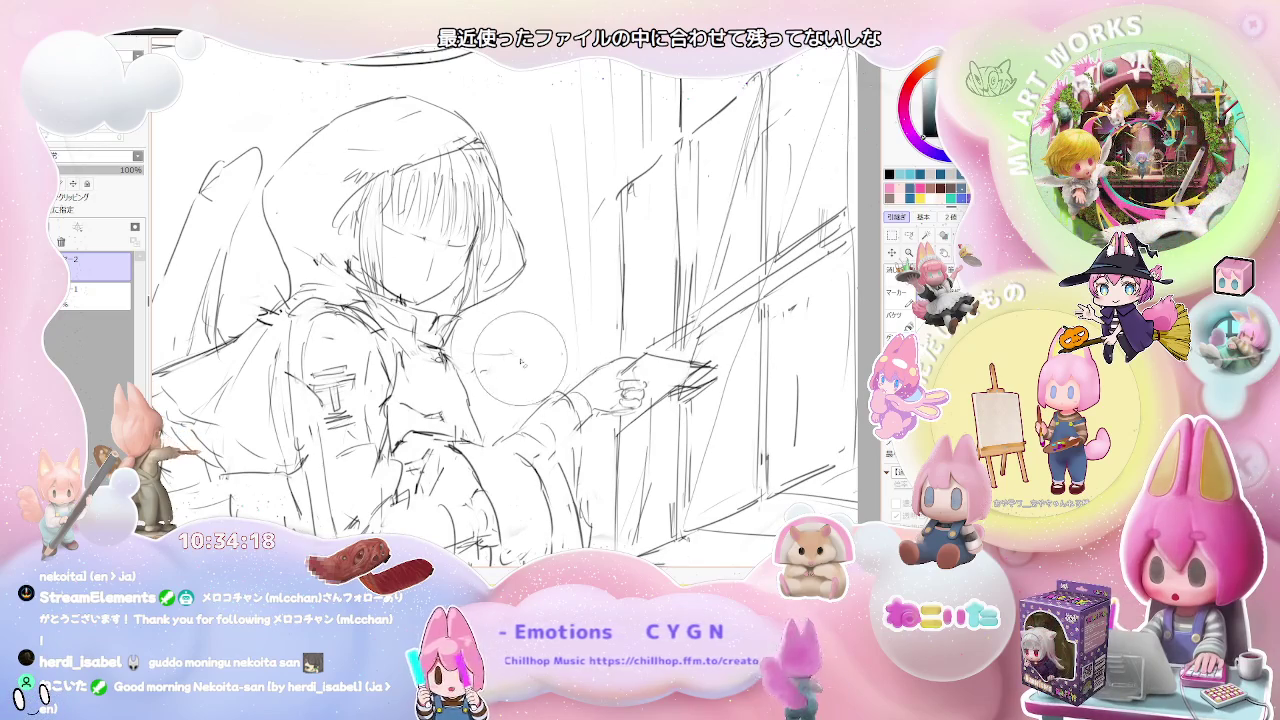
{"action": "scroll", "coordinate": [558, 362], "scroll_direction": "down", "scroll_amount": 3}
{"action": "scroll", "coordinate": [555, 315], "scroll_direction": "up", "scroll_amount": 3}
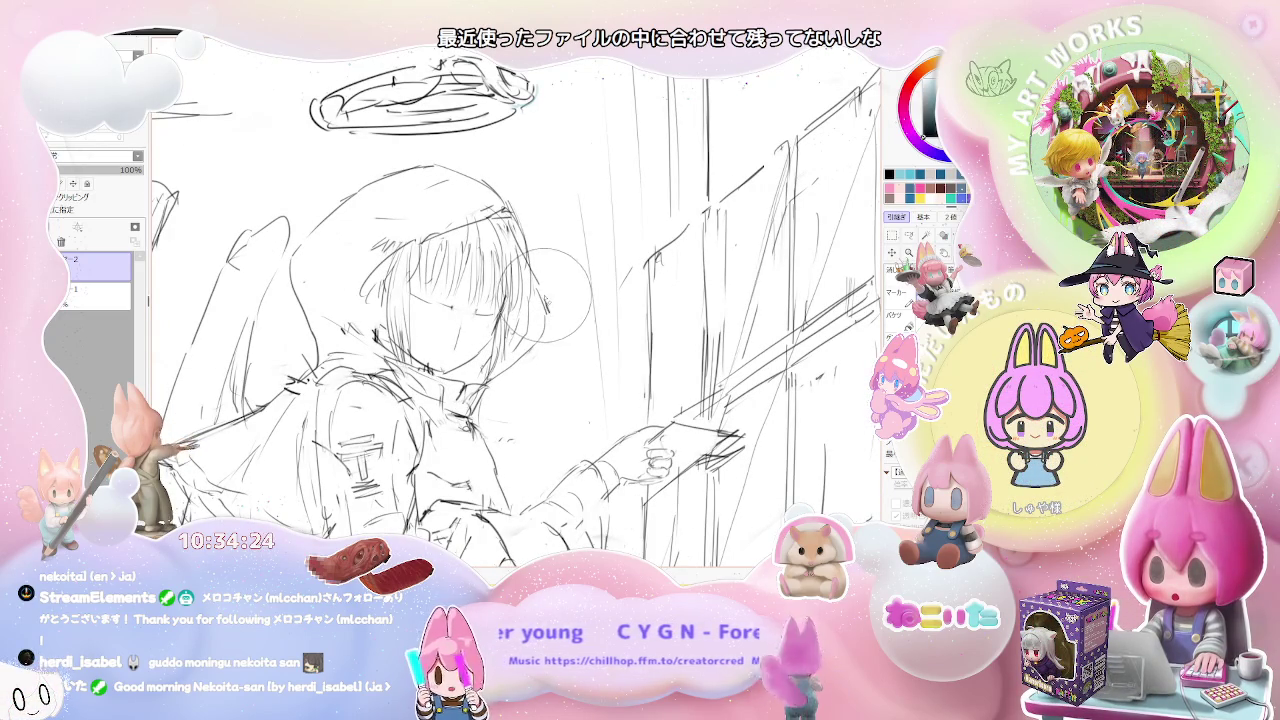
{"action": "scroll", "coordinate": [560, 350], "scroll_direction": "down", "scroll_amount": 1}
{"action": "scroll", "coordinate": [560, 350], "scroll_direction": "down", "scroll_amount": 3}
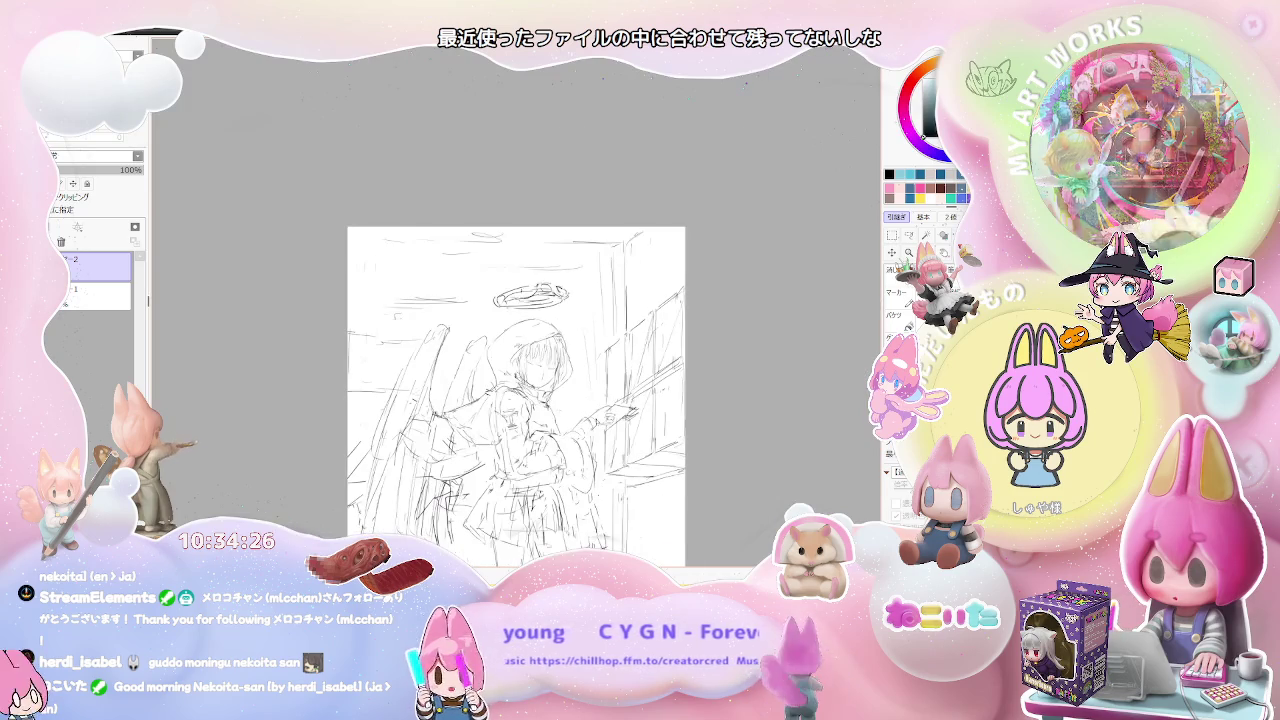
{"action": "scroll", "coordinate": [516, 396], "scroll_direction": "down", "scroll_amount": 1}
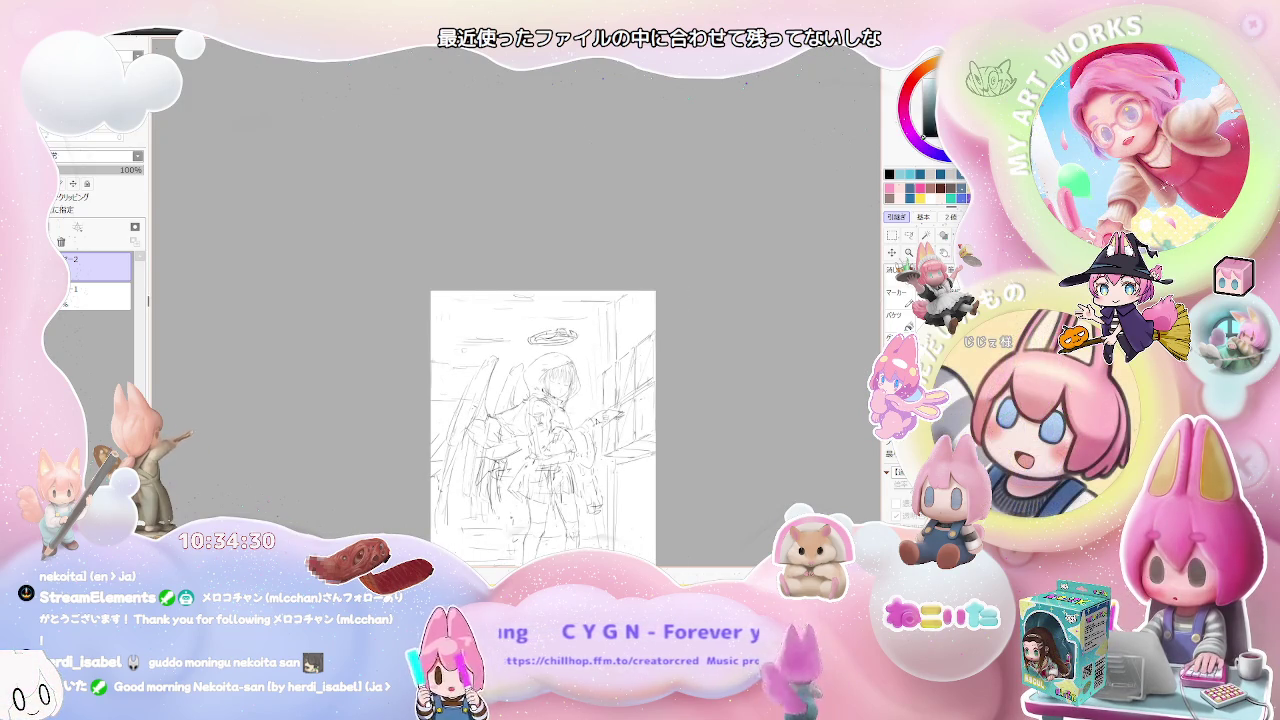
{"action": "scroll", "coordinate": [600, 390], "scroll_direction": "up", "scroll_amount": 1}
{"action": "scroll", "coordinate": [600, 390], "scroll_direction": "up", "scroll_amount": 3}
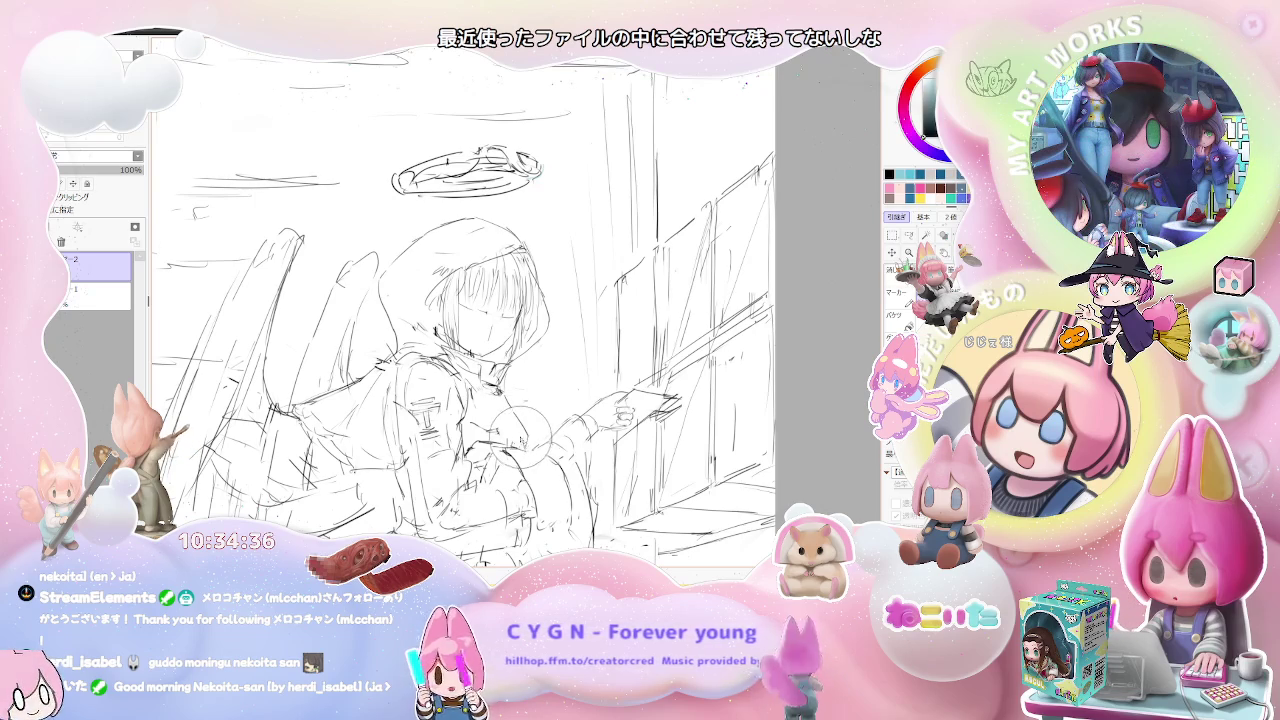
{"action": "scroll", "coordinate": [583, 404], "scroll_direction": "down", "scroll_amount": 2}
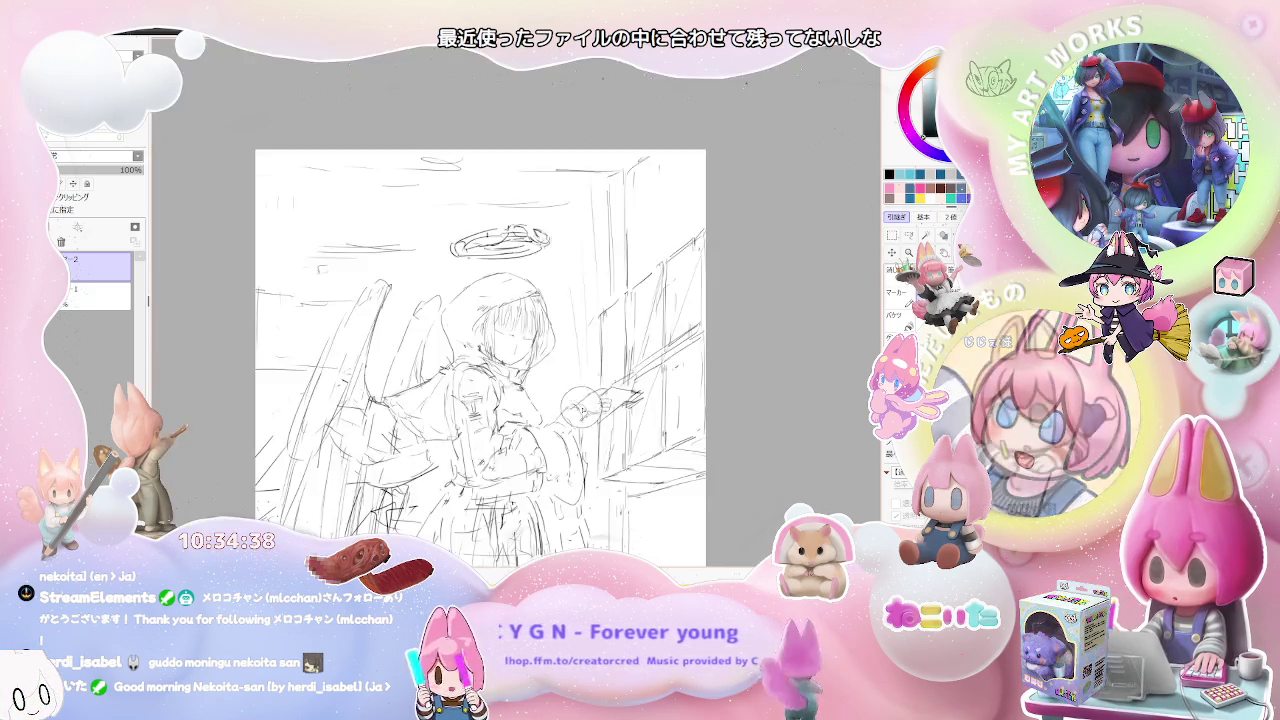
{"action": "scroll", "coordinate": [583, 404], "scroll_direction": "down", "scroll_amount": 2}
{"action": "scroll", "coordinate": [597, 370], "scroll_direction": "up", "scroll_amount": 1}
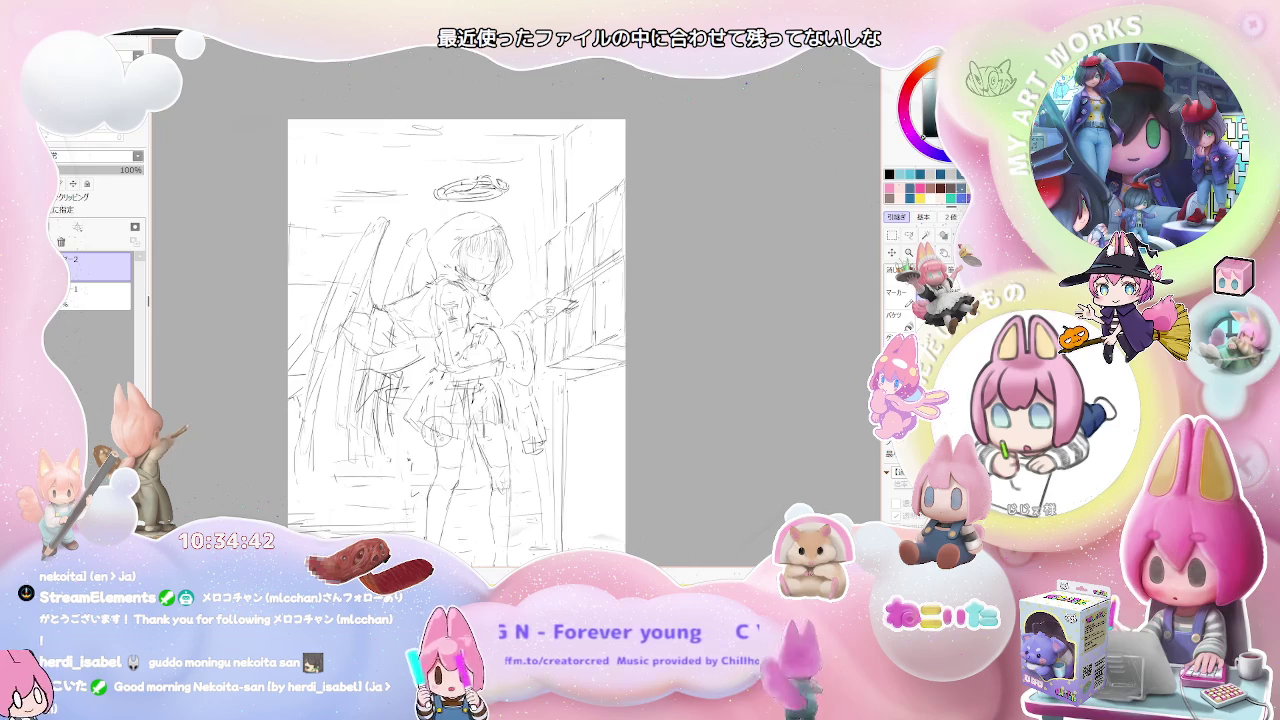
{"action": "scroll", "coordinate": [437, 430], "scroll_direction": "up", "scroll_amount": 1}
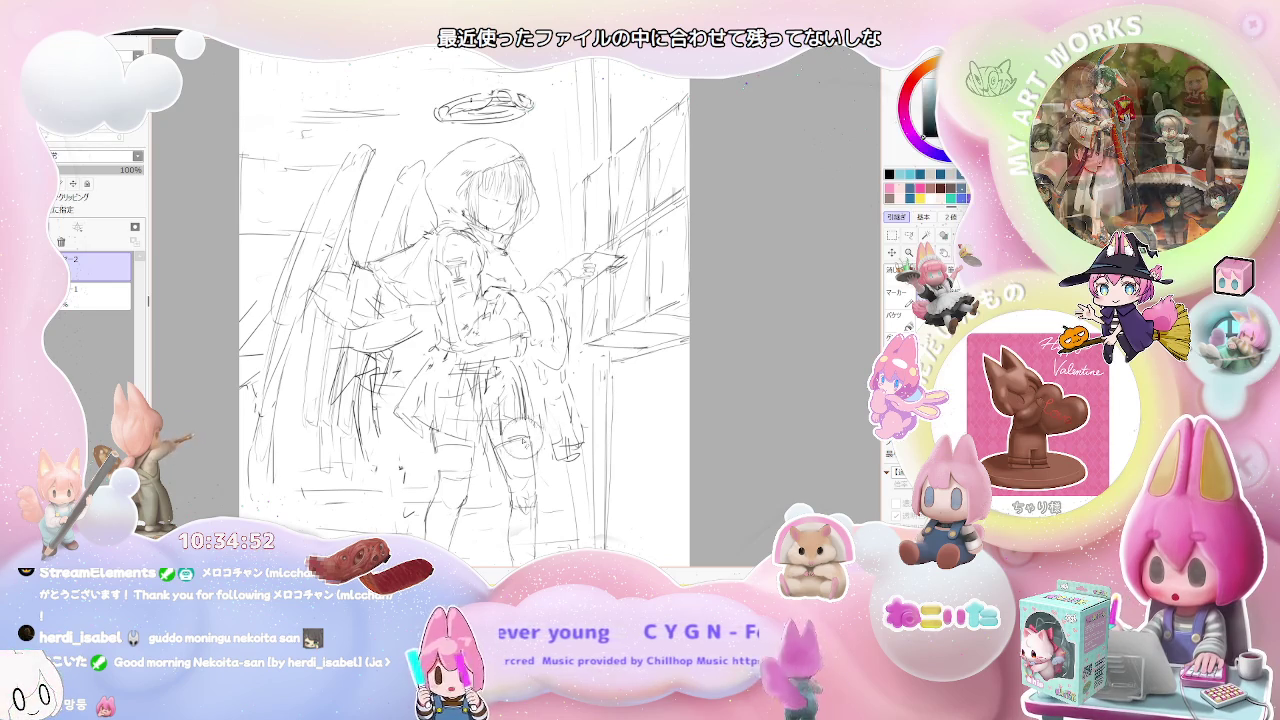
Zoom in and out over the legs and skirt to check the pencil strokes.
{"action": "scroll", "coordinate": [567, 530], "scroll_direction": "down", "scroll_amount": 1}
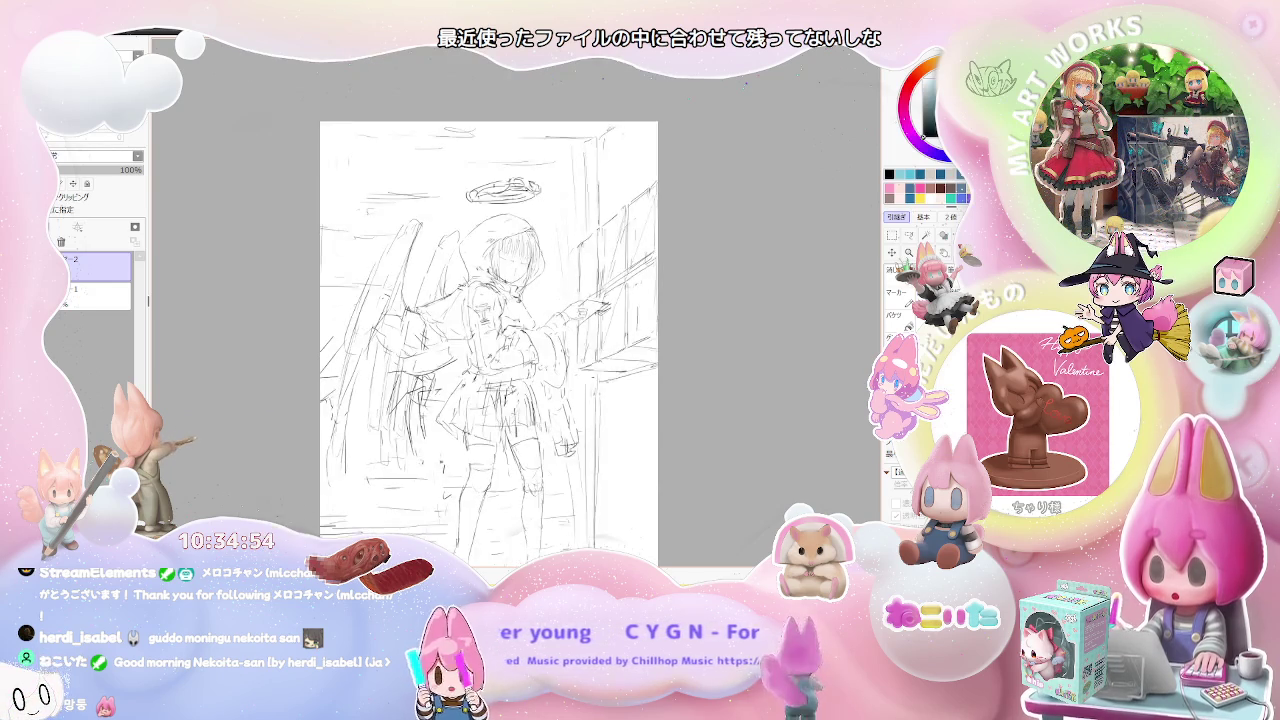
{"action": "scroll", "coordinate": [567, 530], "scroll_direction": "down", "scroll_amount": 1}
{"action": "scroll", "coordinate": [574, 444], "scroll_direction": "up", "scroll_amount": 2}
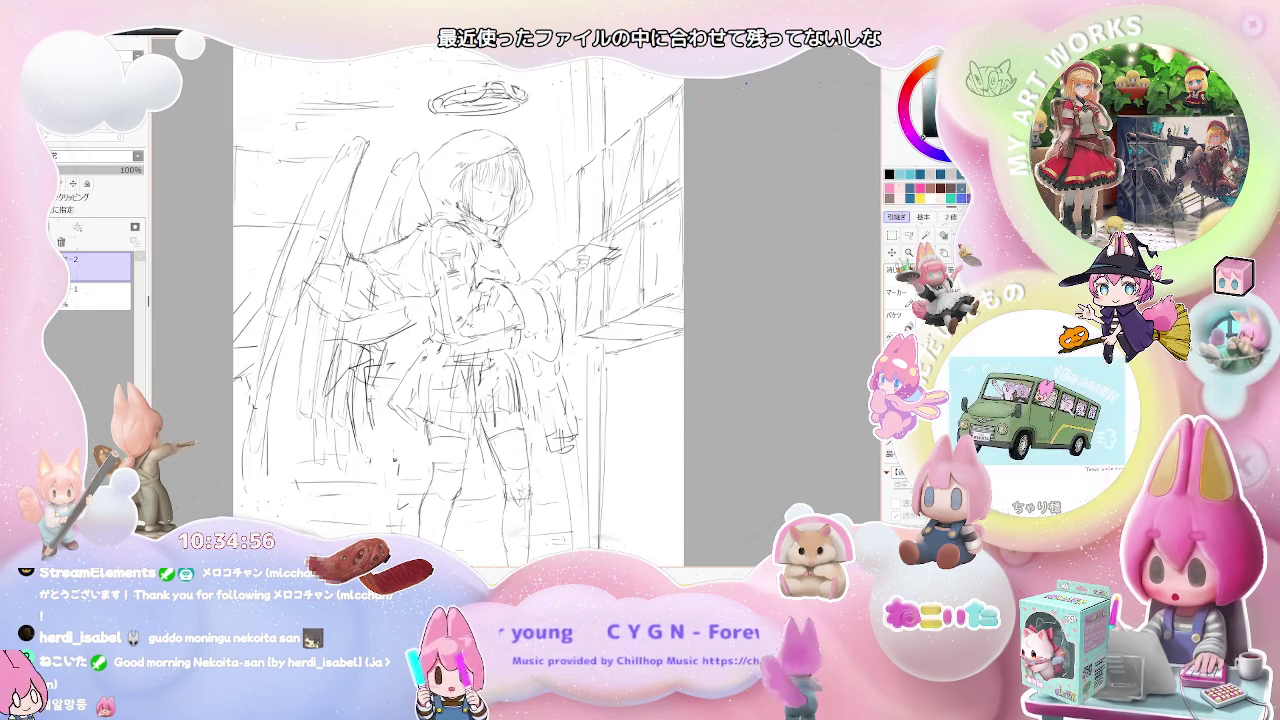
{"action": "scroll", "coordinate": [500, 395], "scroll_direction": "up", "scroll_amount": 1}
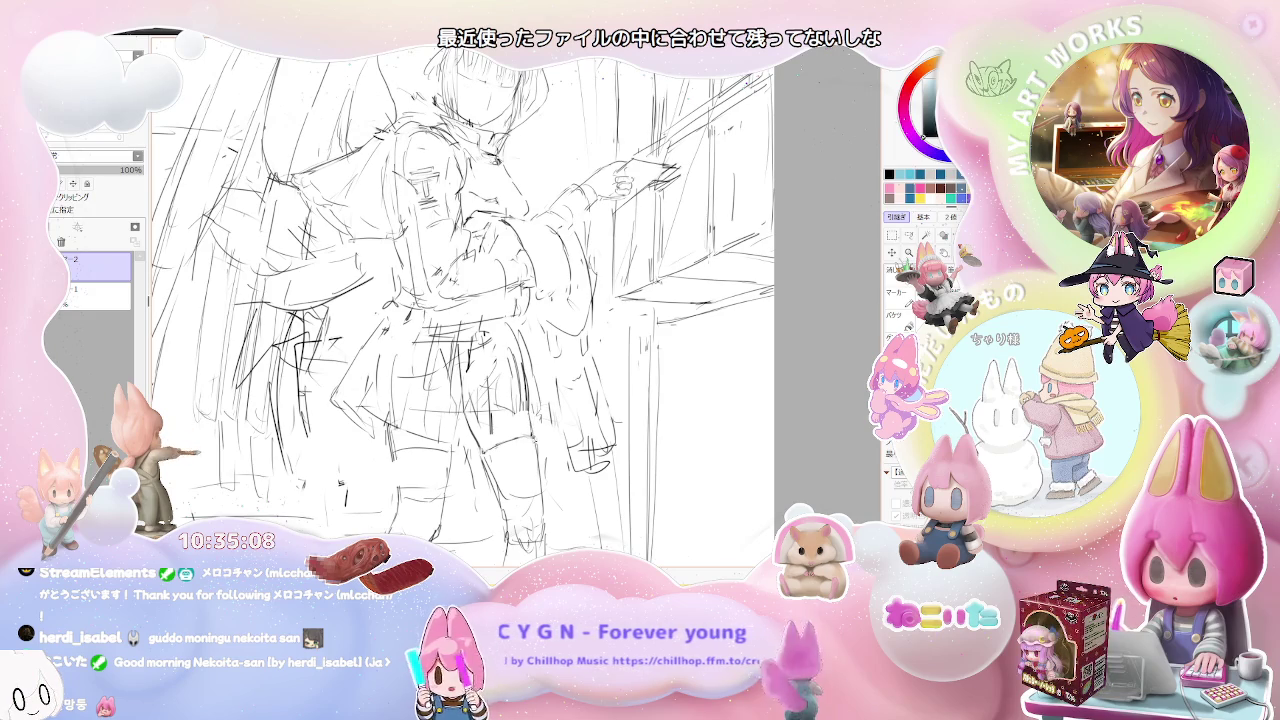
{"action": "scroll", "coordinate": [568, 525], "scroll_direction": "down", "scroll_amount": 3}
{"action": "scroll", "coordinate": [568, 525], "scroll_direction": "down", "scroll_amount": 2}
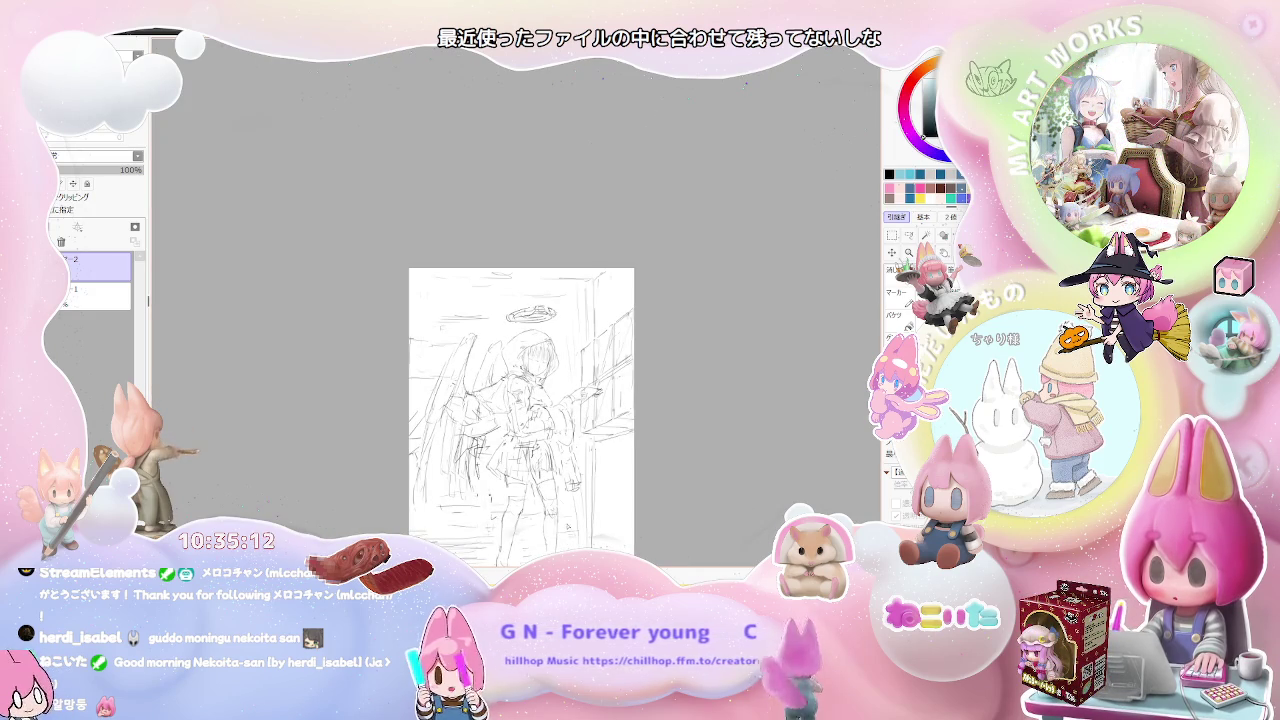
{"action": "scroll", "coordinate": [535, 550], "scroll_direction": "up", "scroll_amount": 3}
{"action": "scroll", "coordinate": [535, 550], "scroll_direction": "up", "scroll_amount": 2}
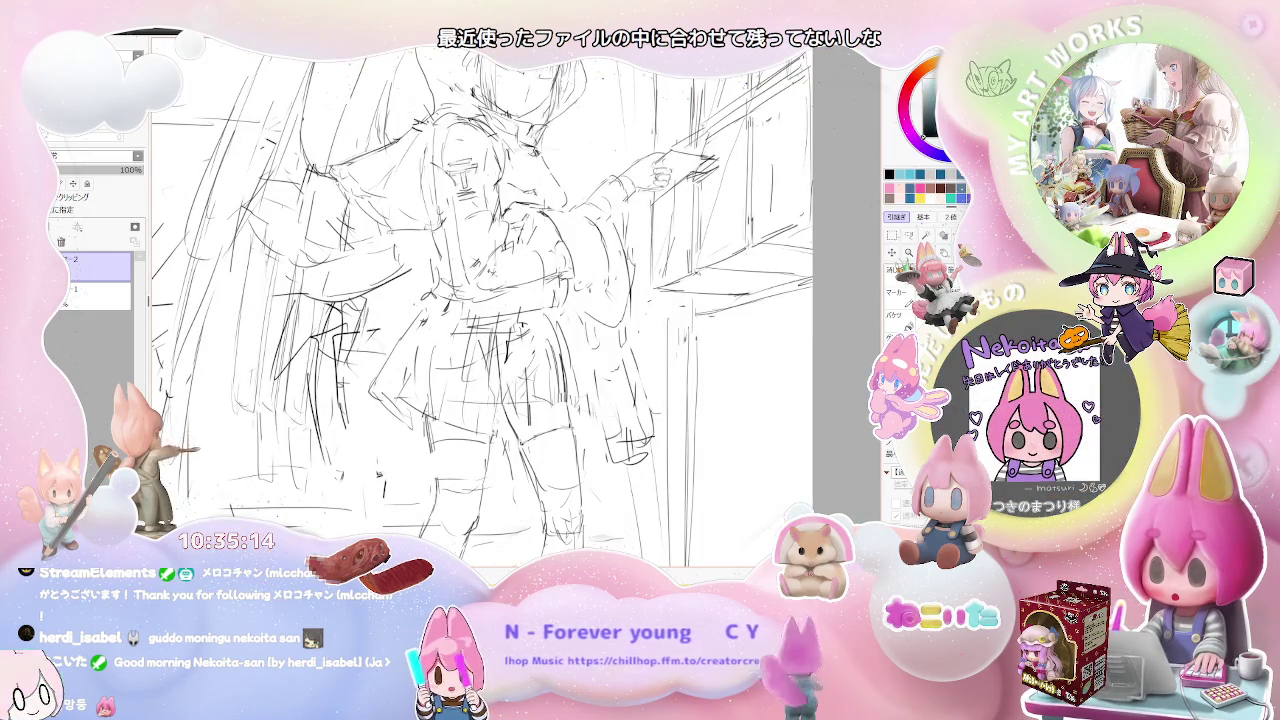
{"action": "scroll", "coordinate": [535, 550], "scroll_direction": "down", "scroll_amount": 2}
{"action": "scroll", "coordinate": [535, 550], "scroll_direction": "down", "scroll_amount": 2}
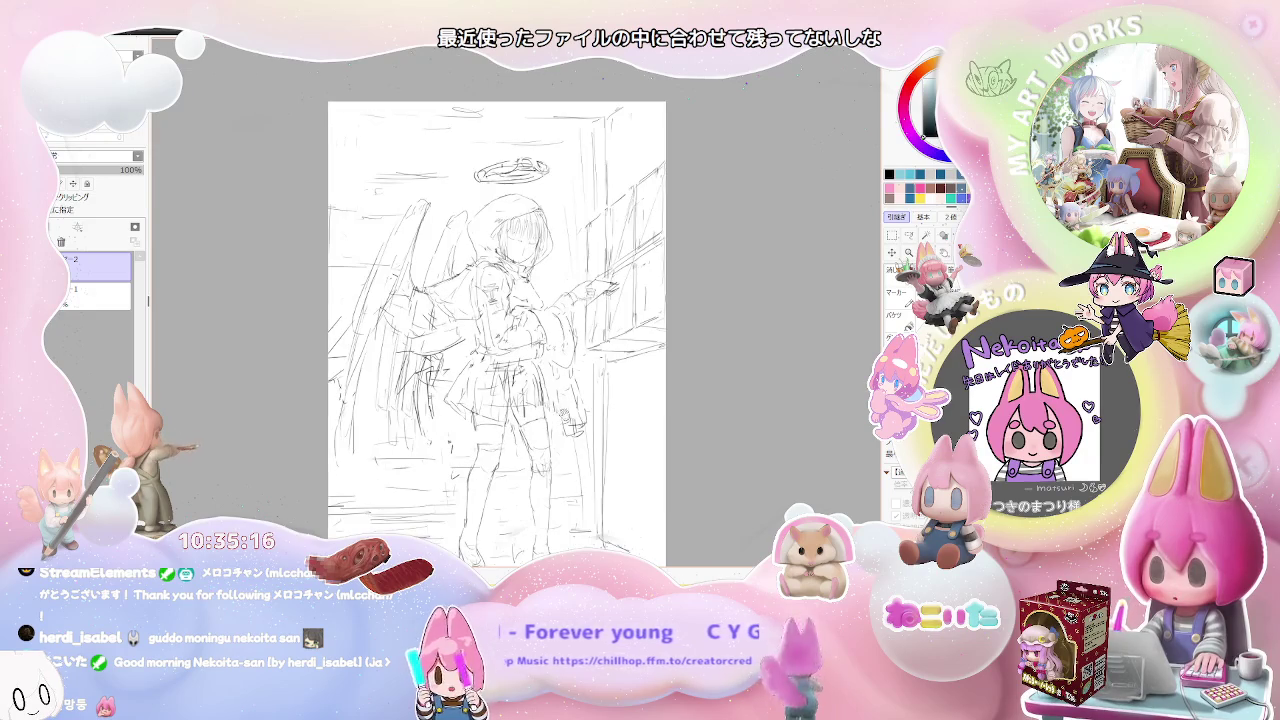
{"action": "scroll", "coordinate": [423, 474], "scroll_direction": "up", "scroll_amount": 1}
{"action": "scroll", "coordinate": [423, 474], "scroll_direction": "up", "scroll_amount": 1}
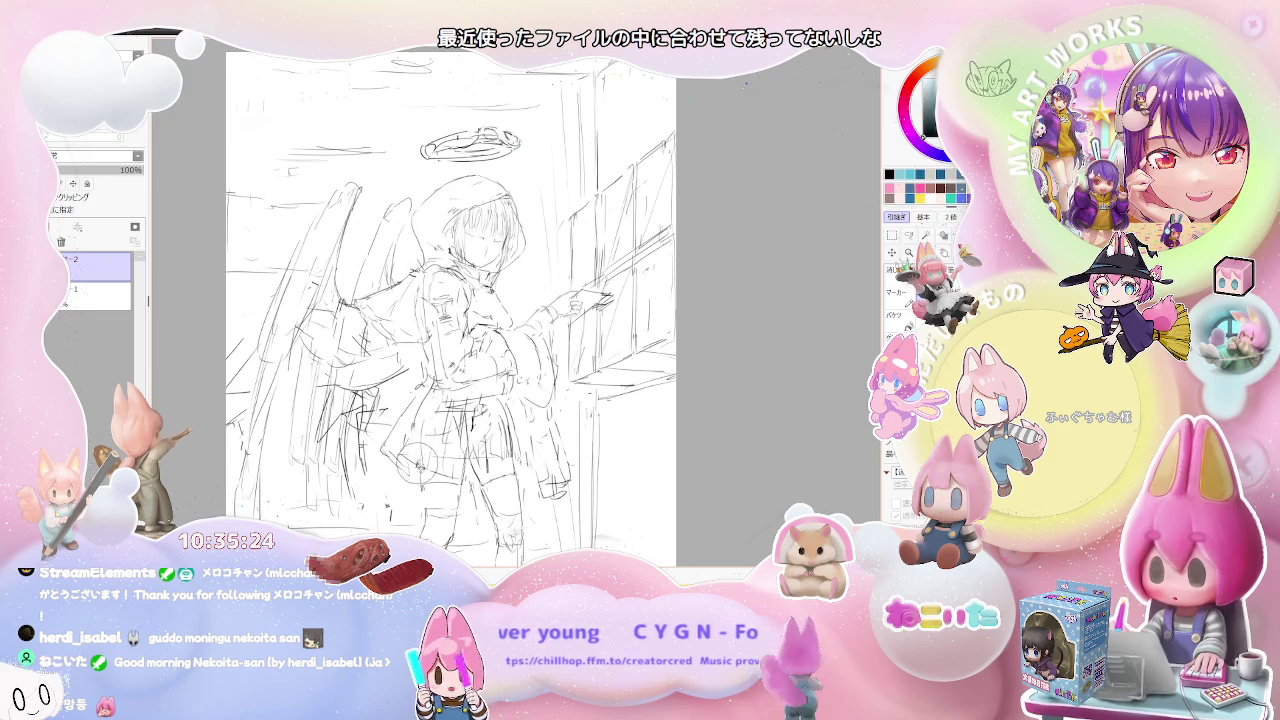
Zoom out to see the full figure, then zoom back in on the pointing arm and shelves.
{"action": "key", "text": "ctrl+minus"}
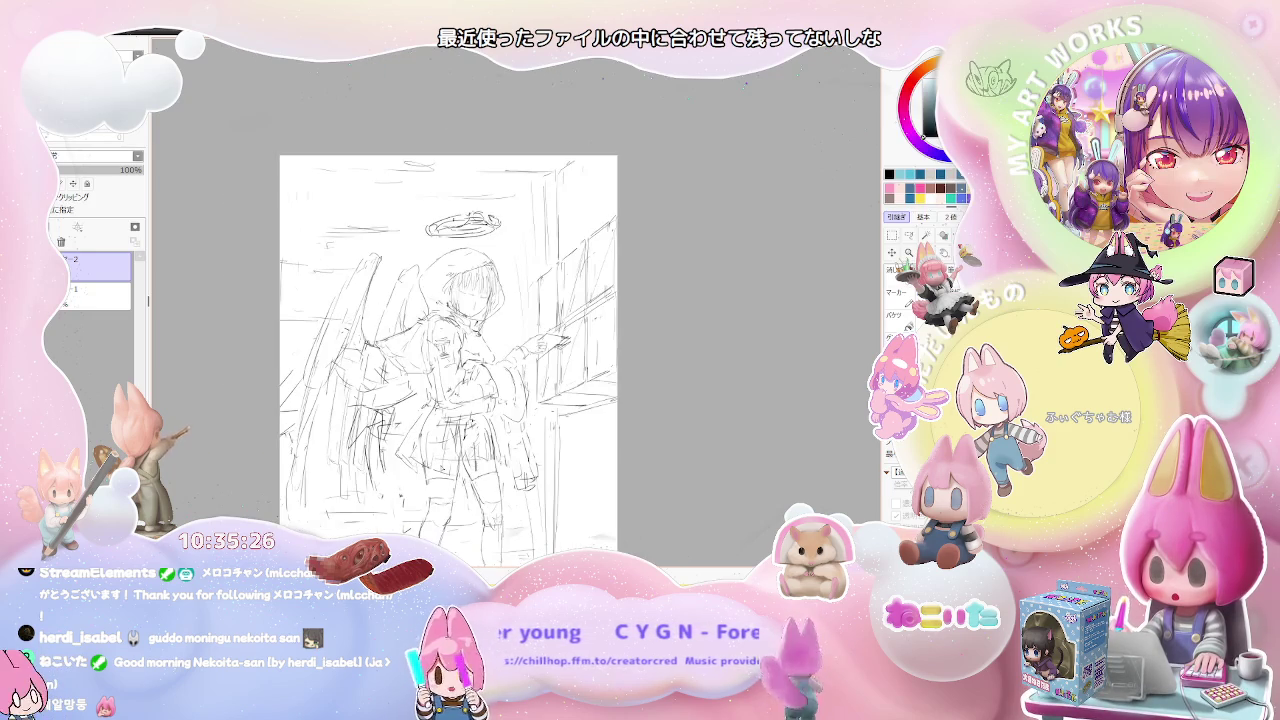
{"action": "key", "text": "ctrl+minus"}
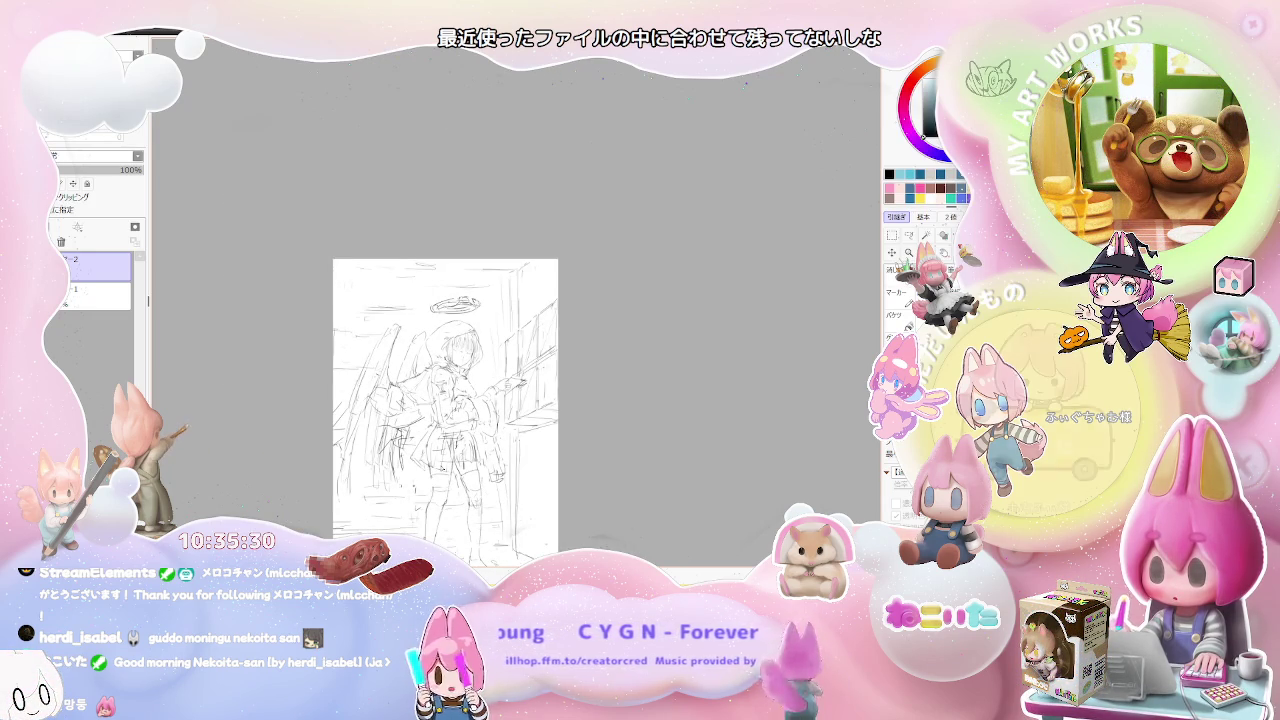
{"action": "key", "text": "ctrl+plus"}
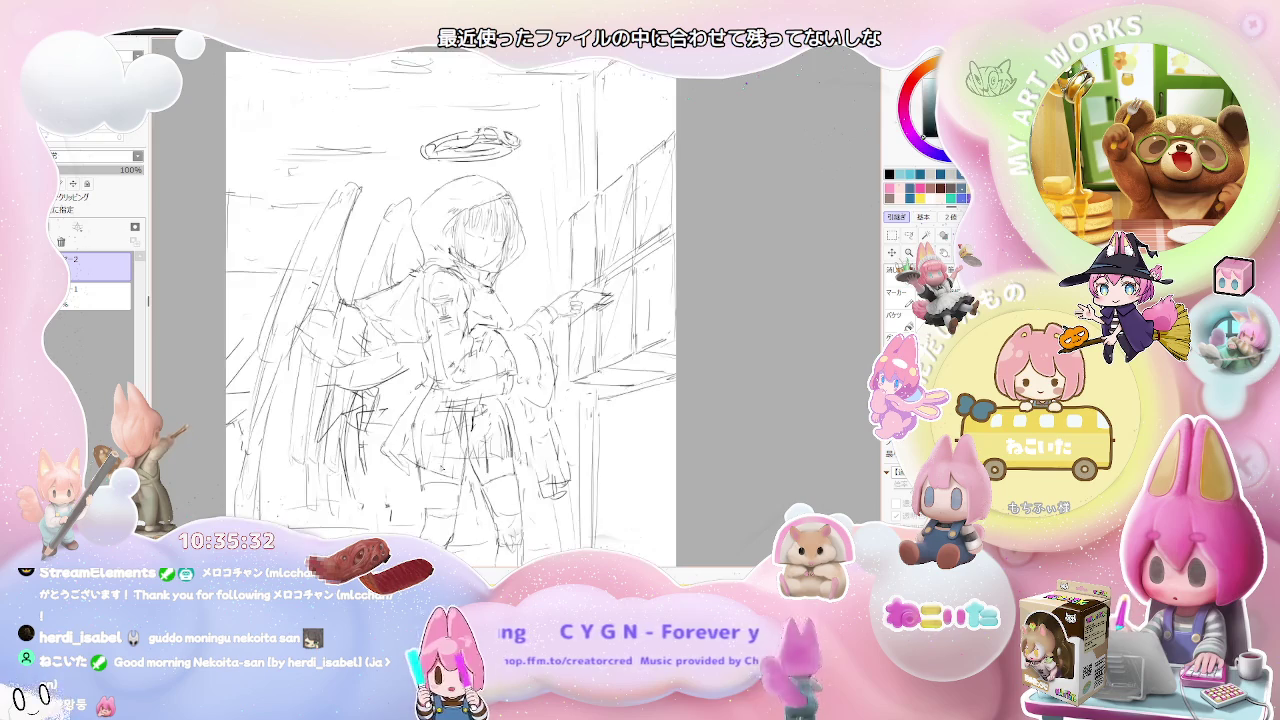
Zoom in on the arm and window, then out to the whole page and back to the haloed girl.
{"action": "key", "text": "ctrl+plus"}
{"action": "key", "text": "ctrl+plus"}
{"action": "key", "text": "ctrl+minus"}
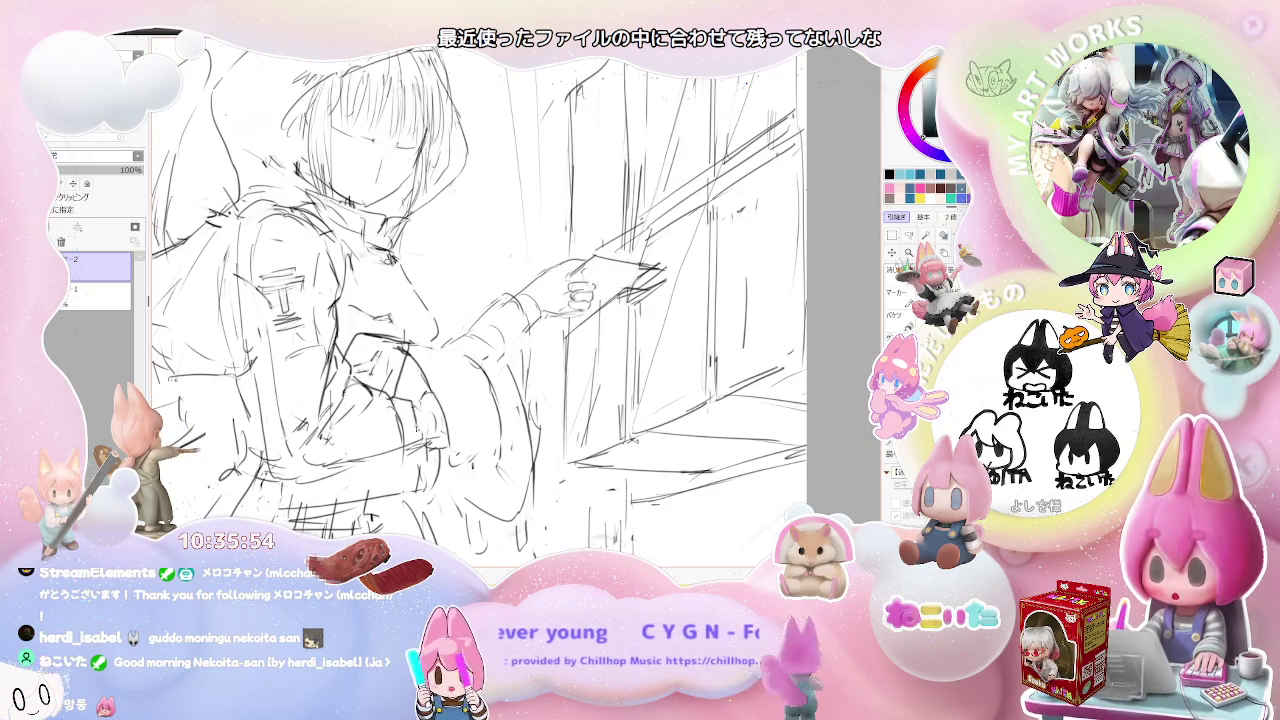
{"action": "key", "text": "minus"}
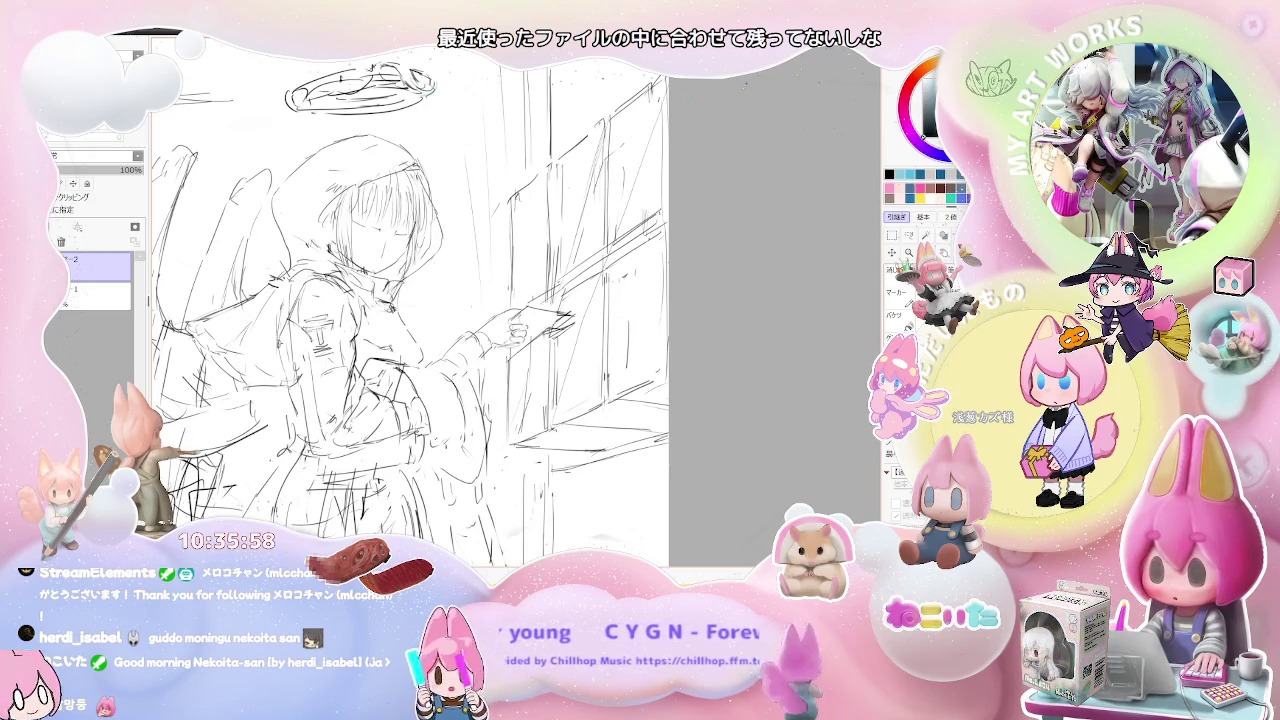
{"action": "key", "text": "minus"}
{"action": "key", "text": "minus"}
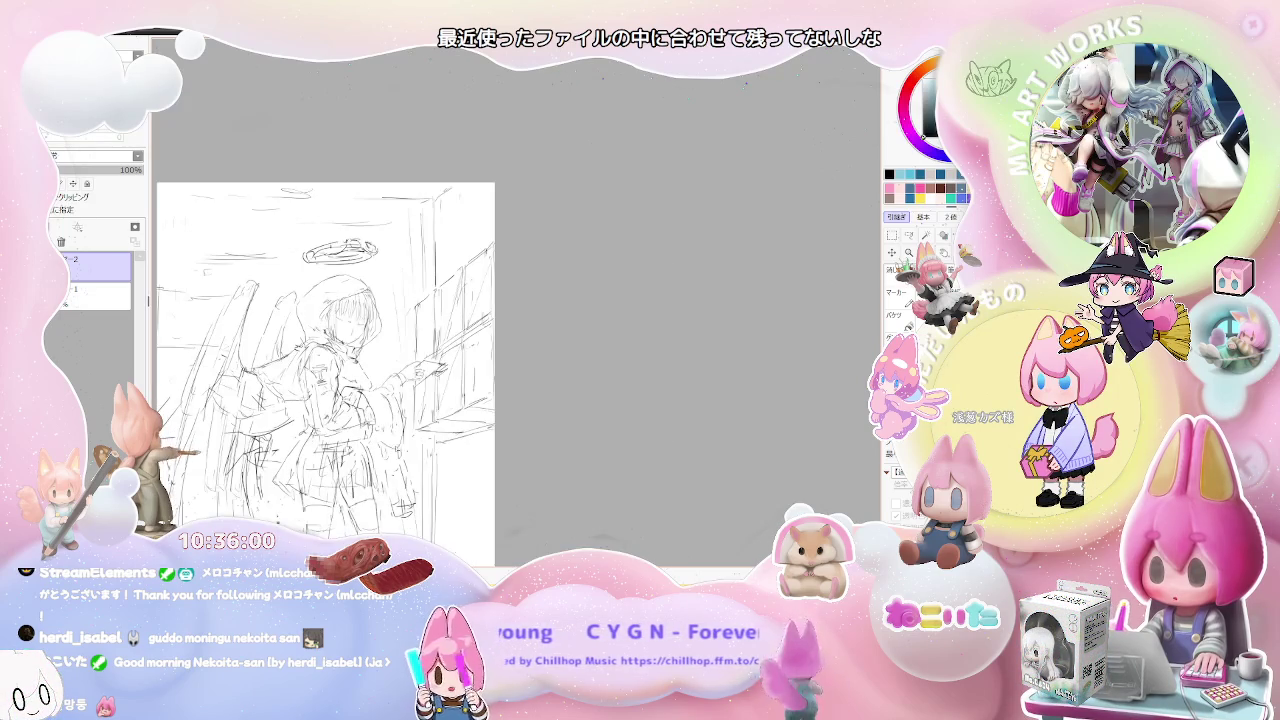
{"action": "key", "text": "plus"}
{"action": "key", "text": "plus"}
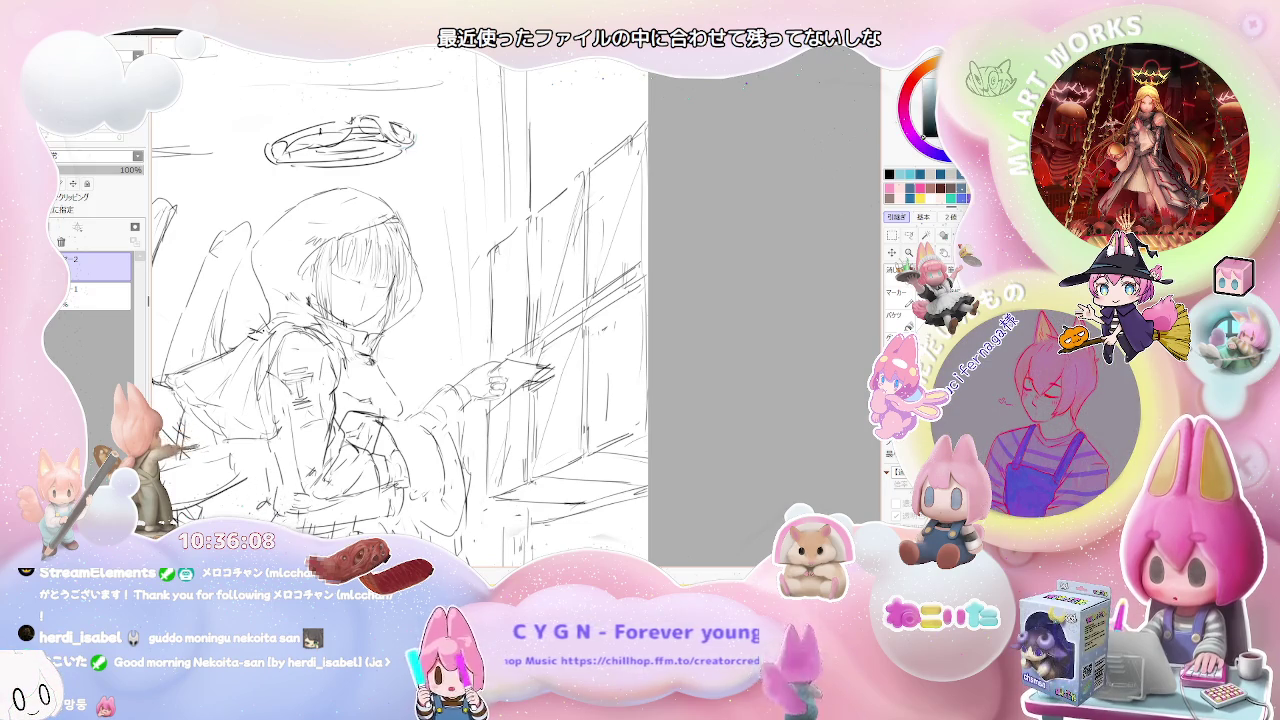
Zoom out to the whole sketch, then zoom back in near the skirt.
{"action": "scroll", "coordinate": [400, 500], "scroll_direction": "down", "scroll_amount": 2}
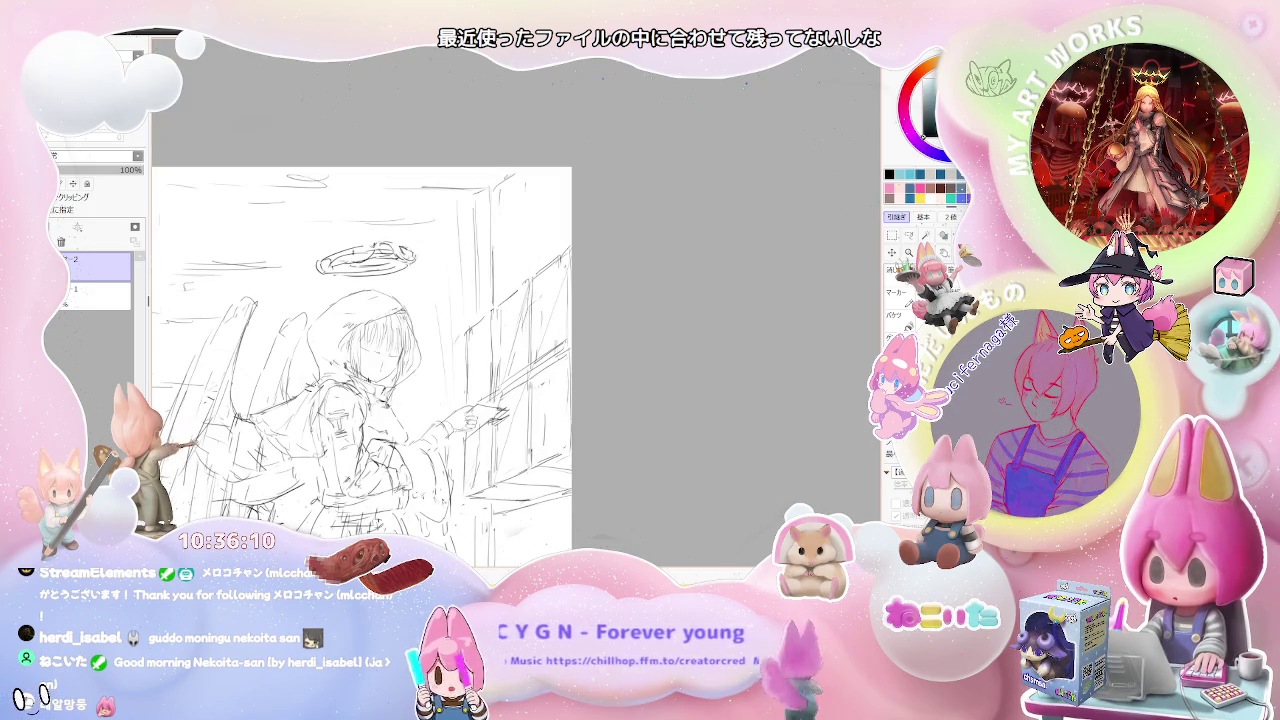
{"action": "scroll", "coordinate": [387, 380], "scroll_direction": "down", "scroll_amount": 1}
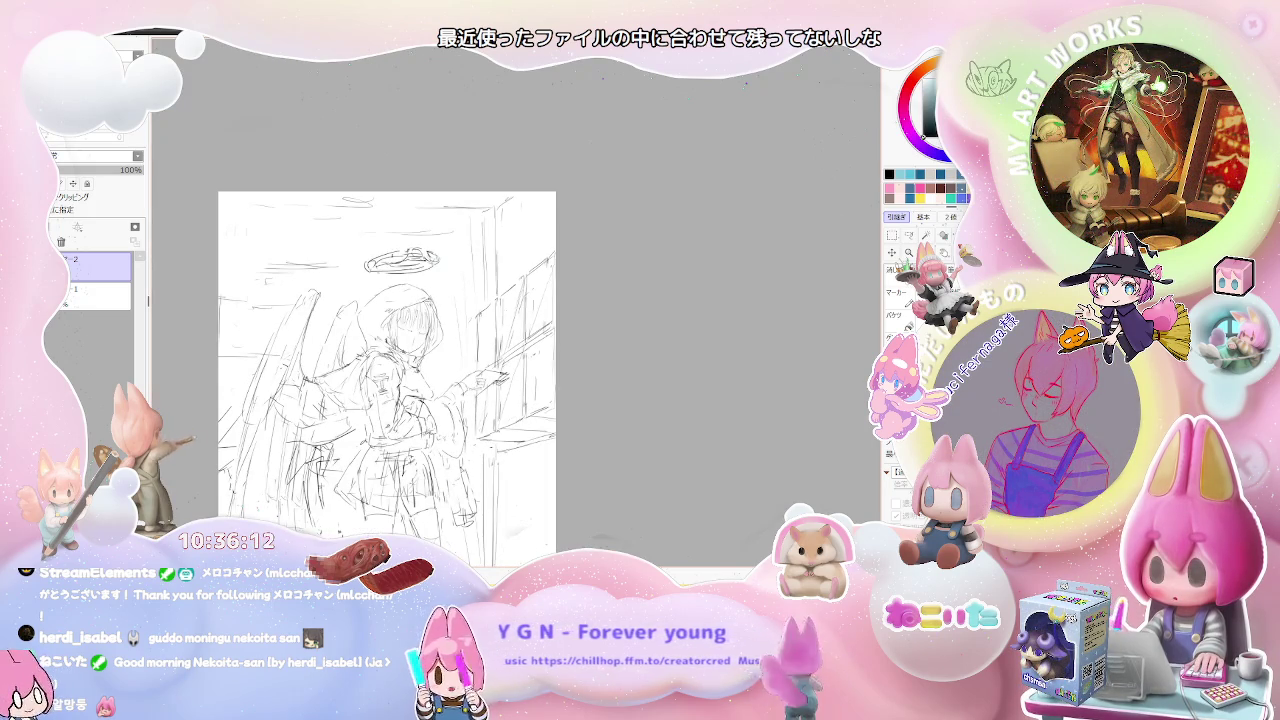
{"action": "scroll", "coordinate": [426, 428], "scroll_direction": "up", "scroll_amount": 2}
{"action": "scroll", "coordinate": [426, 428], "scroll_direction": "up", "scroll_amount": 1}
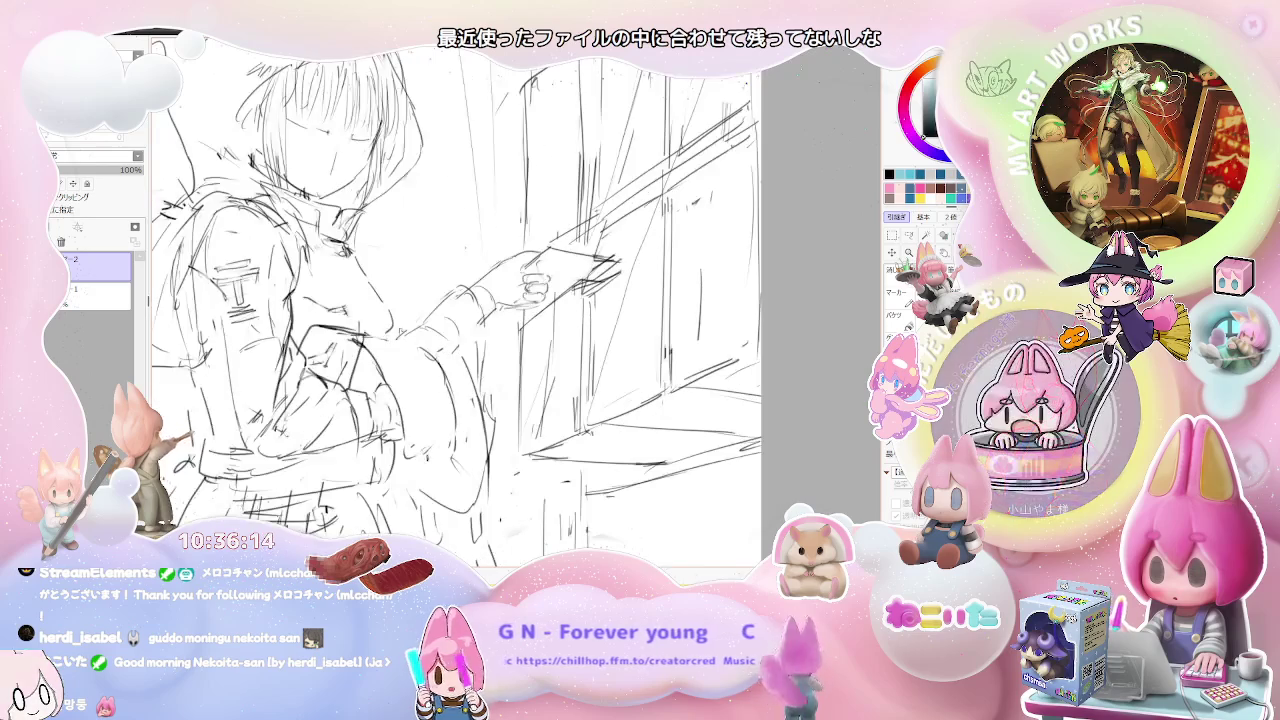
{"action": "scroll", "coordinate": [327, 301], "scroll_direction": "down", "scroll_amount": 1}
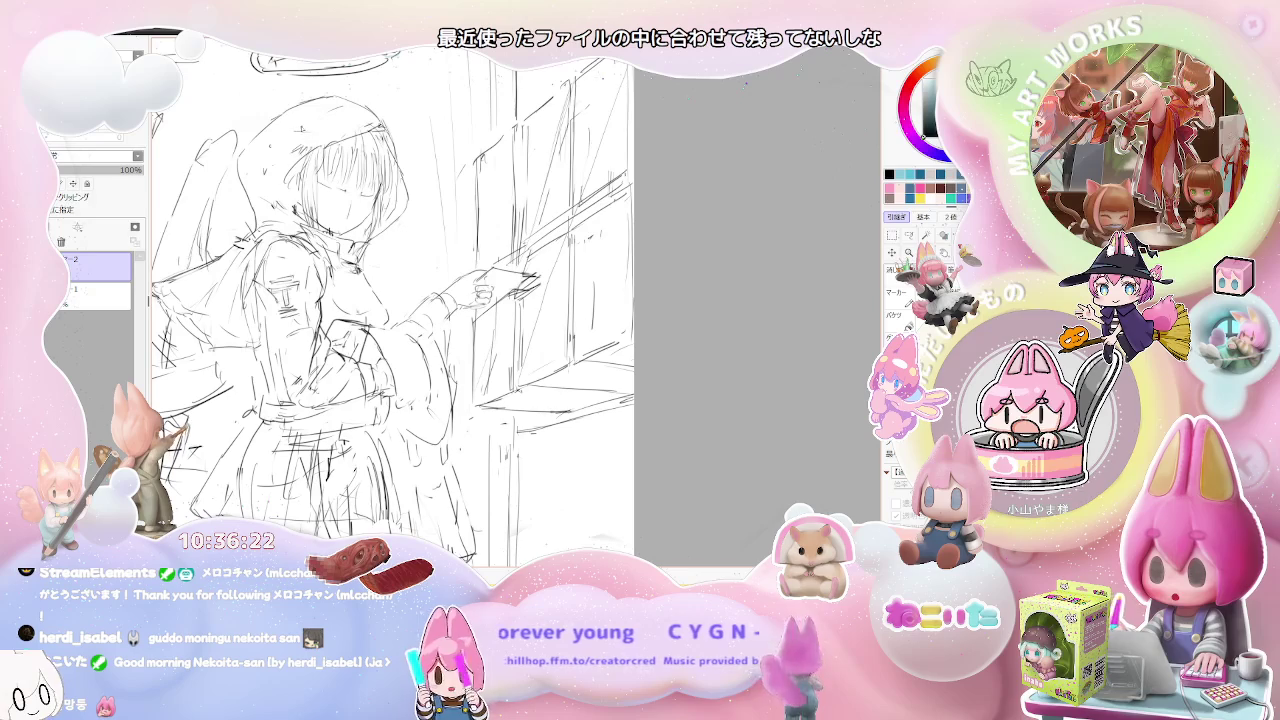
{"action": "key", "text": "ctrl+minus"}
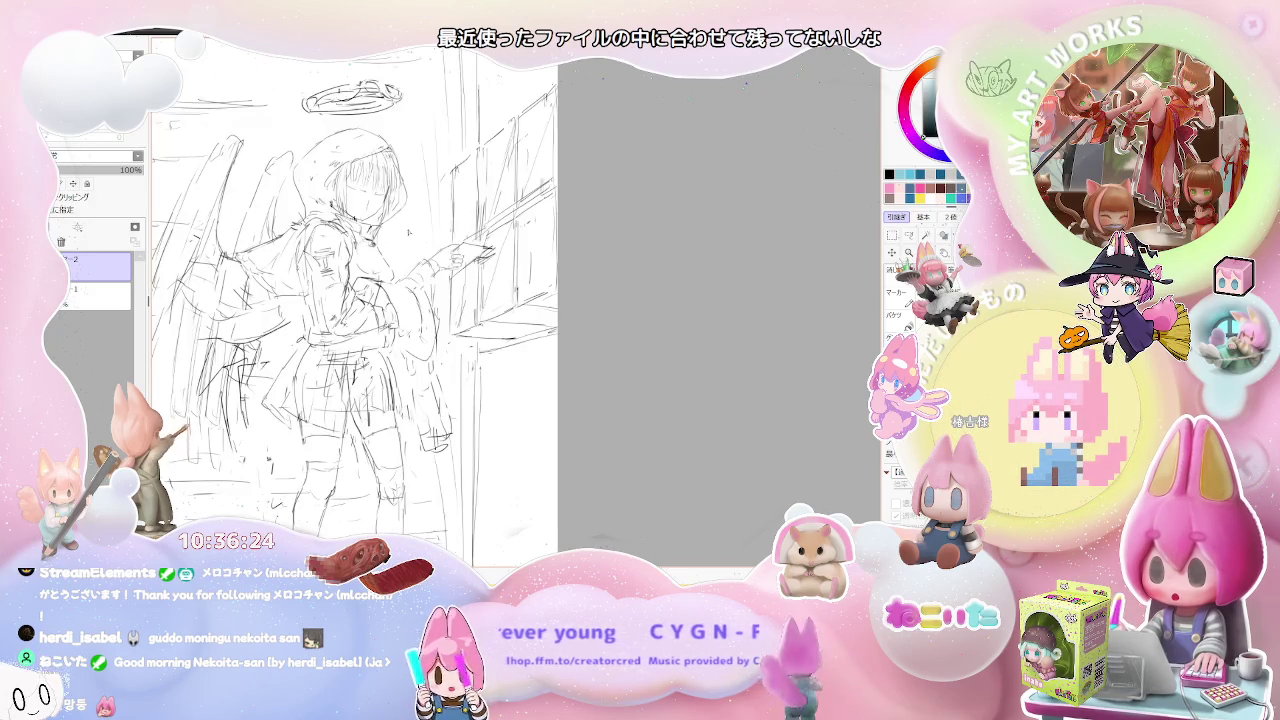
{"action": "key", "text": "ctrl+minus"}
{"action": "scroll", "coordinate": [358, 300], "scroll_direction": "up", "scroll_amount": 1}
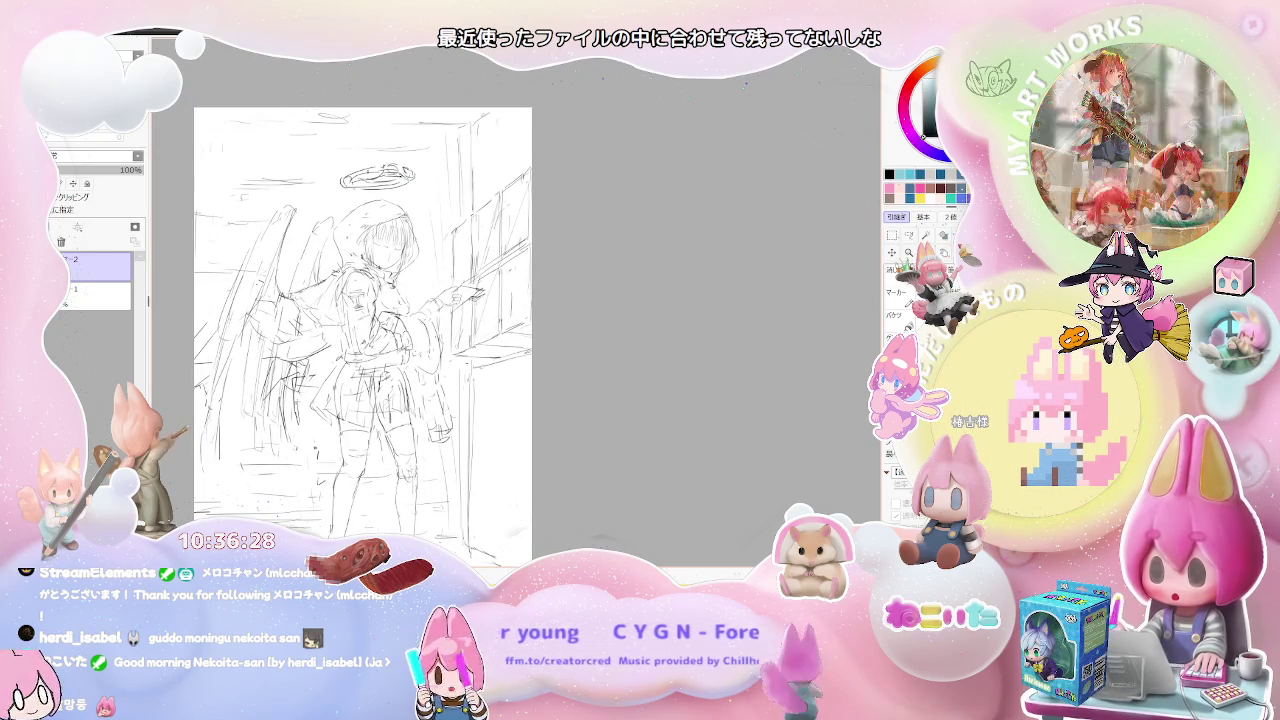
{"action": "scroll", "coordinate": [336, 402], "scroll_direction": "up", "scroll_amount": 1}
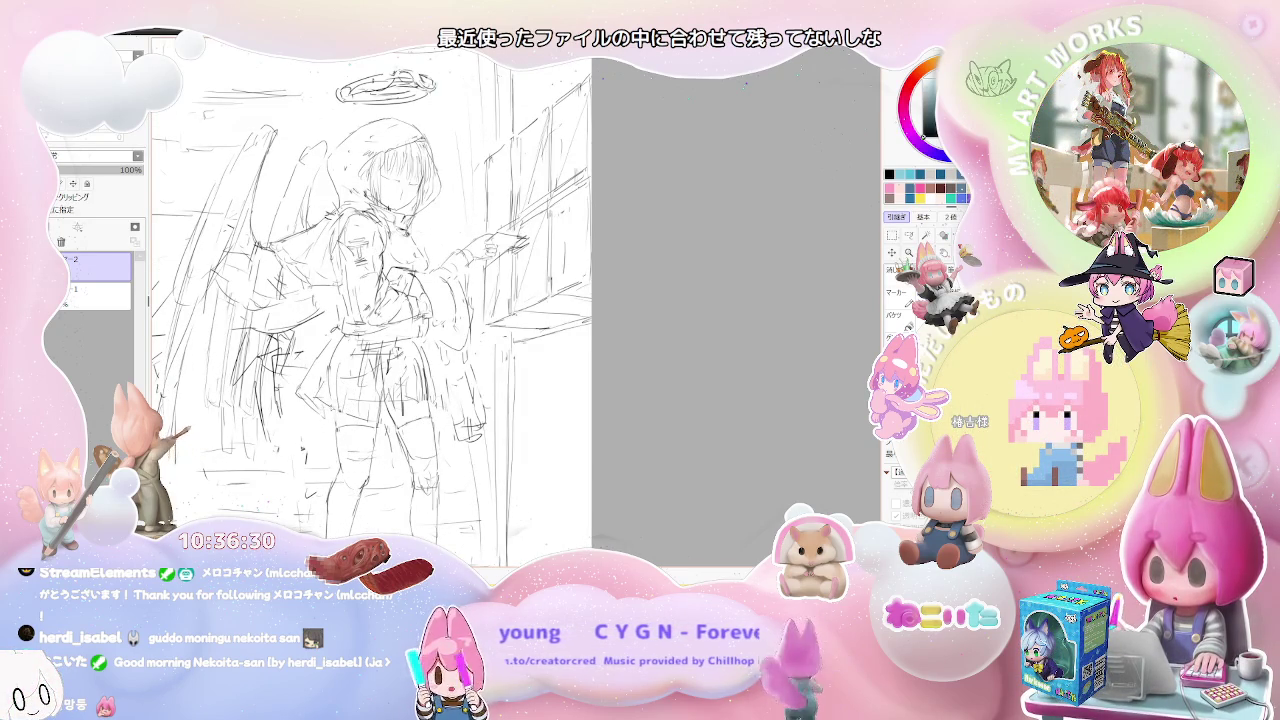
Add a short skirt stroke and a curved hip line, then undo the last stroke.
{"action": "left_click_drag", "start_coordinate": [336, 402], "coordinate": [341, 439]}
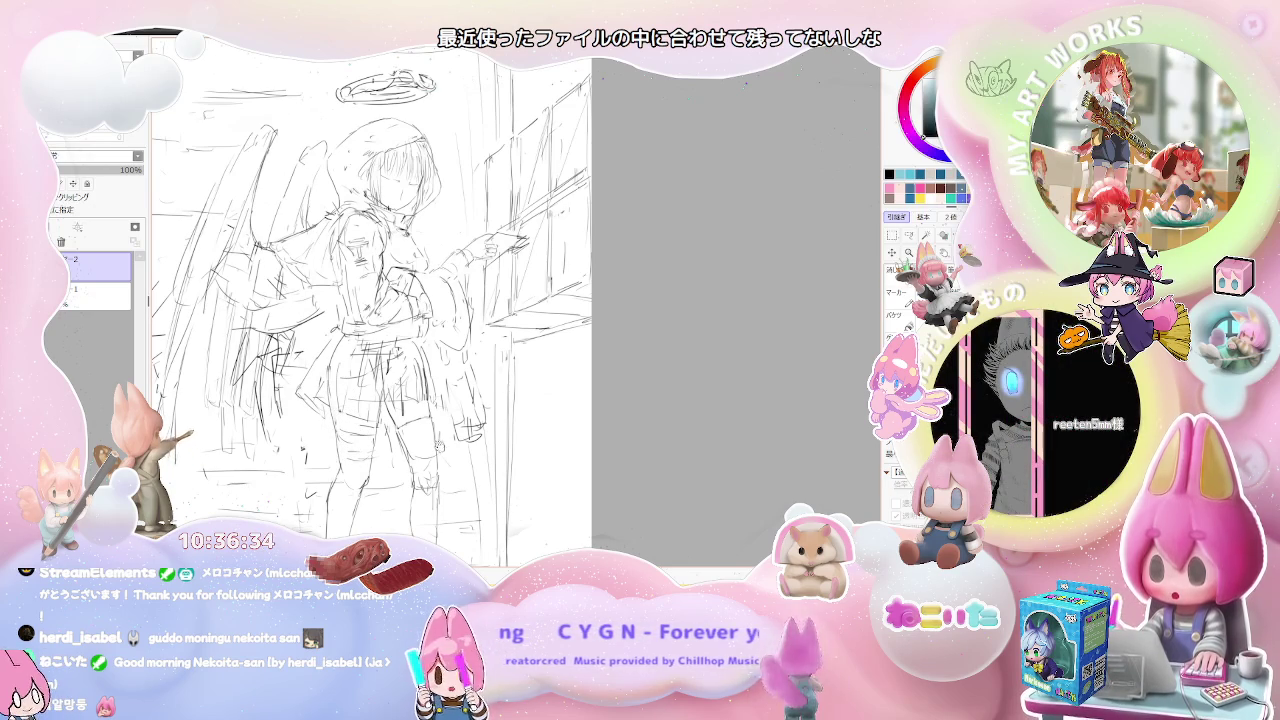
{"action": "left_click_drag", "start_coordinate": [437, 437], "coordinate": [385, 500]}
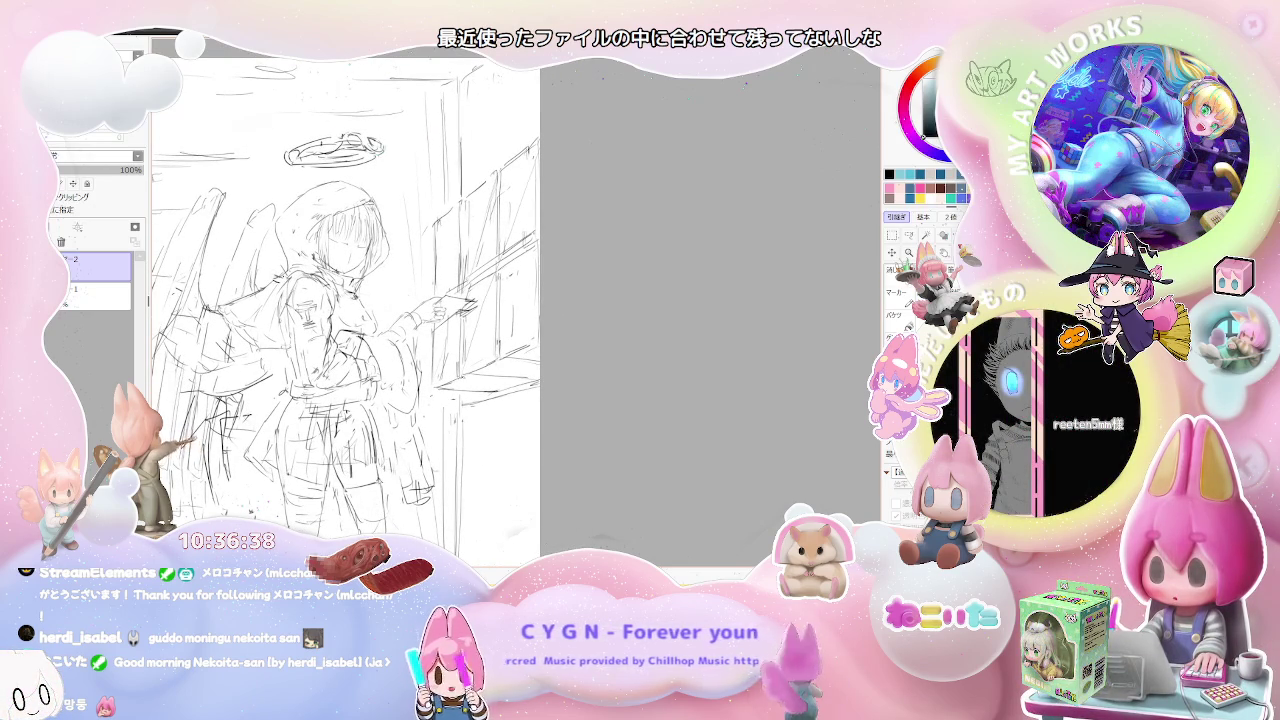
{"action": "left_click_drag", "start_coordinate": [362, 447], "coordinate": [388, 472]}
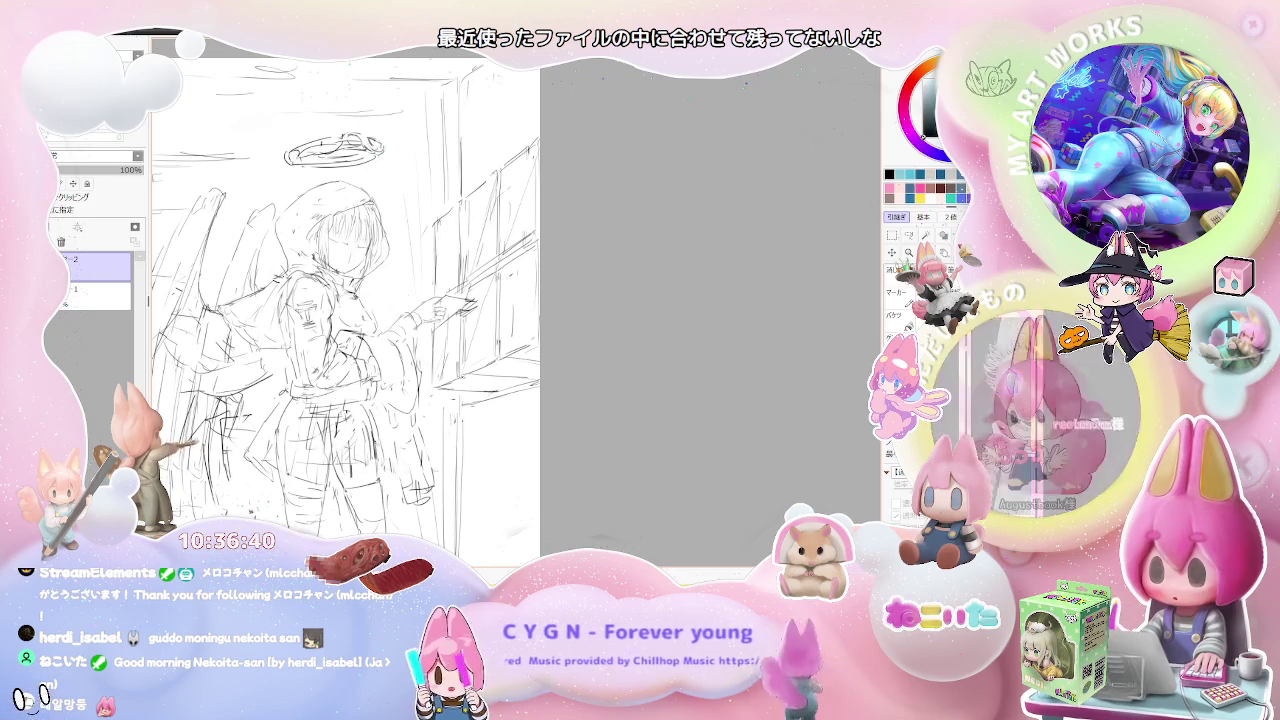
{"action": "scroll", "coordinate": [345, 330], "scroll_direction": "up", "scroll_amount": 2}
{"action": "scroll", "coordinate": [342, 406], "scroll_direction": "up", "scroll_amount": 2}
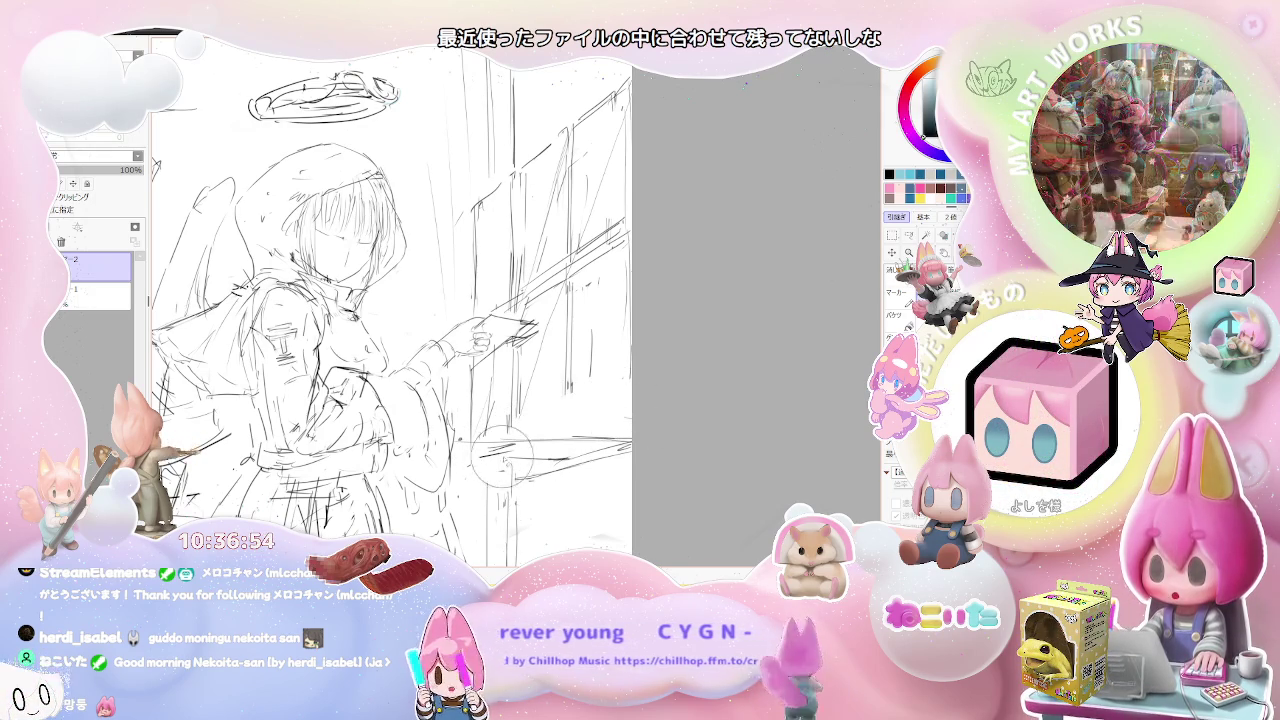
{"action": "key", "text": "ctrl+z"}
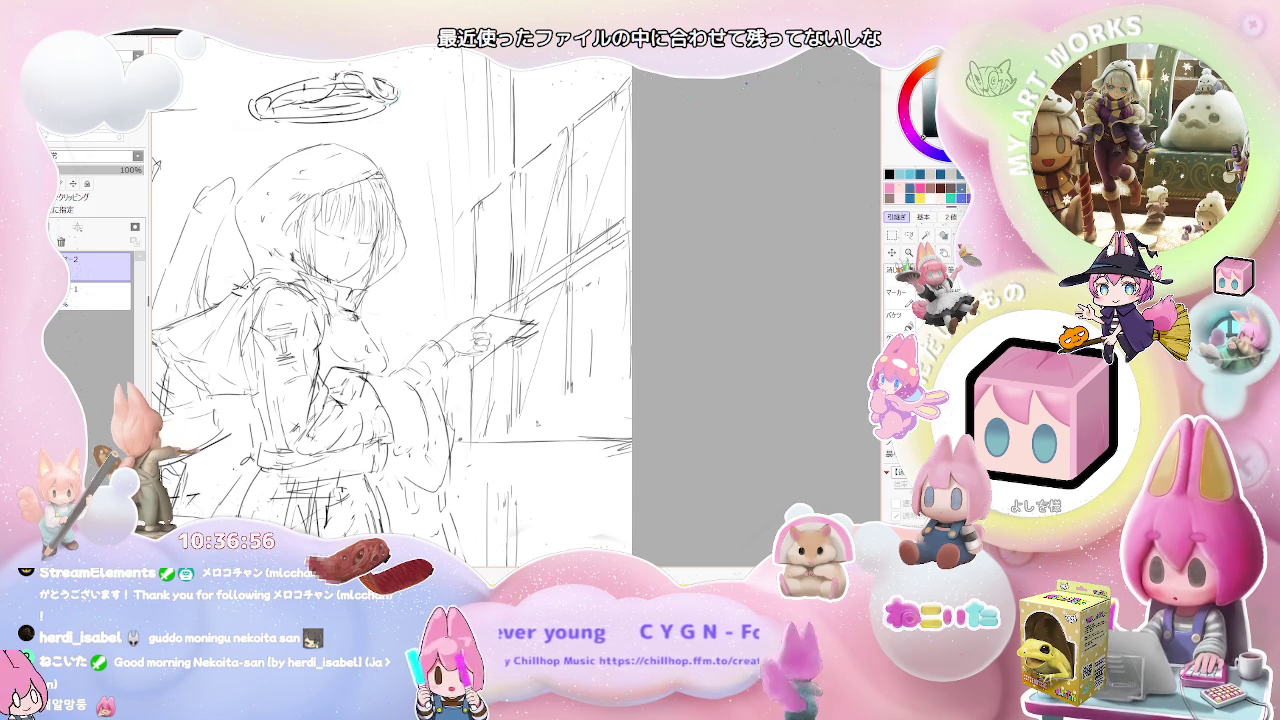
Mirror the canvas view with H and pan the flipped drawing back into view.
{"action": "scroll", "coordinate": [745, 84], "scroll_direction": "down", "scroll_amount": 1}
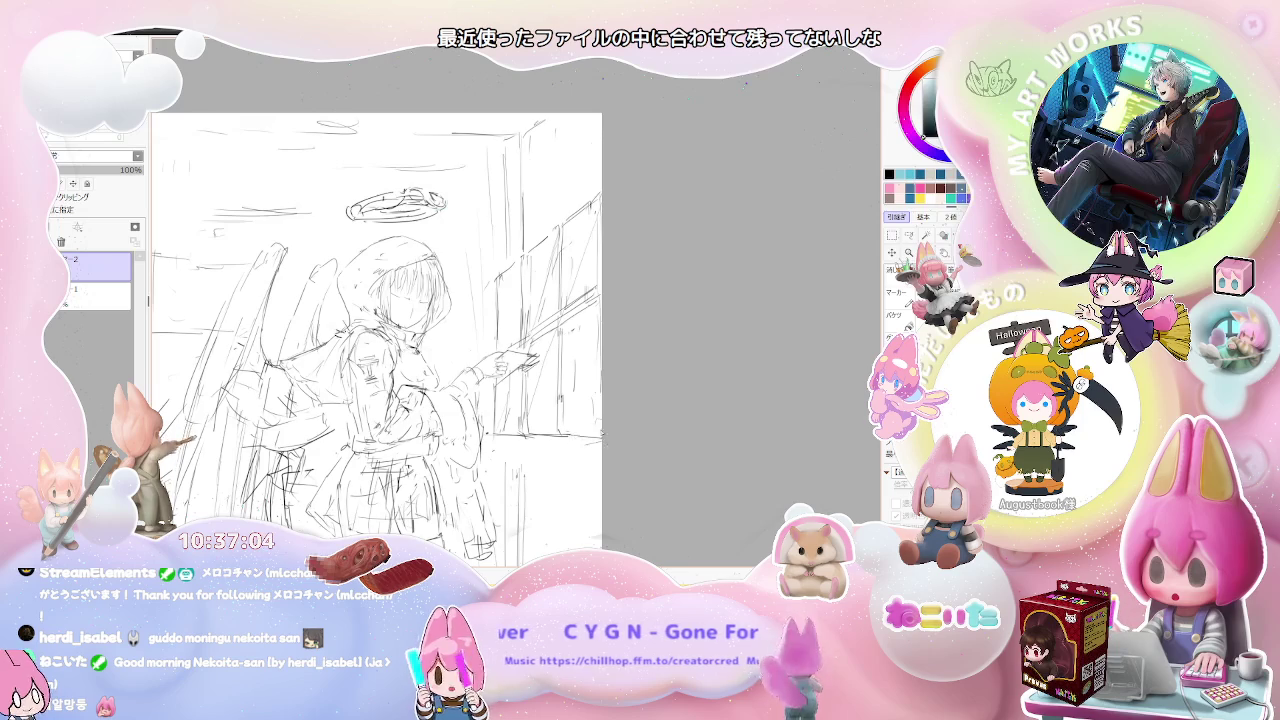
{"action": "scroll", "coordinate": [656, 453], "scroll_direction": "down", "scroll_amount": 1}
{"action": "scroll", "coordinate": [656, 453], "scroll_direction": "down", "scroll_amount": 1}
{"action": "scroll", "coordinate": [656, 453], "scroll_direction": "down", "scroll_amount": 1}
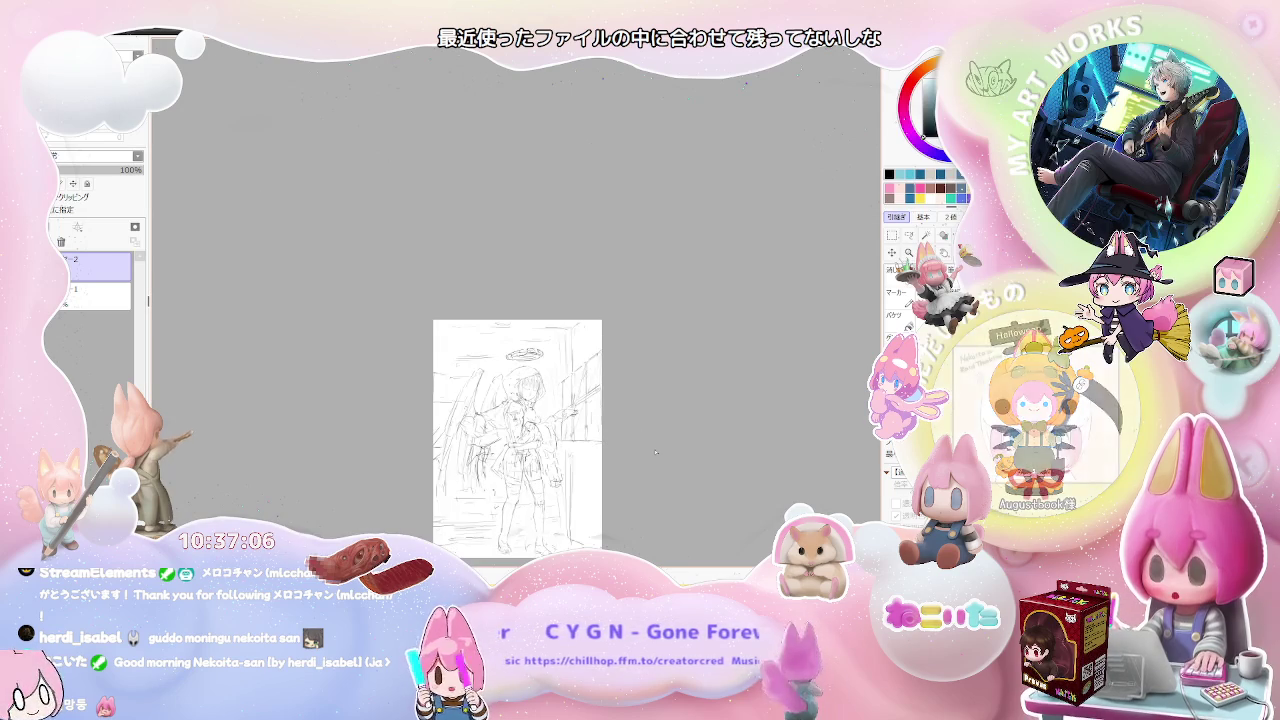
{"action": "scroll", "coordinate": [656, 453], "scroll_direction": "up", "scroll_amount": 1}
{"action": "scroll", "coordinate": [656, 453], "scroll_direction": "up", "scroll_amount": 1}
{"action": "scroll", "coordinate": [656, 453], "scroll_direction": "up", "scroll_amount": 1}
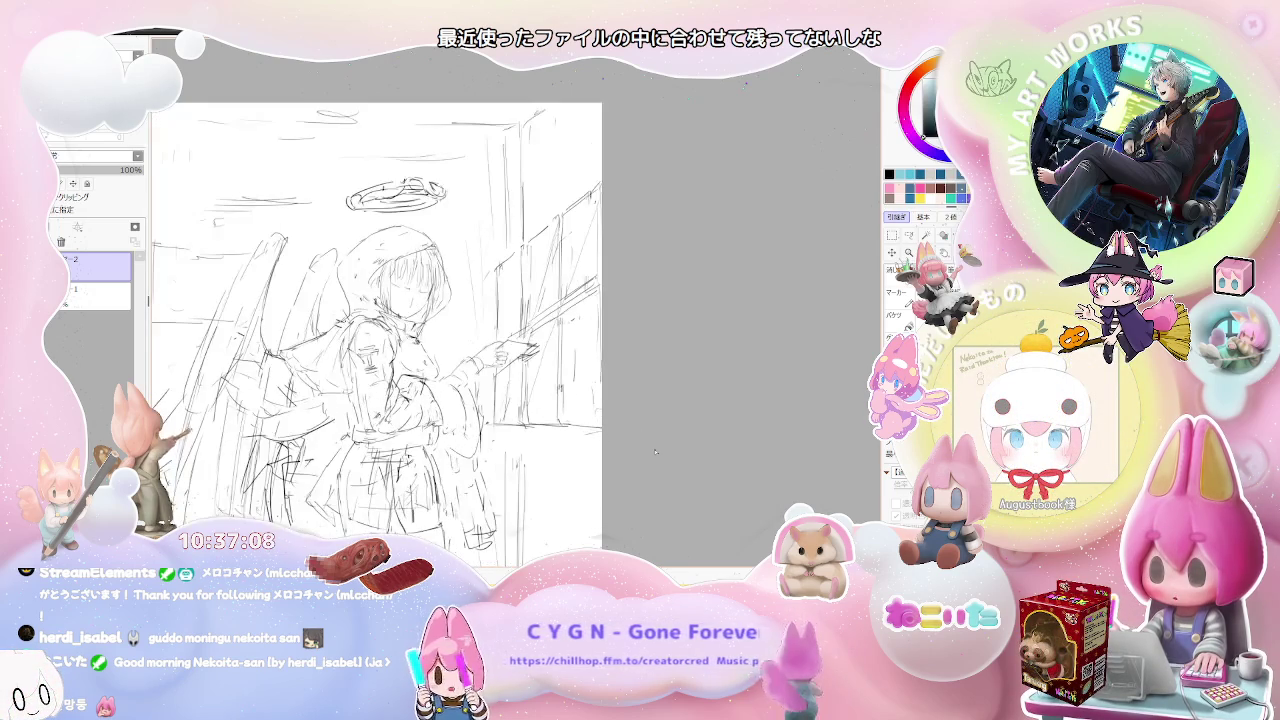
{"action": "scroll", "coordinate": [418, 330], "scroll_direction": "up", "scroll_amount": 1}
{"action": "scroll", "coordinate": [418, 330], "scroll_direction": "up", "scroll_amount": 1}
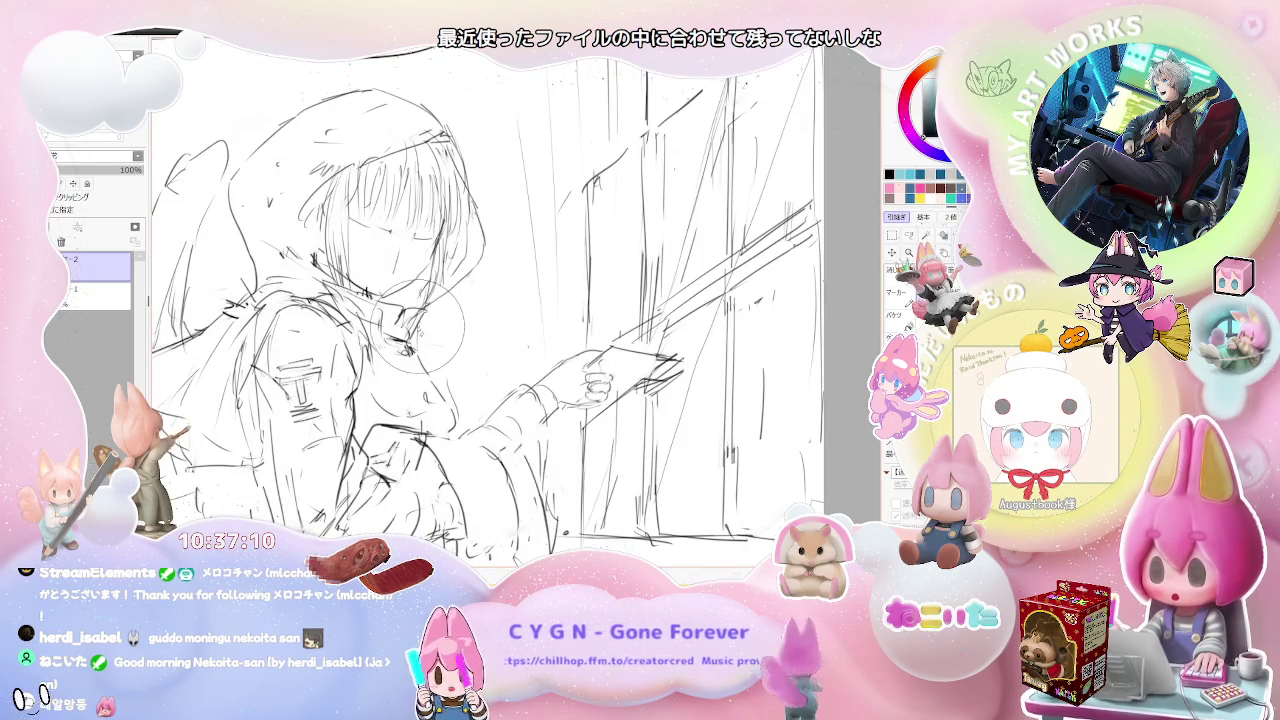
{"action": "scroll", "coordinate": [408, 340], "scroll_direction": "down", "scroll_amount": 1}
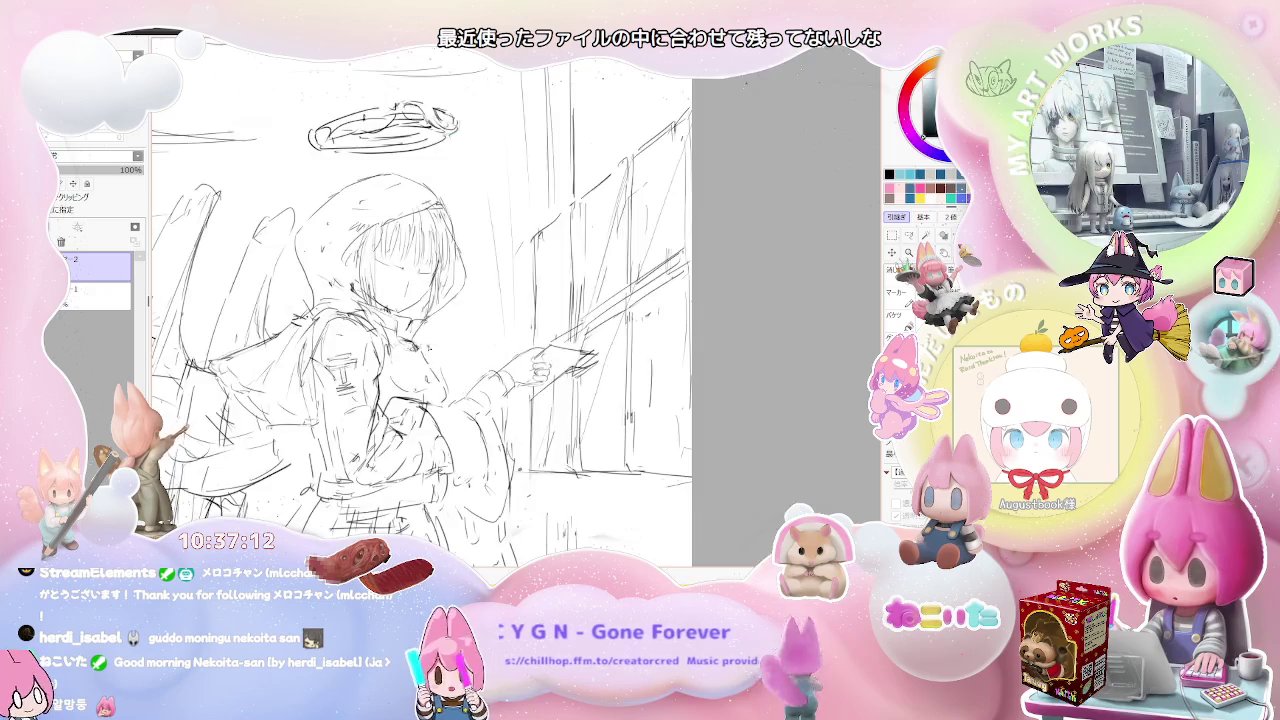
{"action": "key", "text": "h"}
{"action": "left_click_drag", "start_coordinate": [600, 300], "coordinate": [460, 312]}
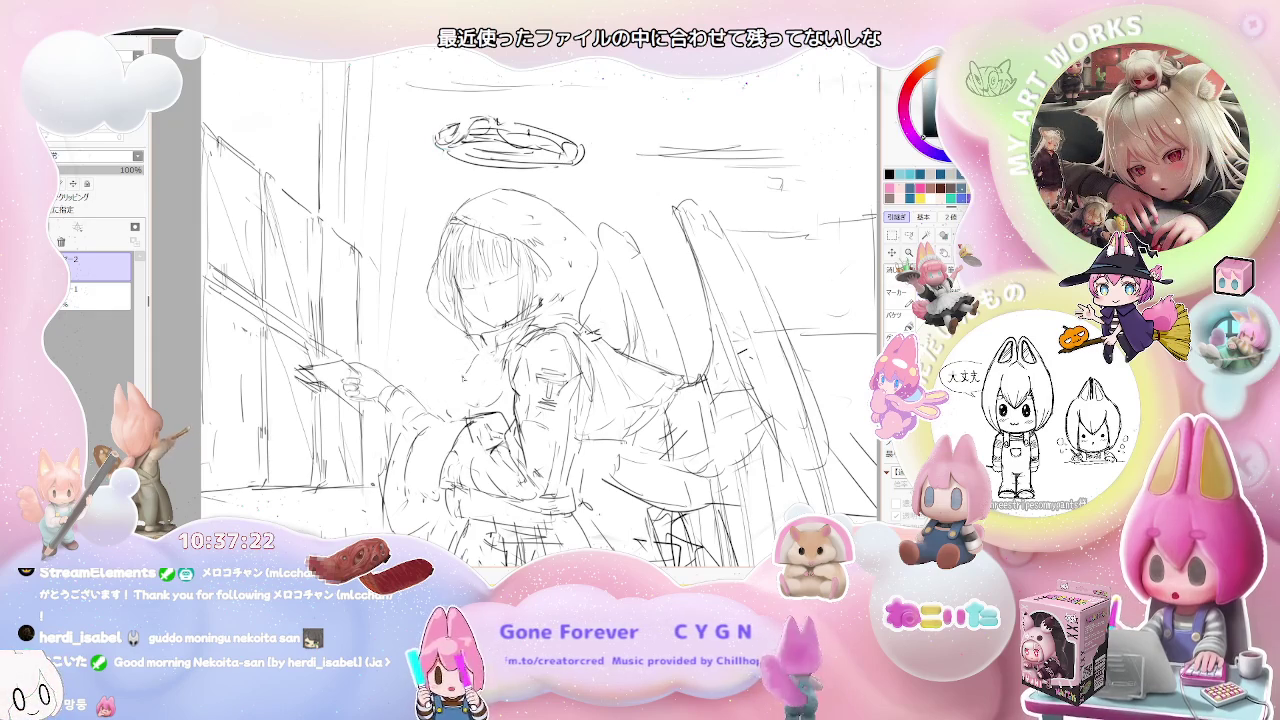
Draw a small curve near the girl's hands, then undo it.
{"action": "scroll", "coordinate": [443, 398], "scroll_direction": "down", "scroll_amount": 2}
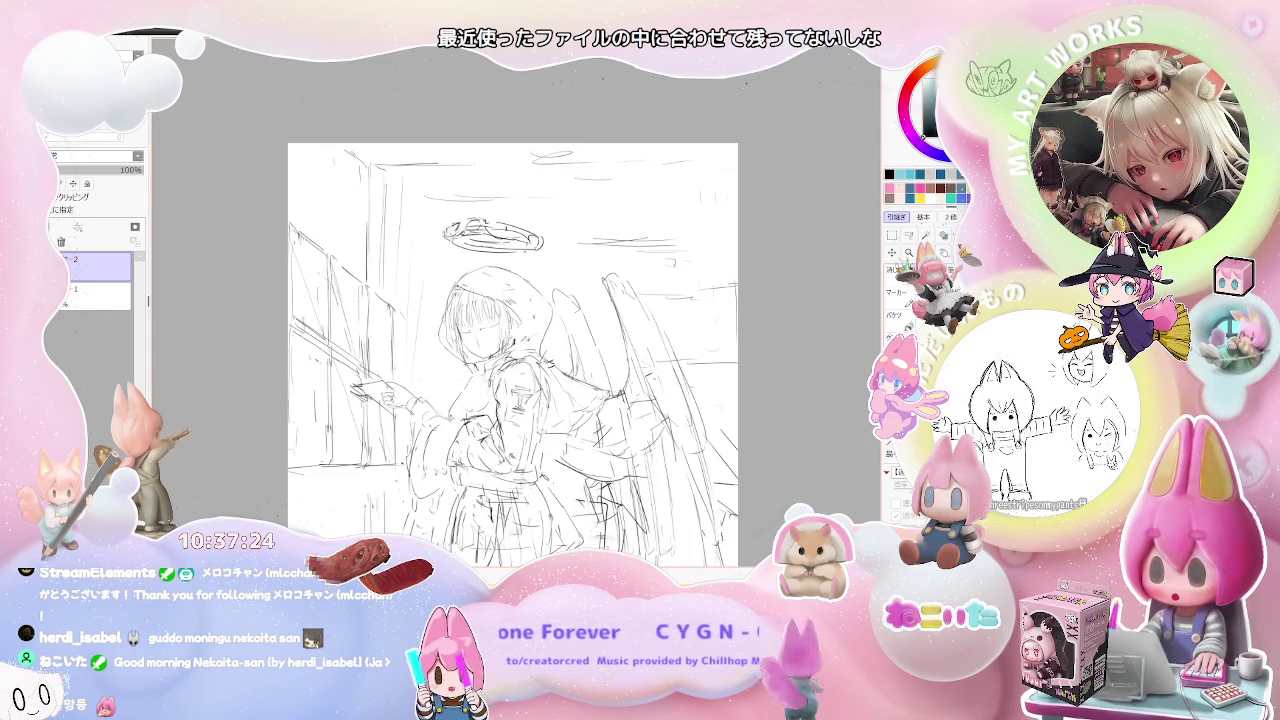
{"action": "scroll", "coordinate": [513, 355], "scroll_direction": "down", "scroll_amount": 1}
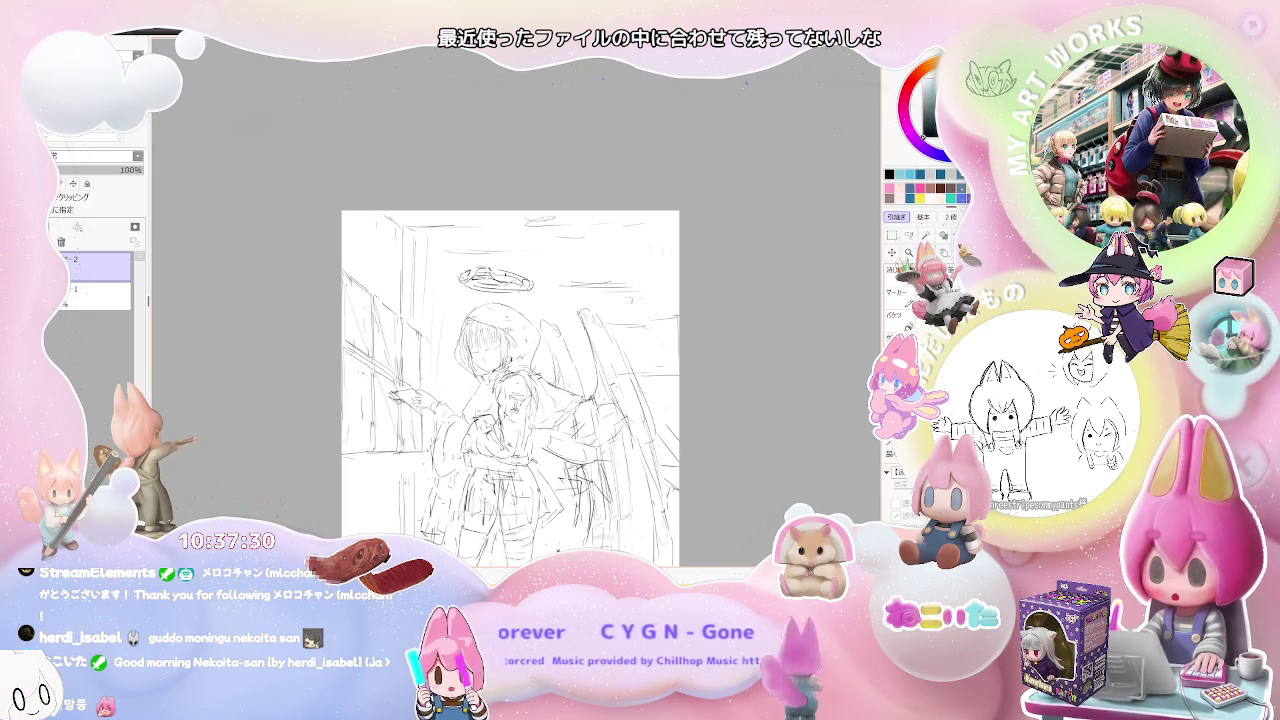
{"action": "scroll", "coordinate": [500, 398], "scroll_direction": "up", "scroll_amount": 2}
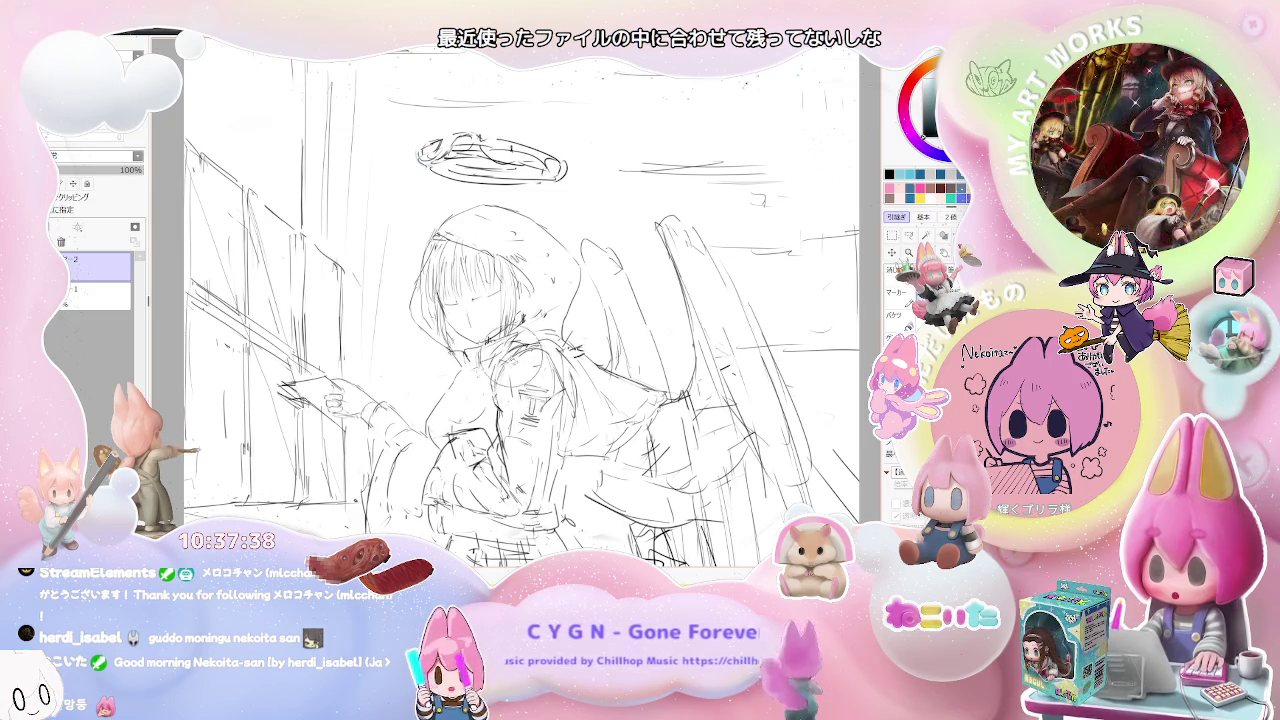
{"action": "key", "text": "minus"}
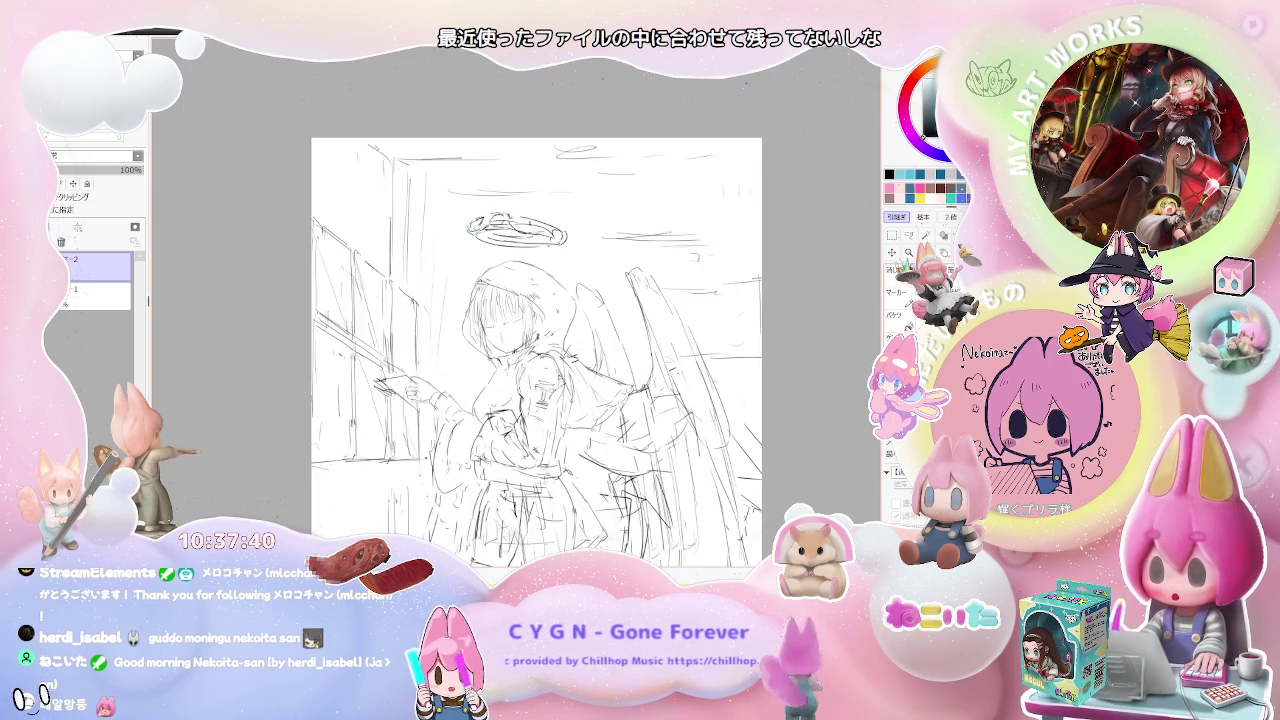
{"action": "key", "text": "minus"}
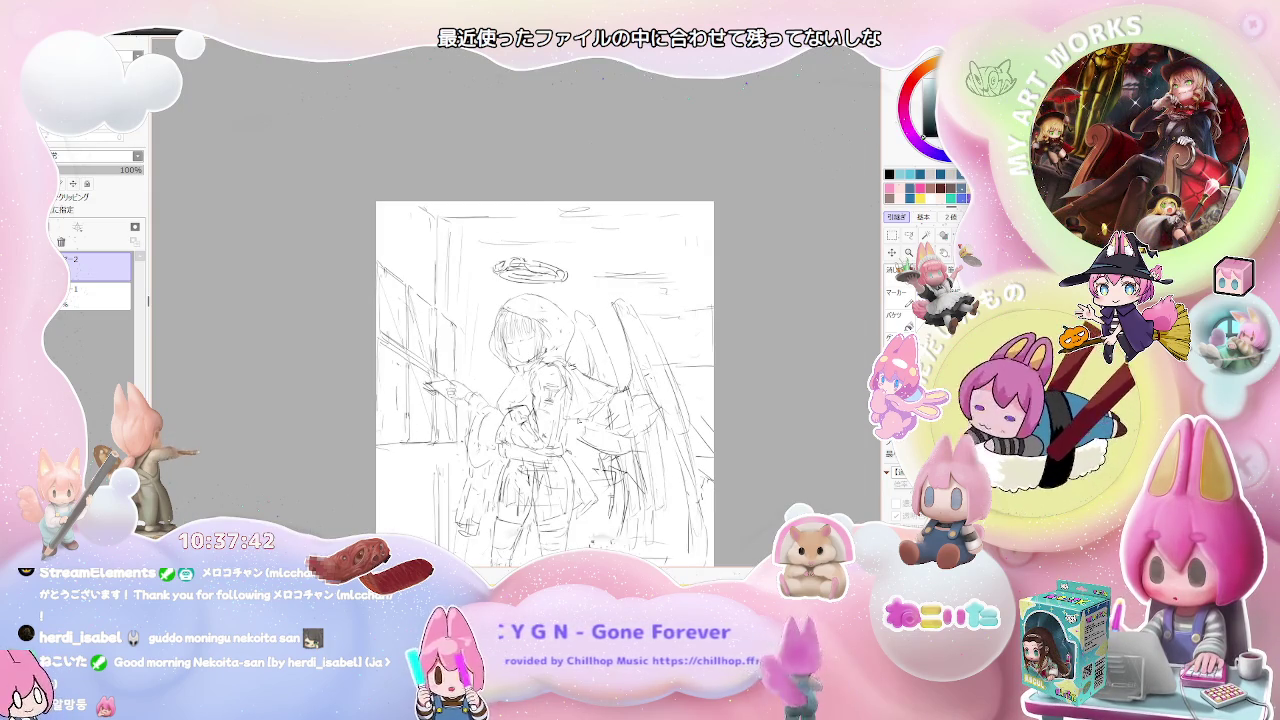
{"action": "key", "text": "plus"}
{"action": "key", "text": "plus"}
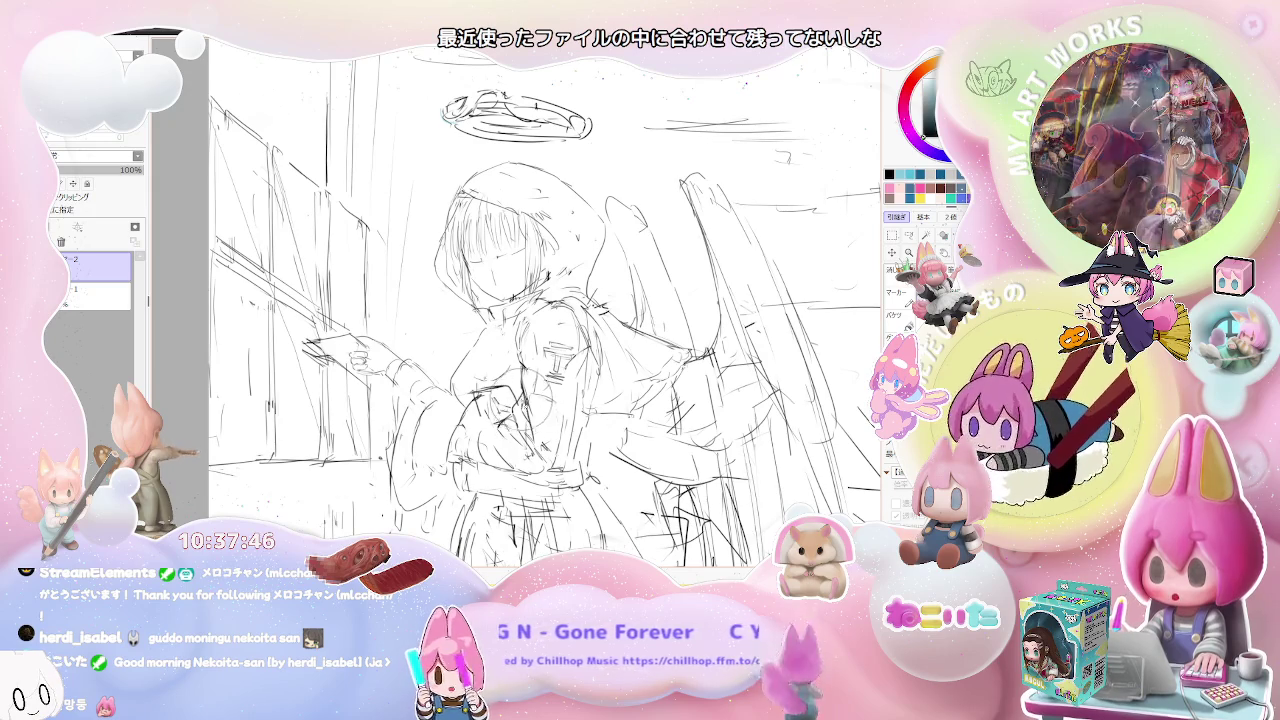
{"action": "left_click_drag", "start_coordinate": [530, 370], "coordinate": [548, 440]}
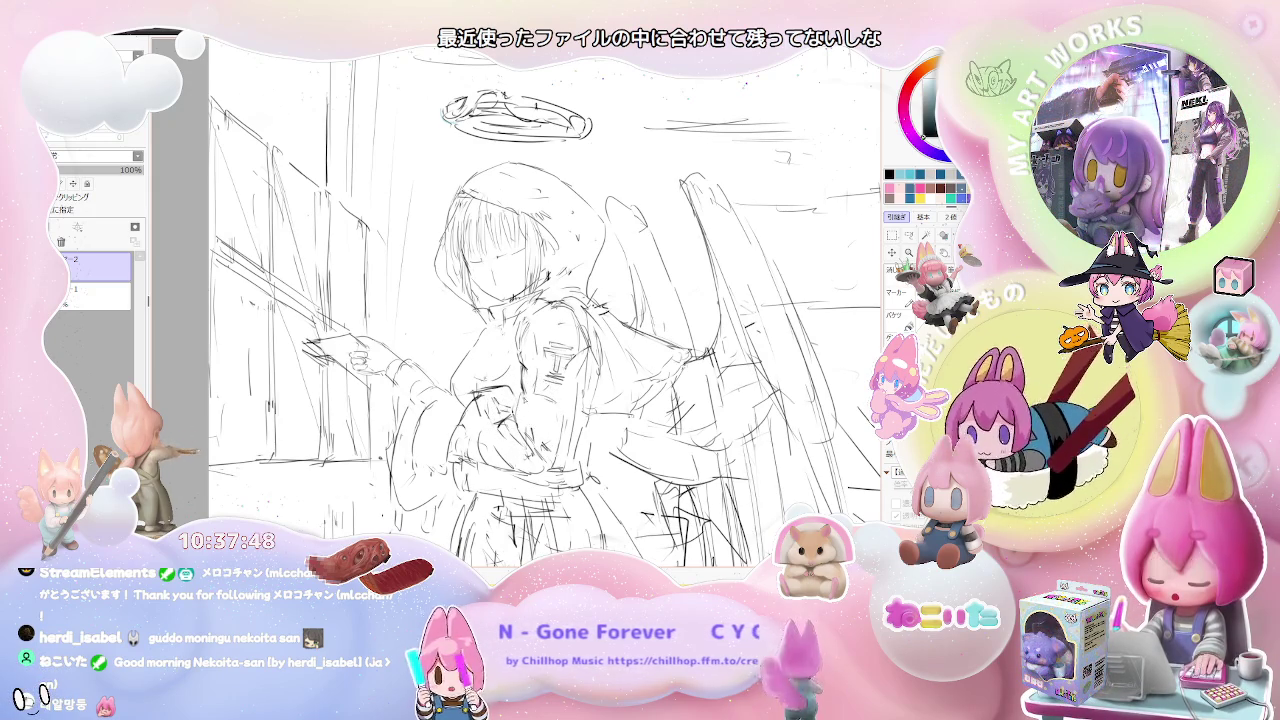
{"action": "key", "text": "ctrl+z"}
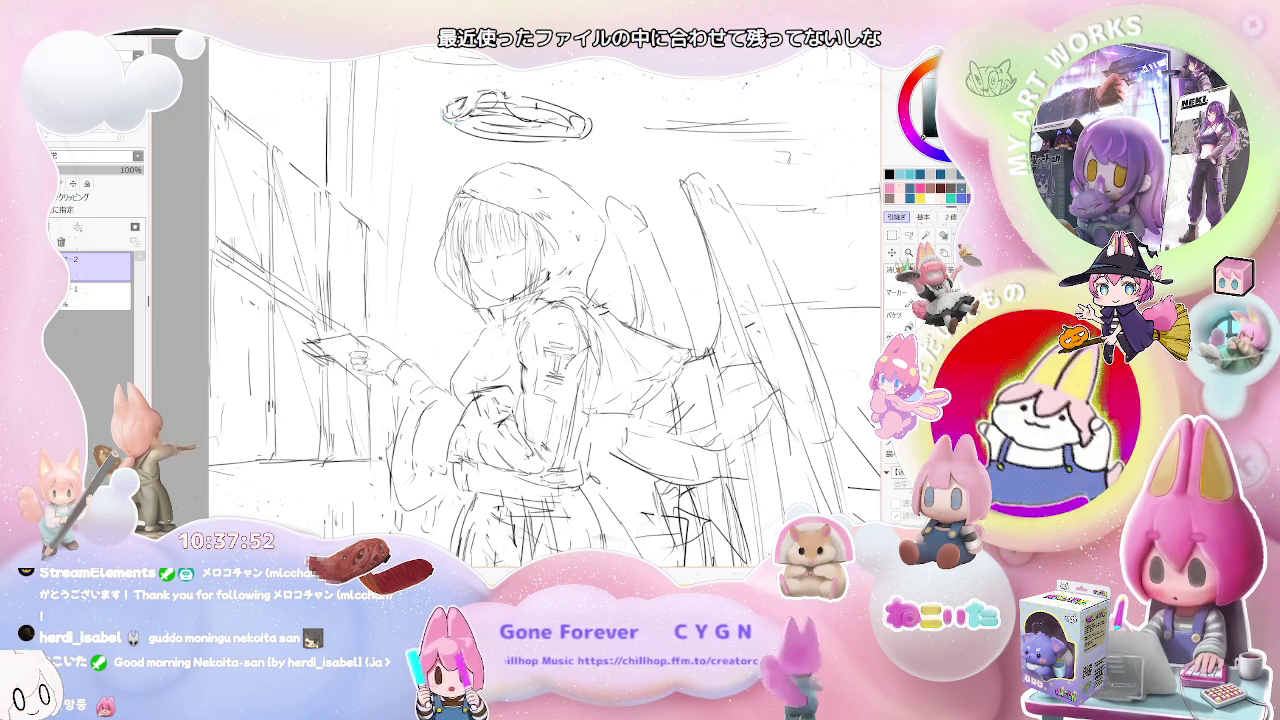
Zoom out, unmirror the view with H, and tilt the canvas with End.
{"action": "key", "text": "ctrl+minus"}
{"action": "key", "text": "ctrl+minus"}
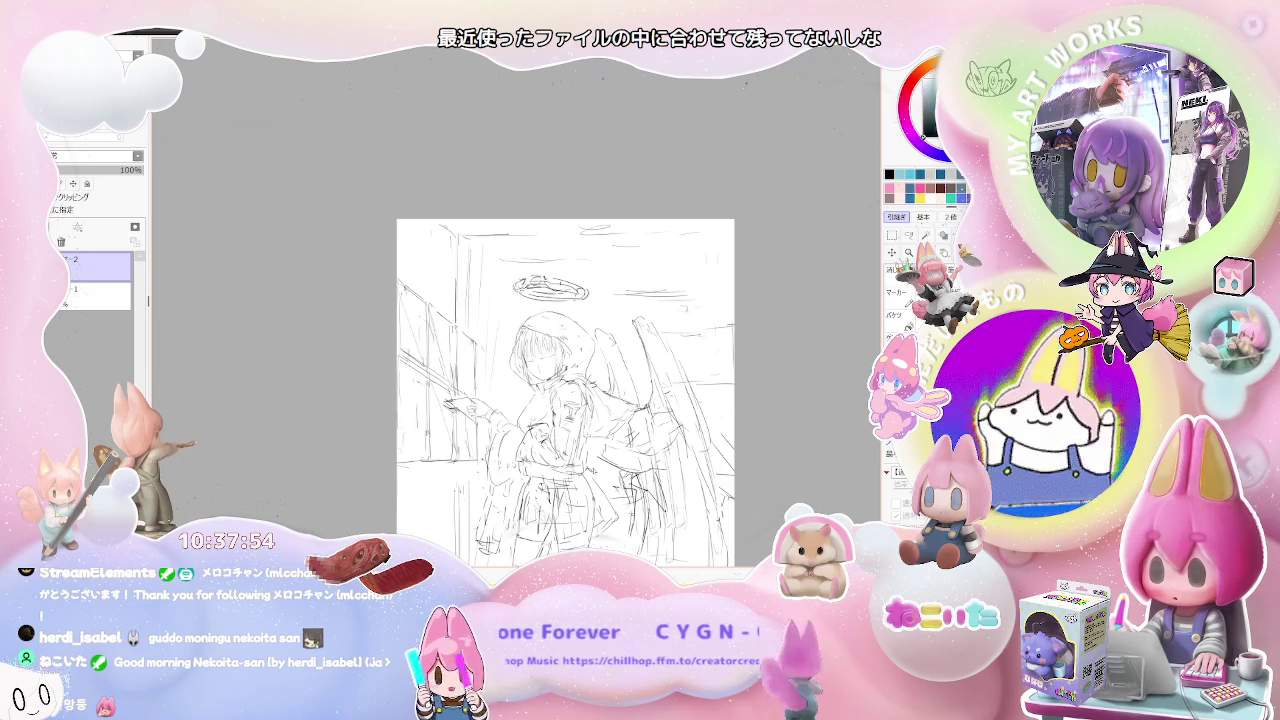
{"action": "key", "text": "h"}
{"action": "key", "text": "End"}
{"action": "key", "text": "End"}
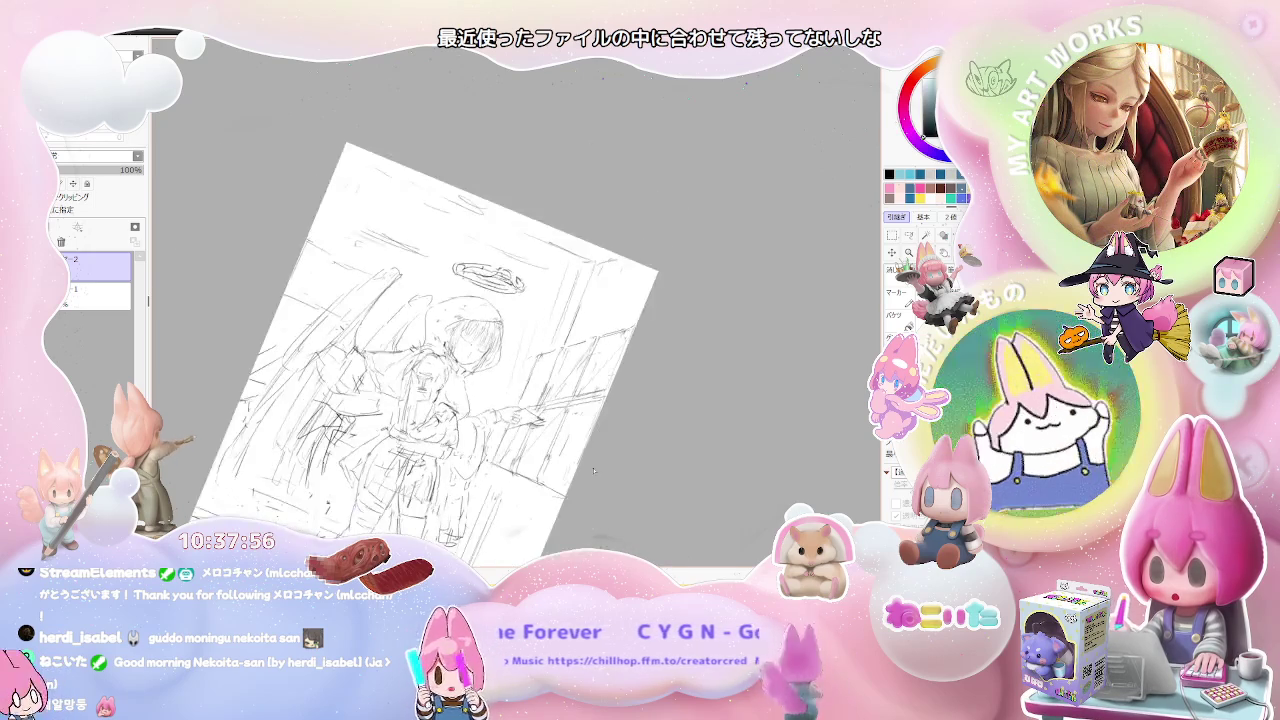
Reset the canvas rotation upright, zoom out, and pan so the whole page is centred.
{"action": "scroll", "coordinate": [594, 470], "scroll_direction": "up", "scroll_amount": 1}
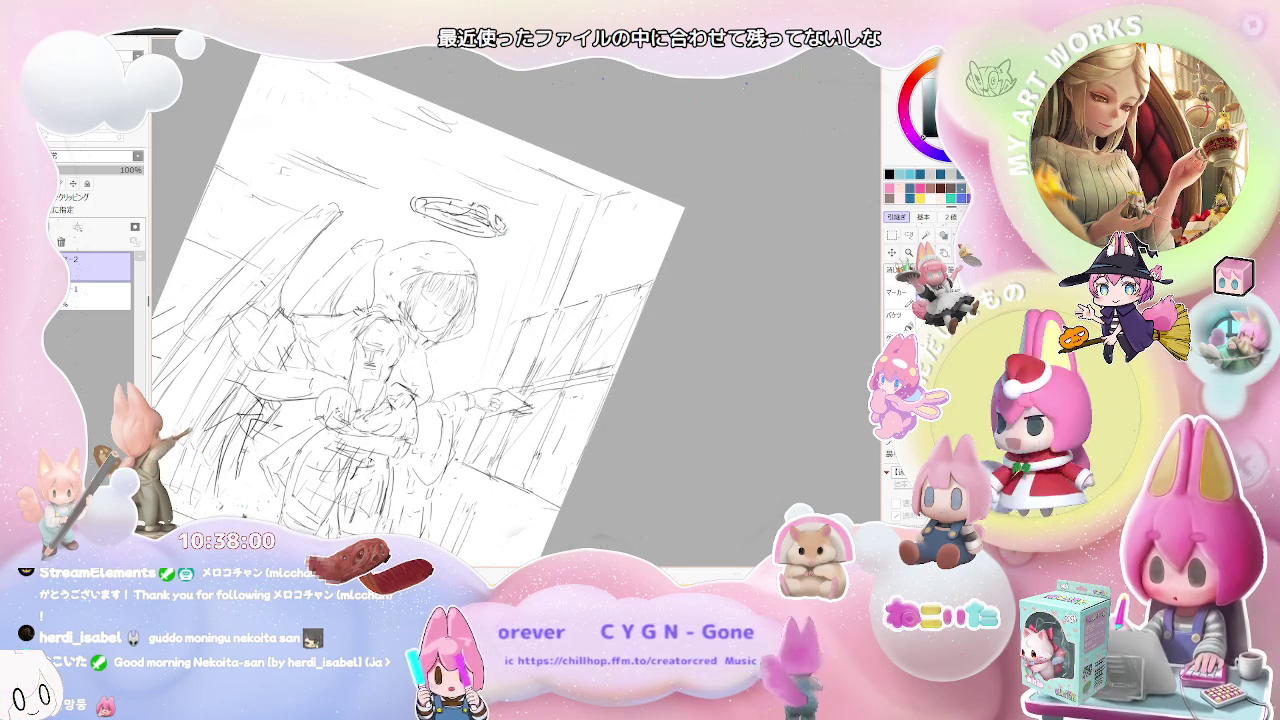
{"action": "key", "text": "Home"}
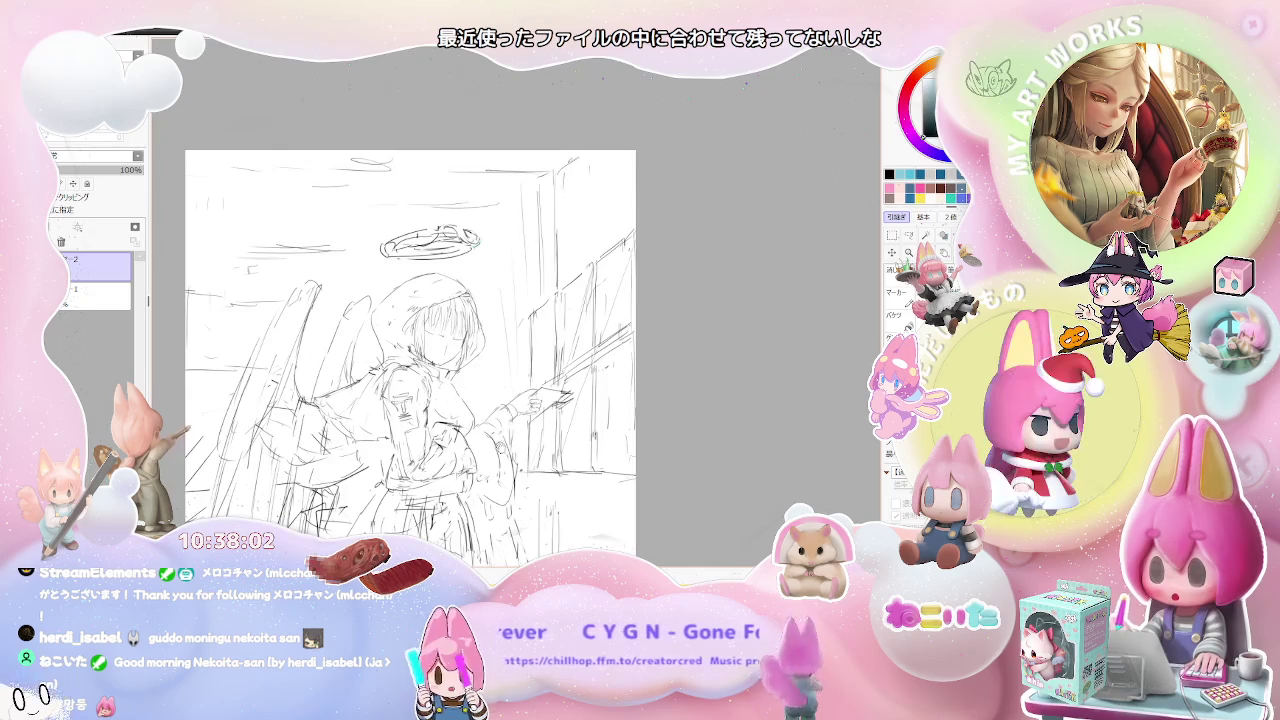
{"action": "key", "text": "ctrl+minus"}
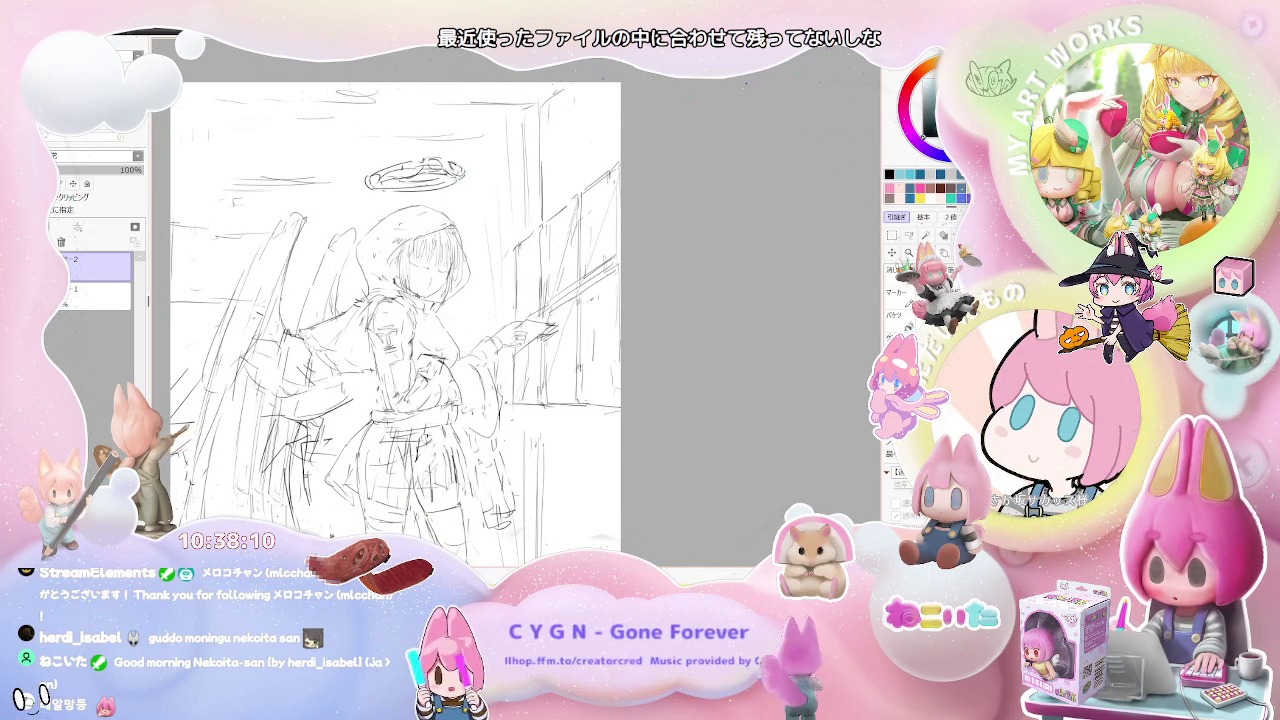
{"action": "left_click_drag", "start_coordinate": [400, 300], "coordinate": [365, 318]}
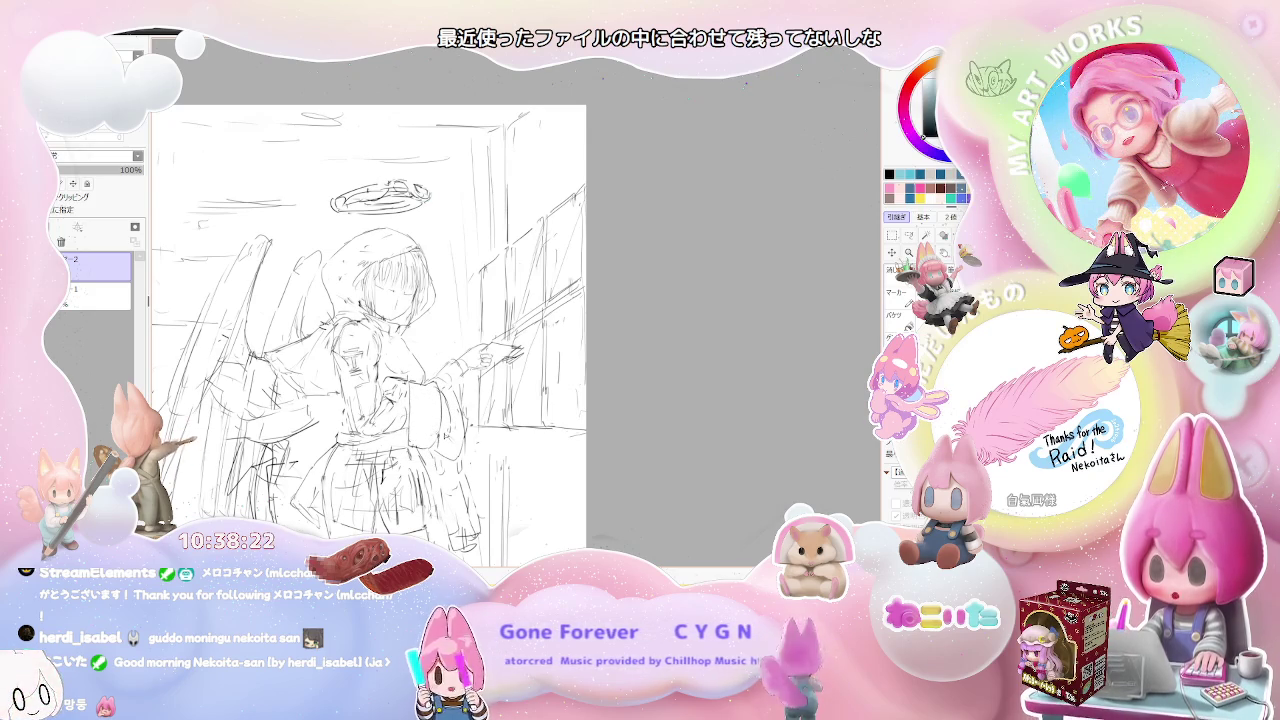
{"action": "left_click_drag", "start_coordinate": [488, 468], "coordinate": [465, 418]}
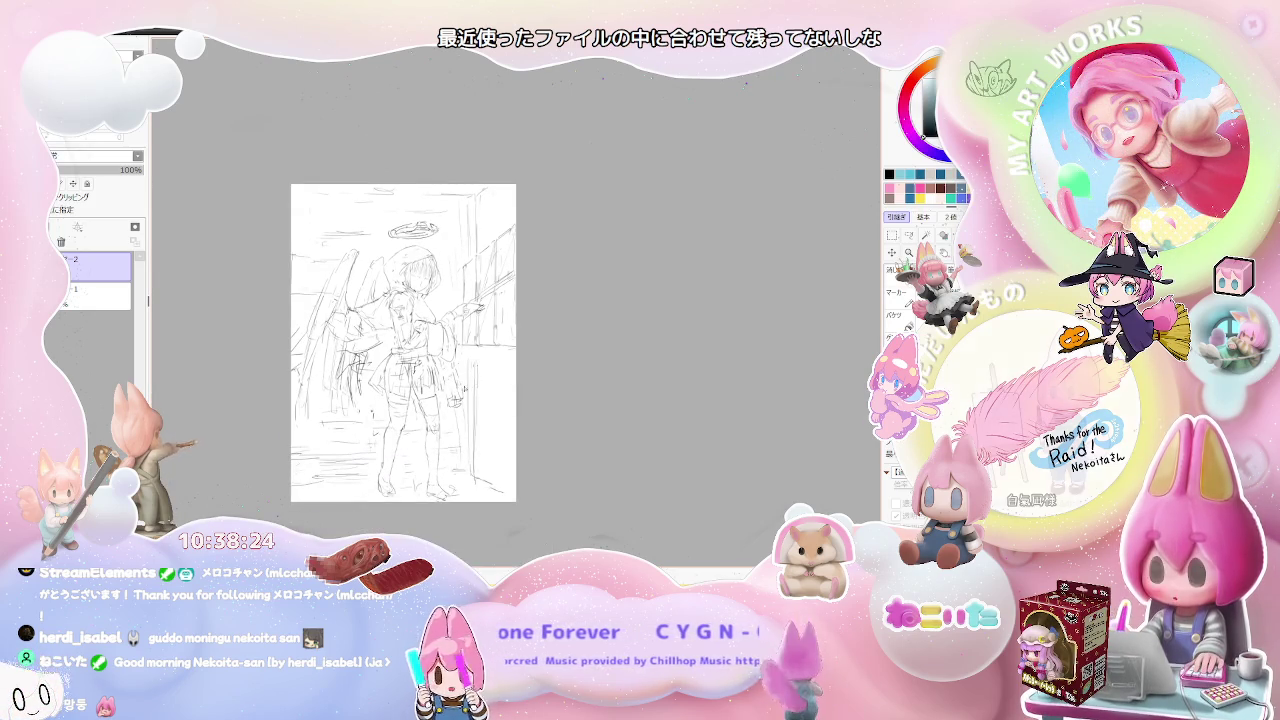
{"action": "scroll", "coordinate": [462, 428], "scroll_direction": "up", "scroll_amount": 1}
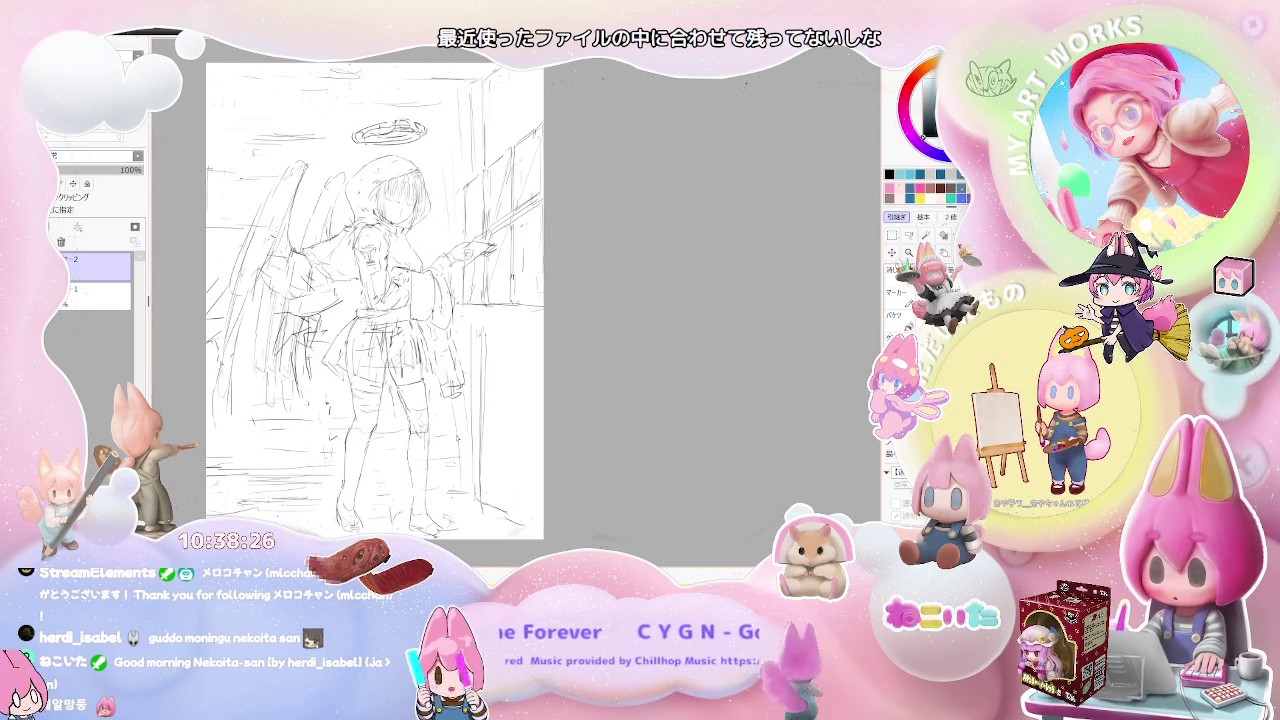
{"action": "scroll", "coordinate": [356, 422], "scroll_direction": "up", "scroll_amount": 1}
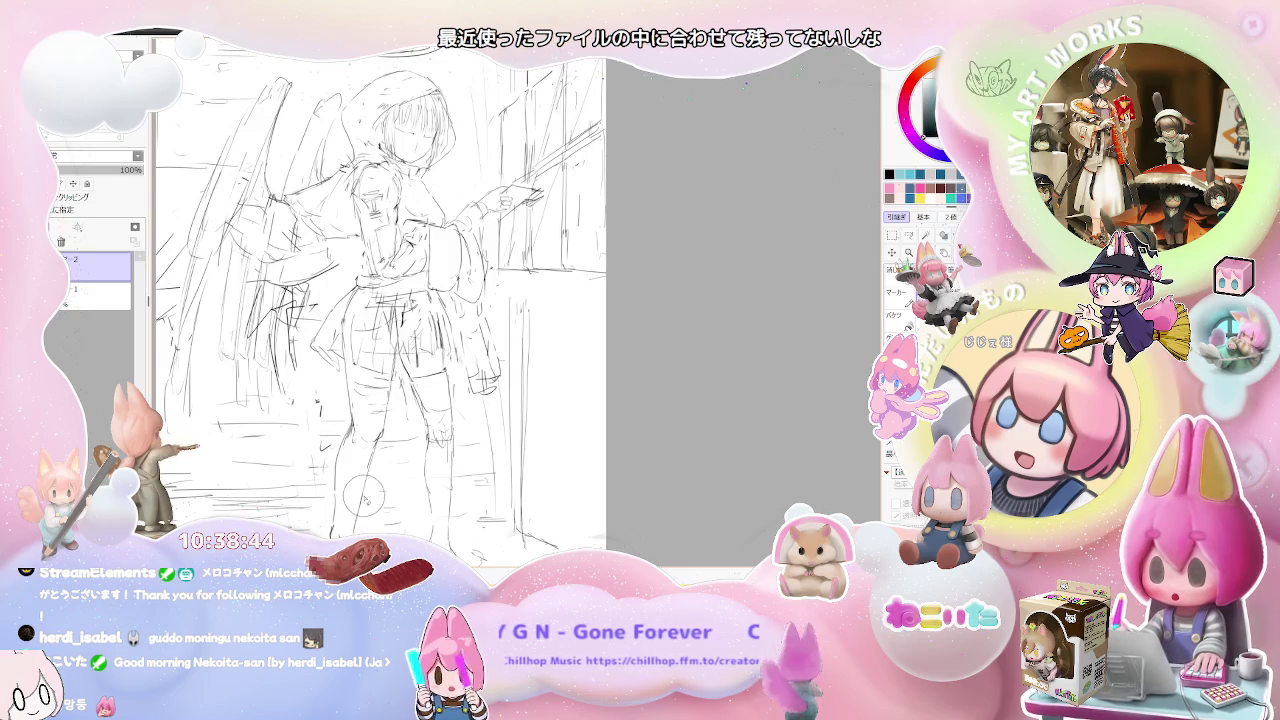
{"action": "scroll", "coordinate": [363, 493], "scroll_direction": "down", "scroll_amount": 2}
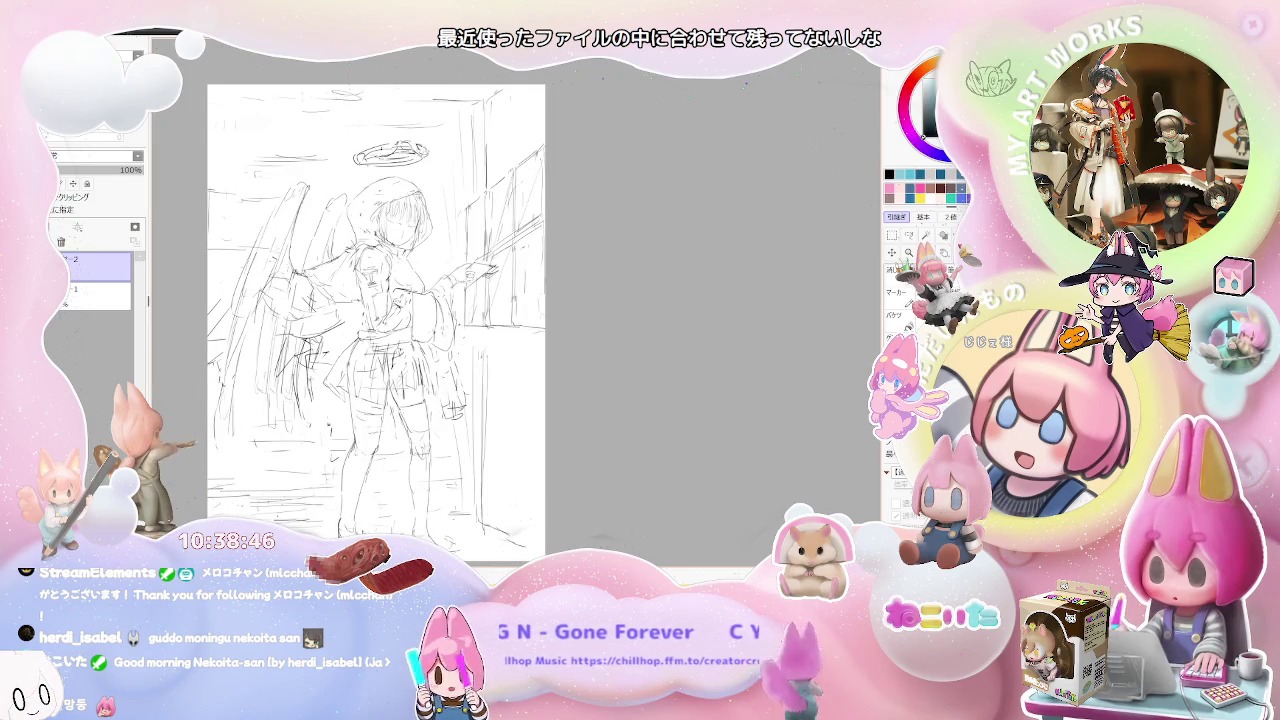
{"action": "scroll", "coordinate": [368, 529], "scroll_direction": "down", "scroll_amount": 1}
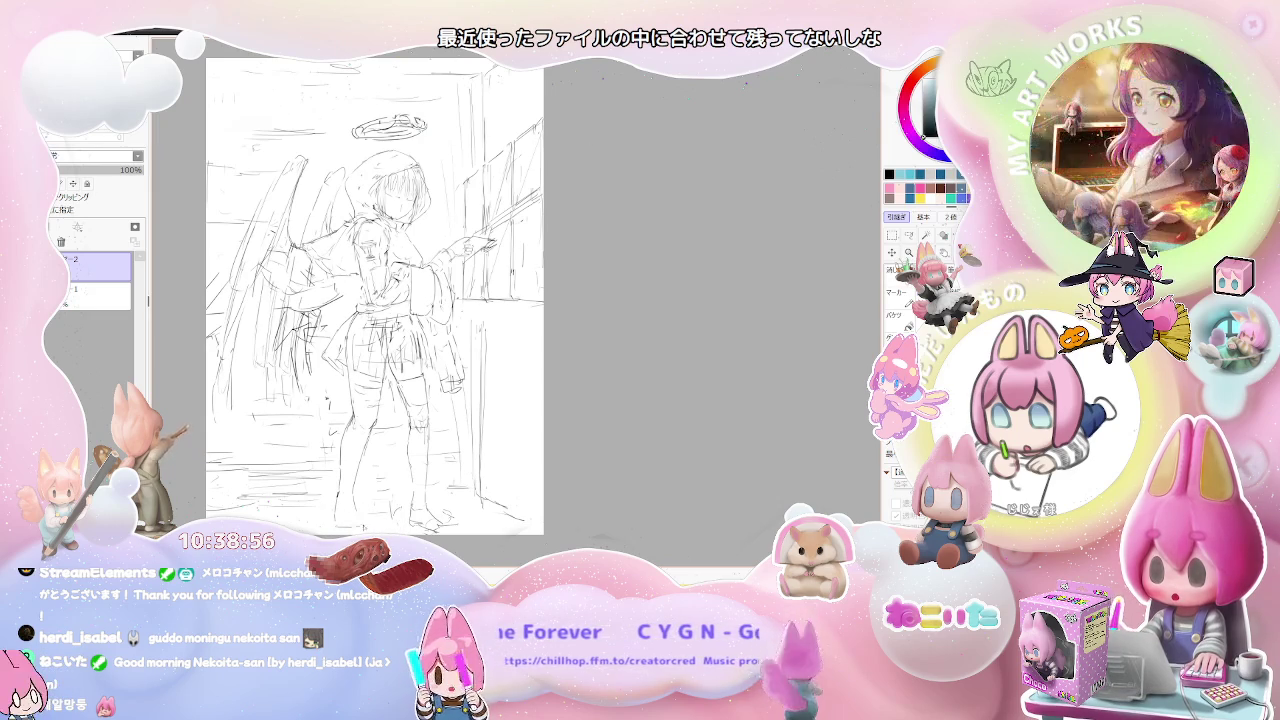
{"action": "scroll", "coordinate": [434, 485], "scroll_direction": "down", "scroll_amount": 2}
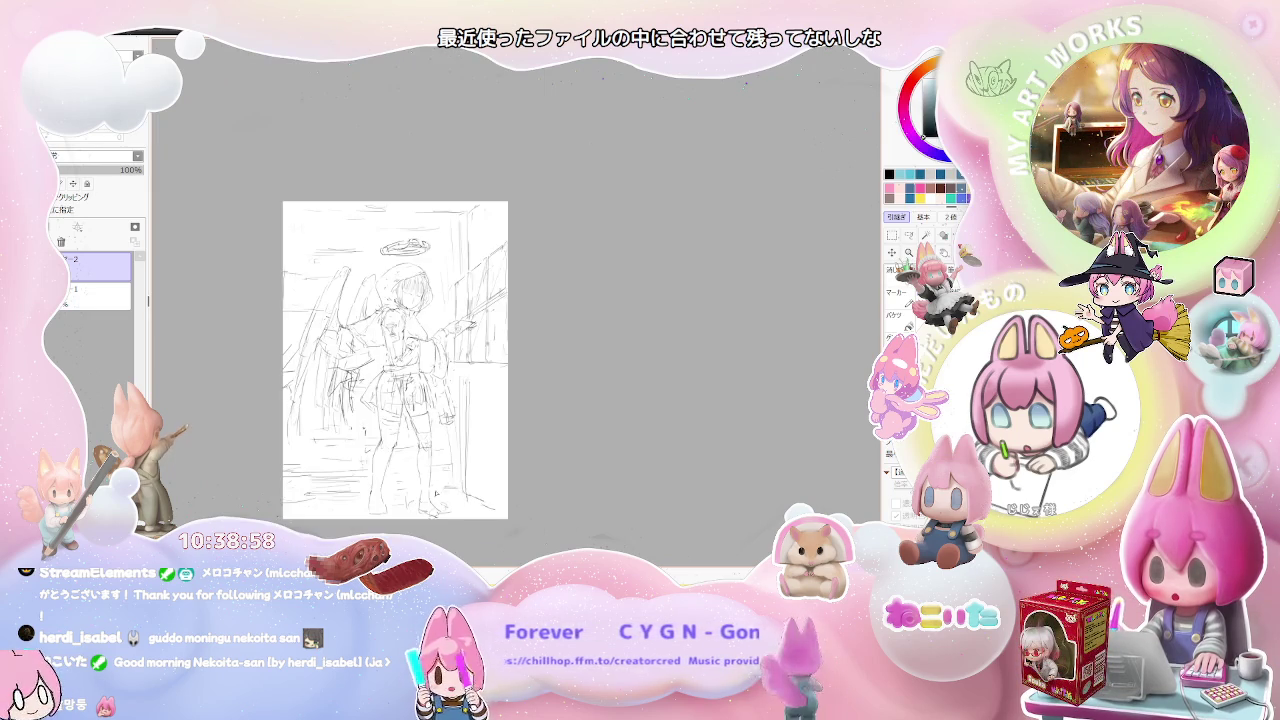
{"action": "scroll", "coordinate": [446, 499], "scroll_direction": "up", "scroll_amount": 2}
{"action": "scroll", "coordinate": [362, 503], "scroll_direction": "up", "scroll_amount": 1}
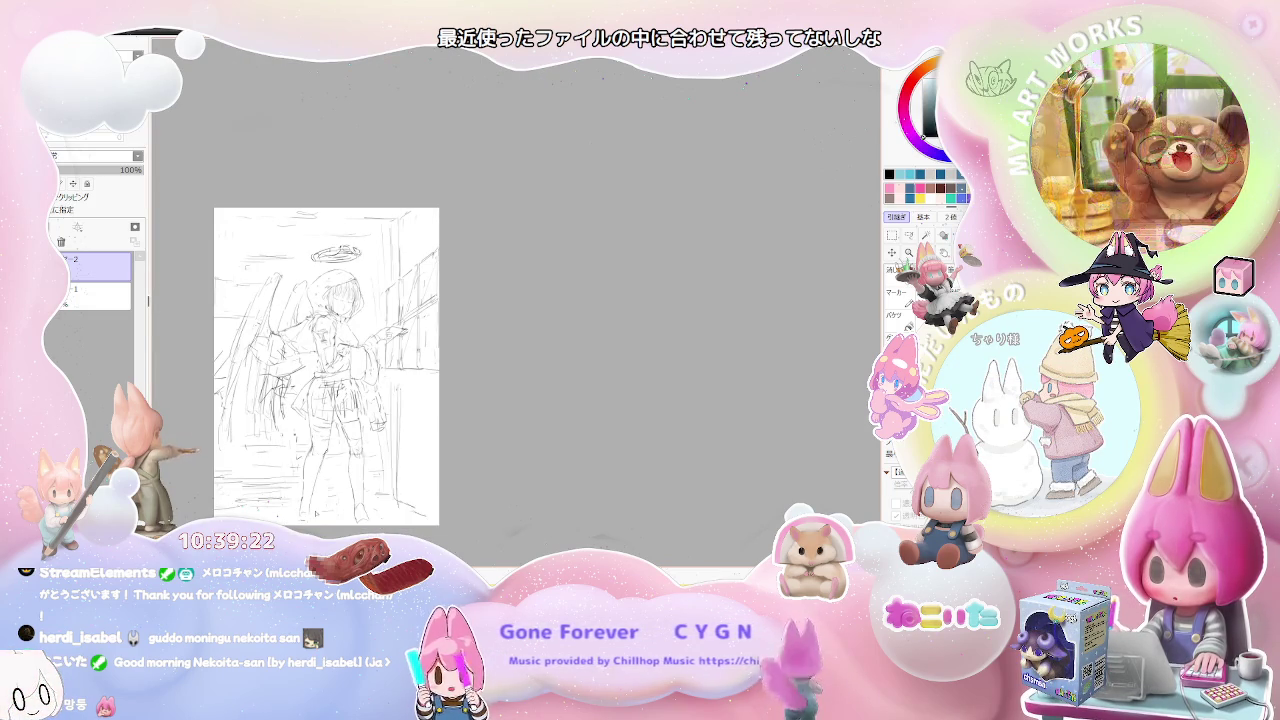
{"action": "key", "text": "ctrl+plus"}
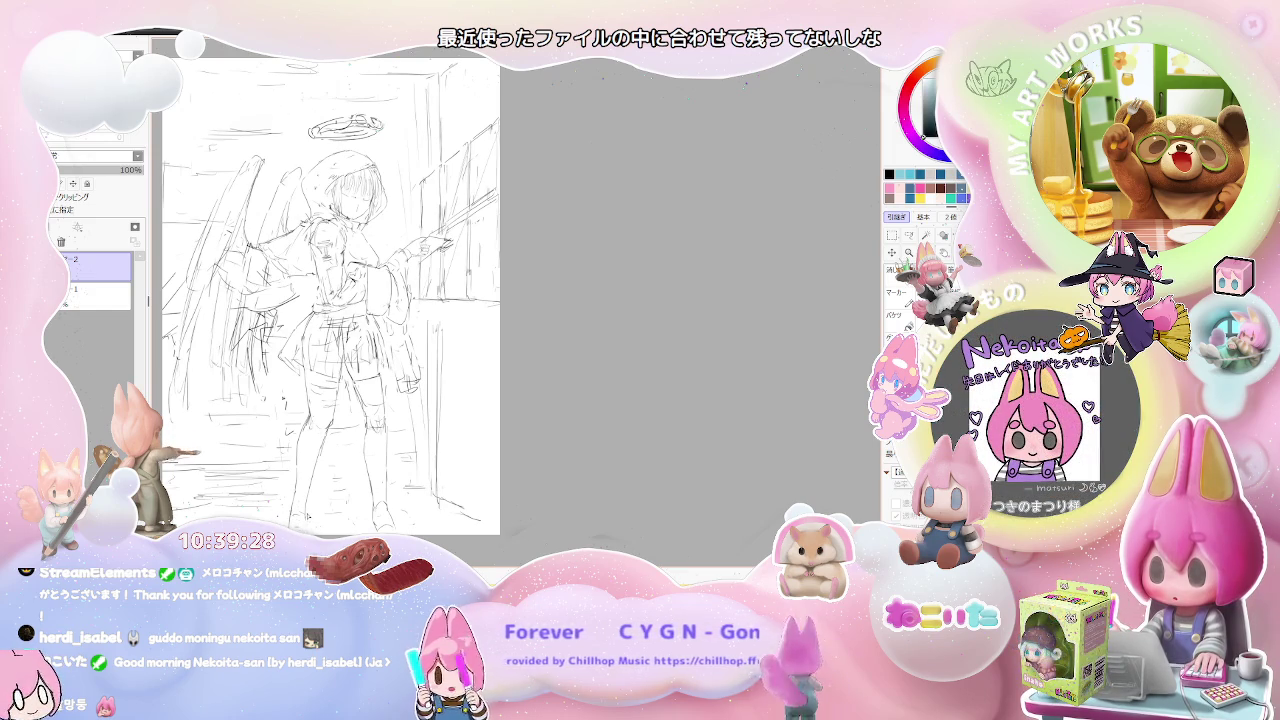
{"action": "scroll", "coordinate": [330, 296], "scroll_direction": "down", "scroll_amount": 1}
{"action": "scroll", "coordinate": [330, 296], "scroll_direction": "up", "scroll_amount": 1}
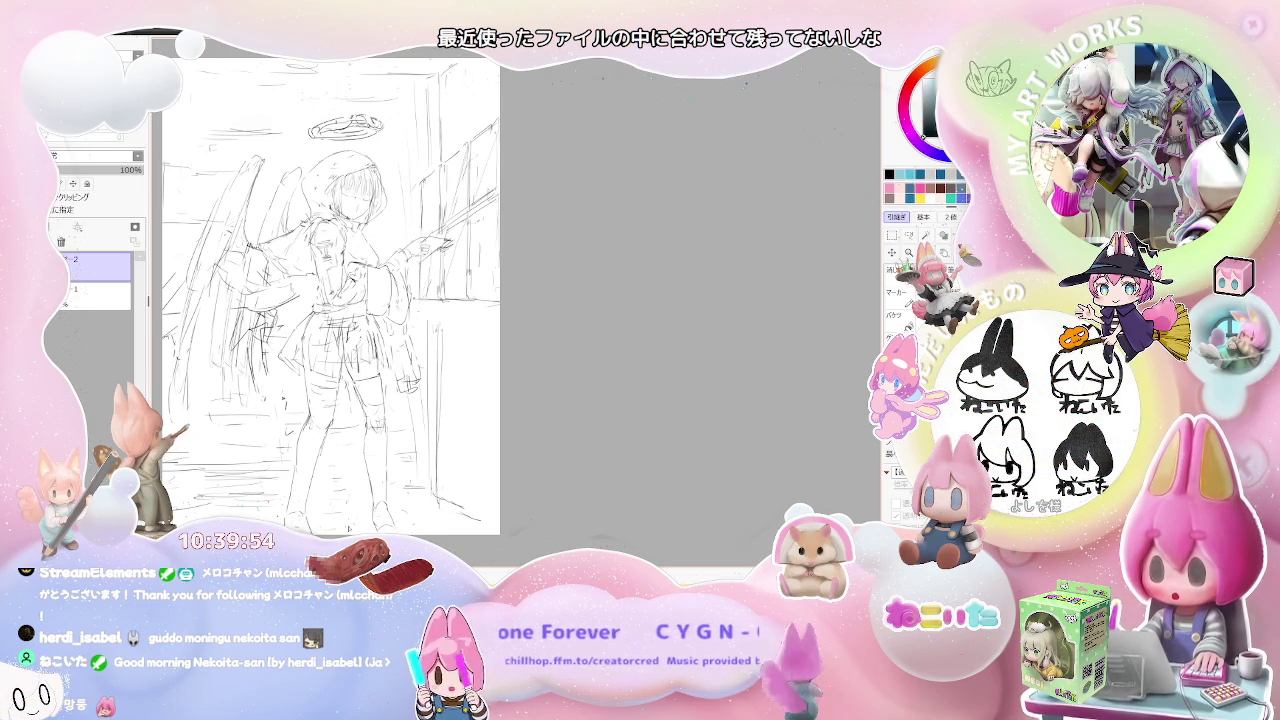
{"action": "scroll", "coordinate": [330, 300], "scroll_direction": "up", "scroll_amount": 1}
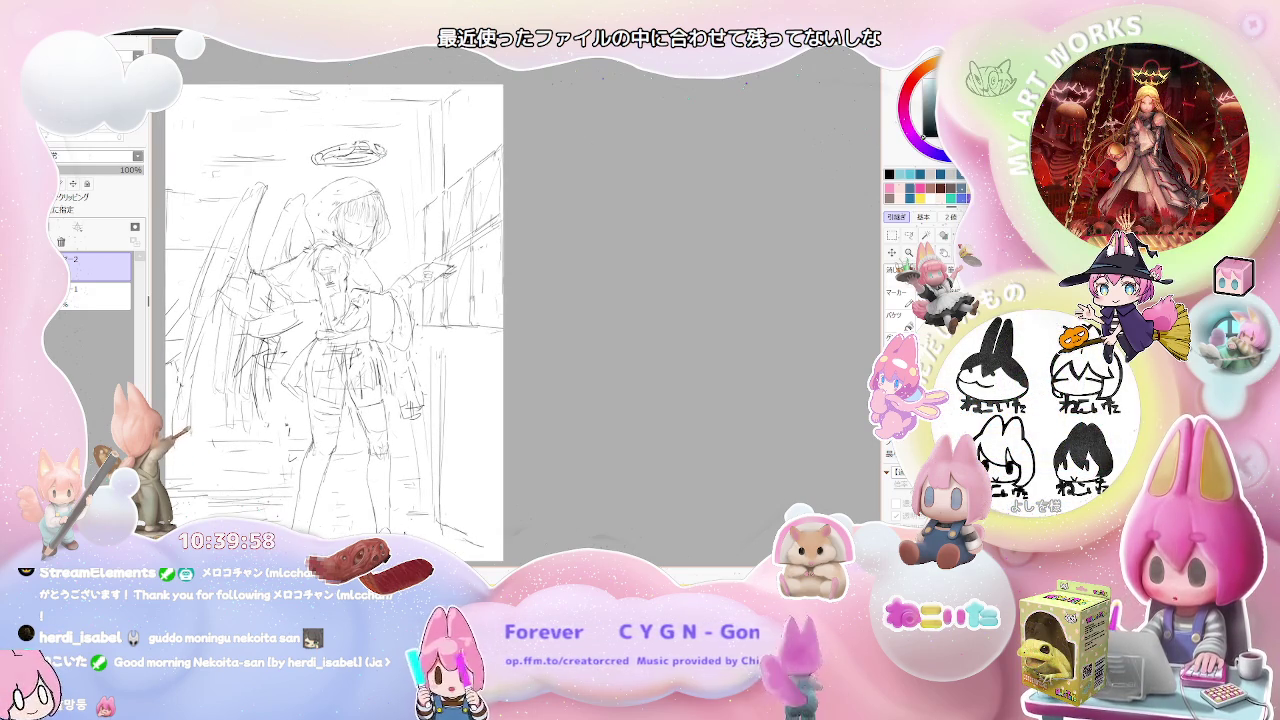
{"action": "scroll", "coordinate": [335, 325], "scroll_direction": "up", "scroll_amount": 2}
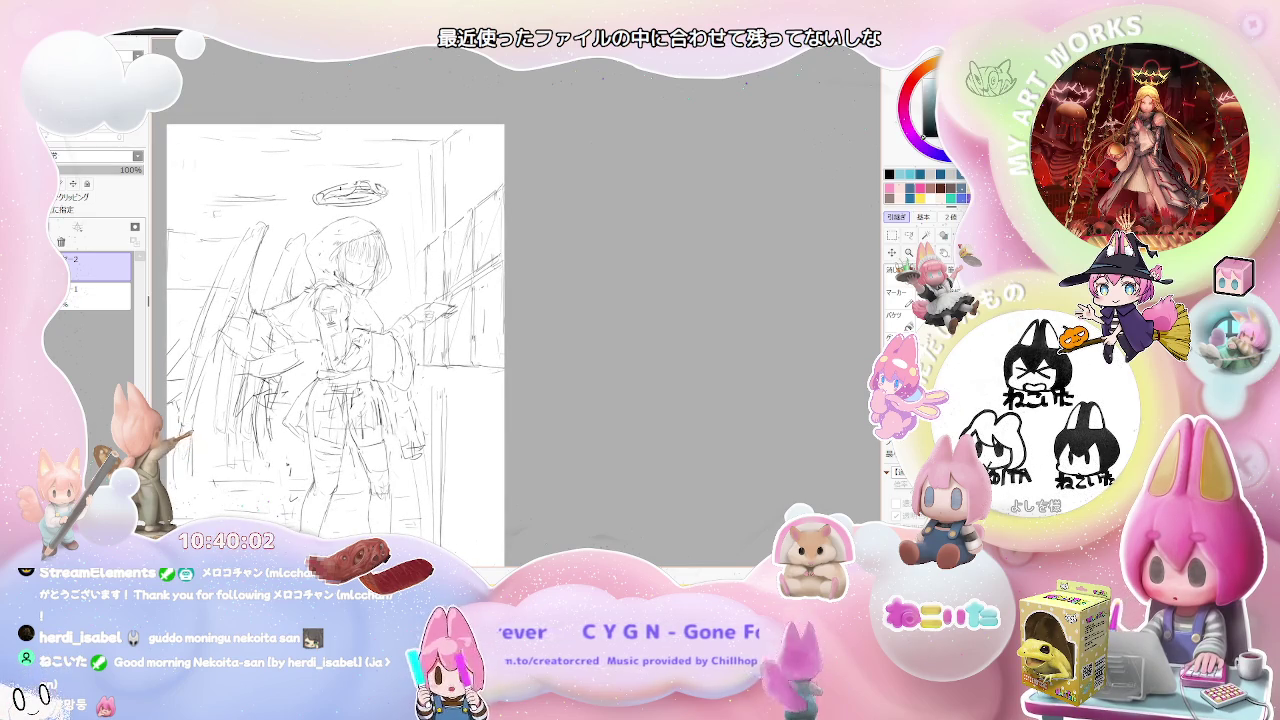
{"action": "scroll", "coordinate": [368, 295], "scroll_direction": "up", "scroll_amount": 2}
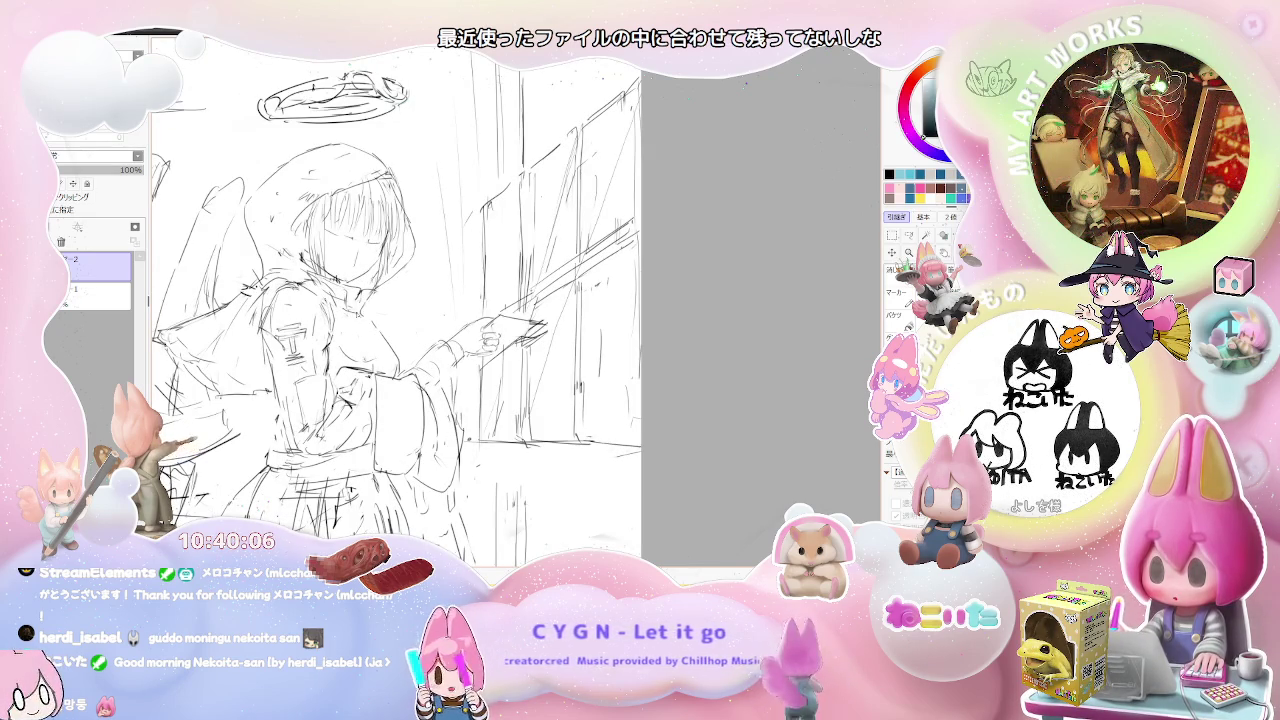
{"action": "scroll", "coordinate": [357, 295], "scroll_direction": "down", "scroll_amount": 2}
{"action": "scroll", "coordinate": [360, 370], "scroll_direction": "down", "scroll_amount": 1}
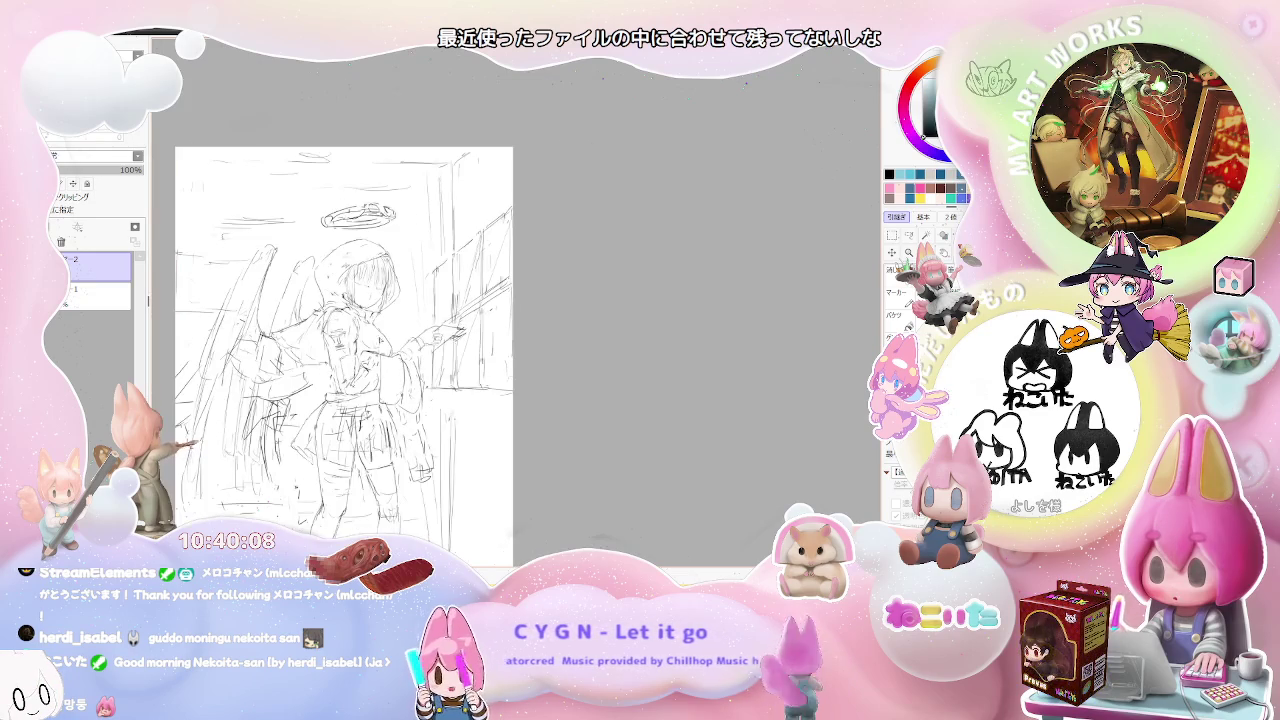
{"action": "scroll", "coordinate": [360, 370], "scroll_direction": "down", "scroll_amount": 1}
{"action": "scroll", "coordinate": [394, 352], "scroll_direction": "down", "scroll_amount": 1}
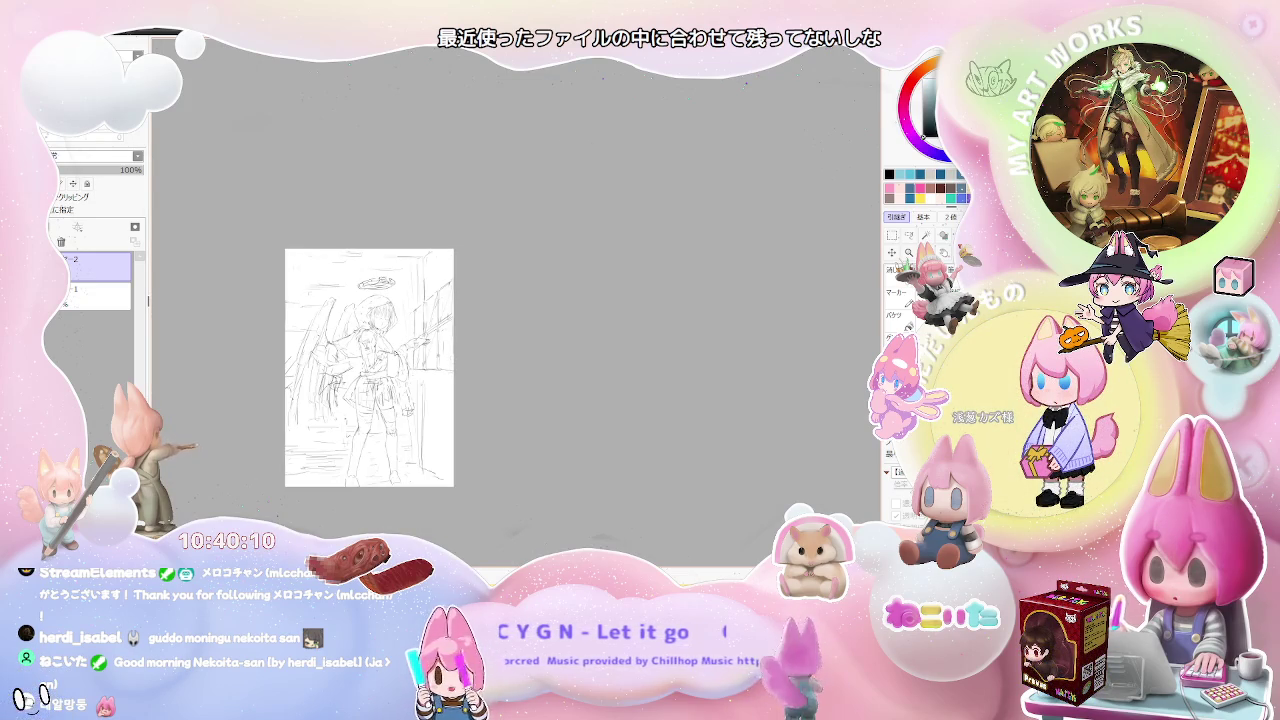
{"action": "scroll", "coordinate": [395, 350], "scroll_direction": "up", "scroll_amount": 2}
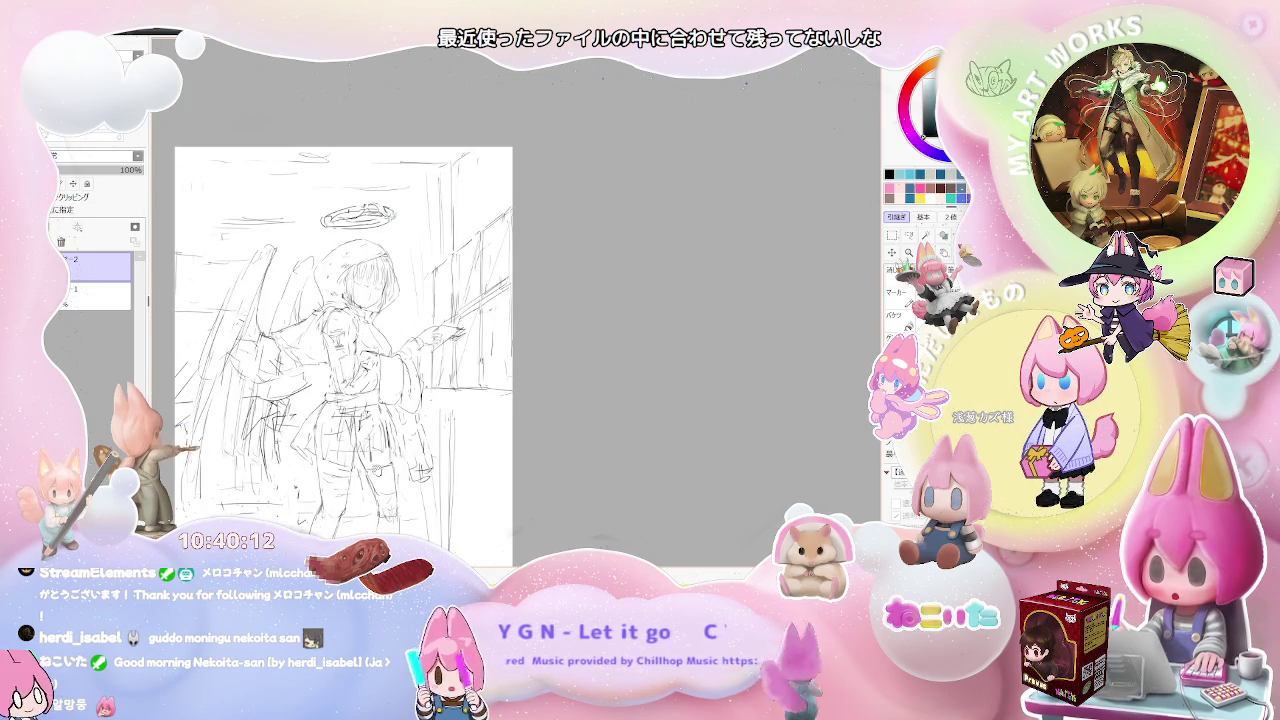
{"action": "left_click_drag", "start_coordinate": [394, 351], "coordinate": [411, 291]}
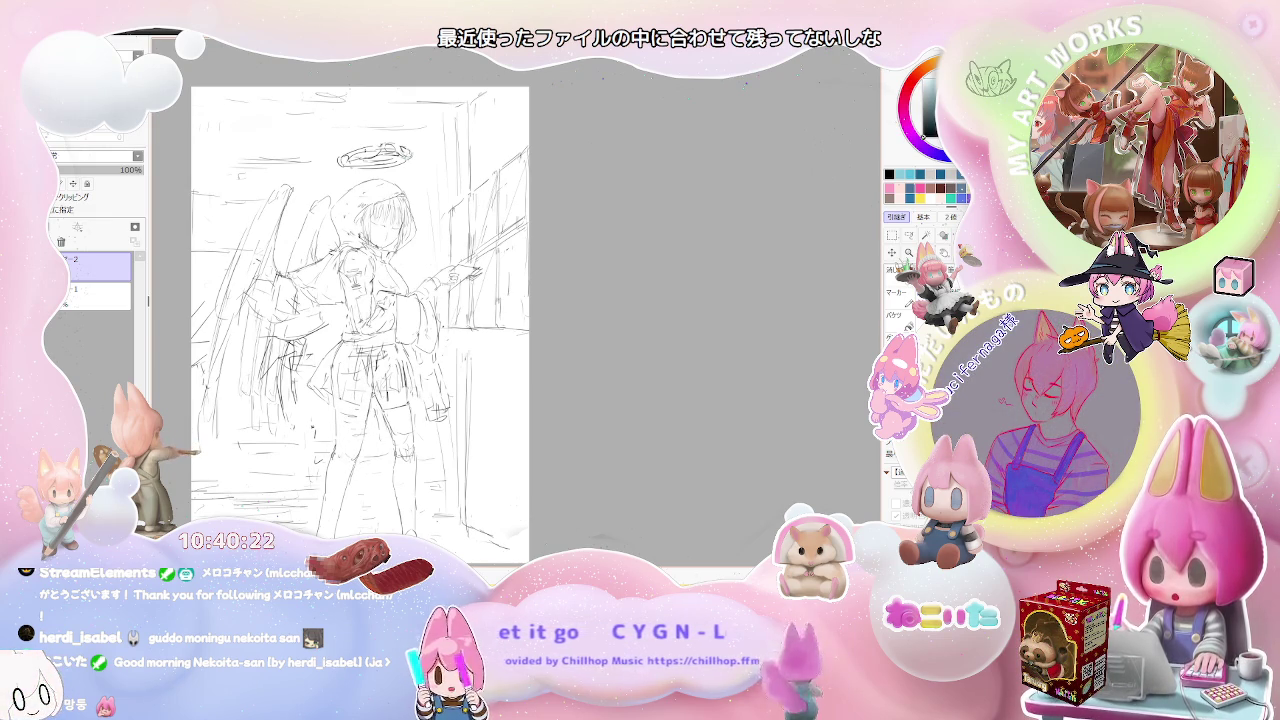
{"action": "scroll", "coordinate": [426, 394], "scroll_direction": "down", "scroll_amount": 1}
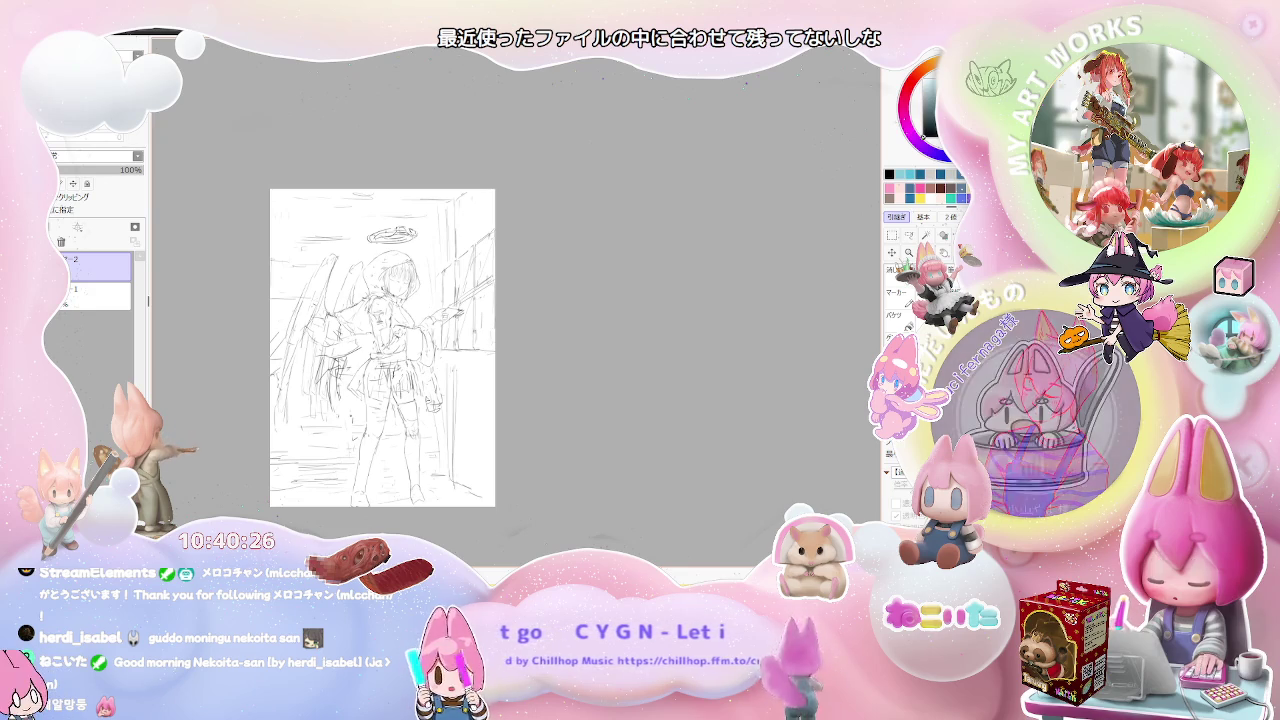
{"action": "scroll", "coordinate": [392, 423], "scroll_direction": "up", "scroll_amount": 1}
{"action": "scroll", "coordinate": [375, 330], "scroll_direction": "up", "scroll_amount": 1}
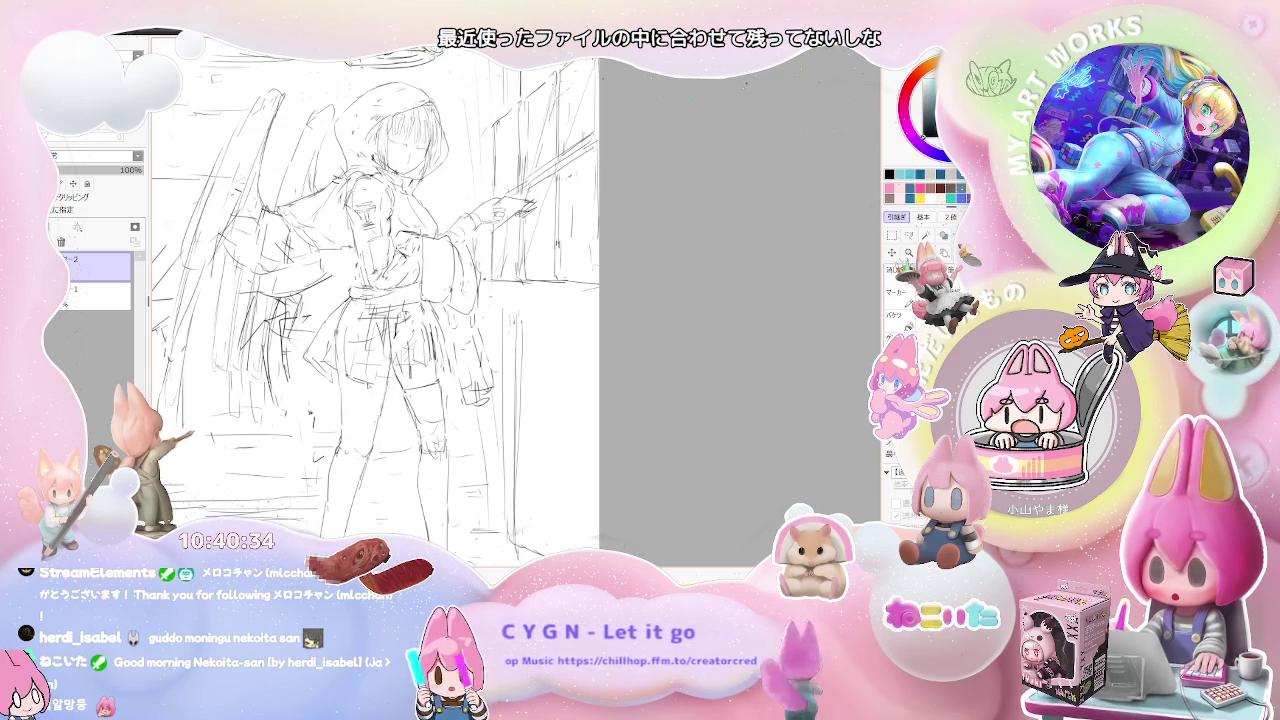
{"action": "scroll", "coordinate": [388, 324], "scroll_direction": "down", "scroll_amount": 1}
{"action": "scroll", "coordinate": [388, 324], "scroll_direction": "down", "scroll_amount": 1}
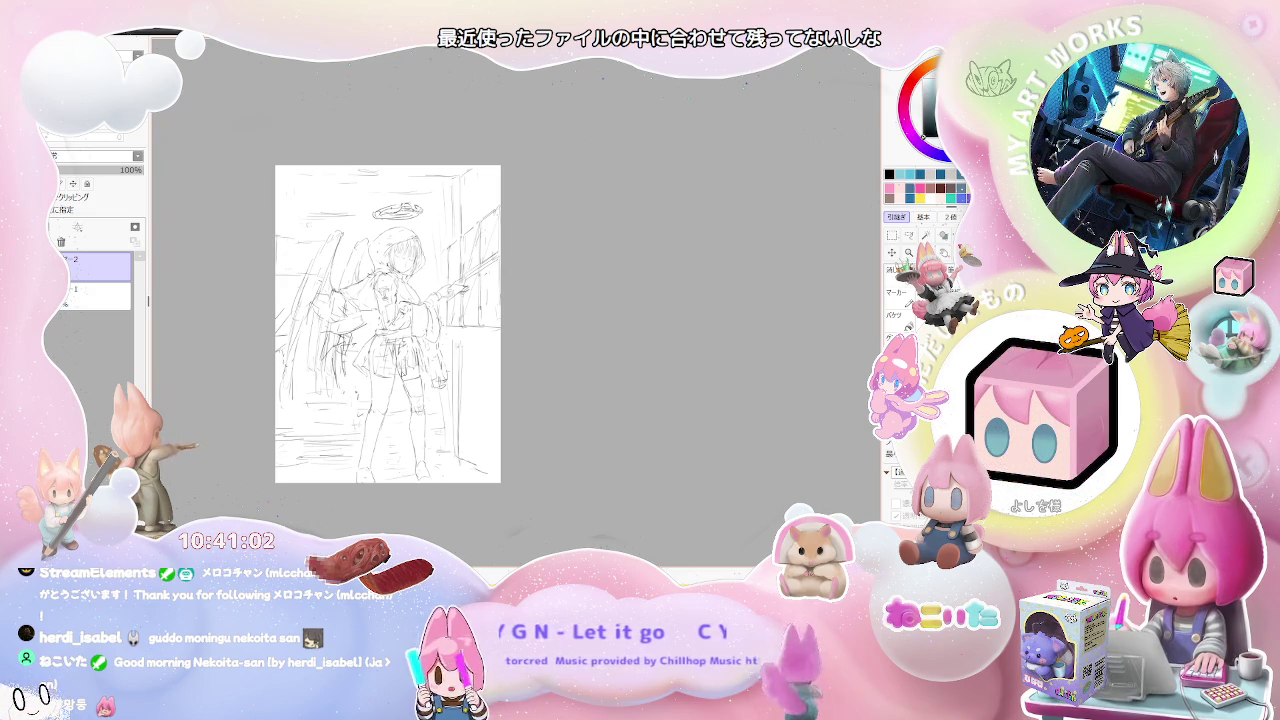
{"action": "scroll", "coordinate": [375, 400], "scroll_direction": "up", "scroll_amount": 2}
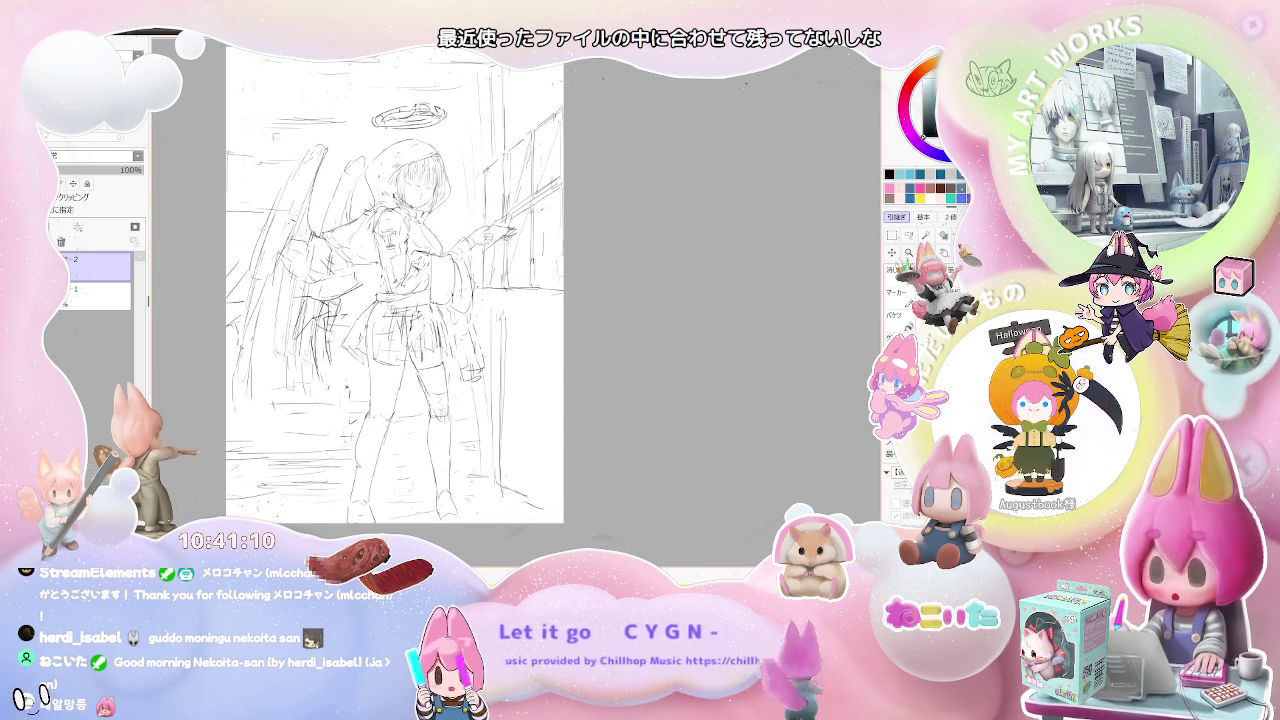
{"action": "scroll", "coordinate": [362, 490], "scroll_direction": "down", "scroll_amount": 2}
{"action": "scroll", "coordinate": [380, 493], "scroll_direction": "up", "scroll_amount": 2}
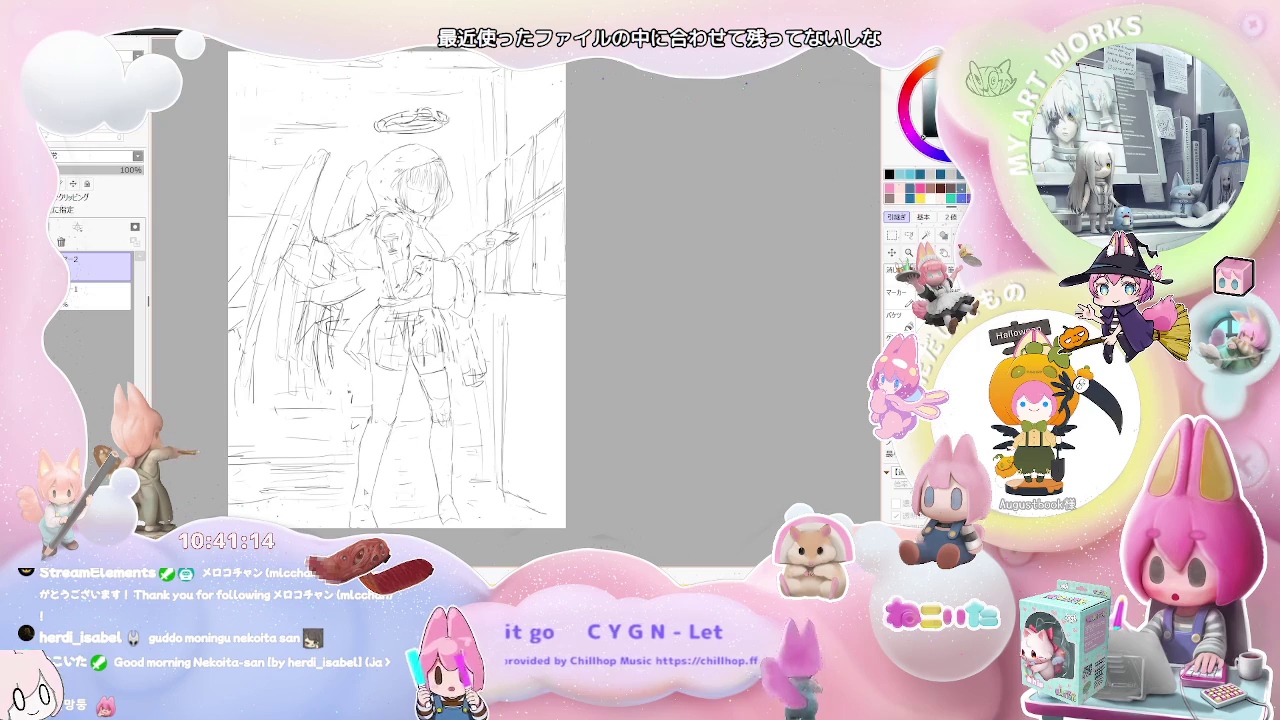
{"action": "left_click_drag", "start_coordinate": [382, 474], "coordinate": [361, 478]}
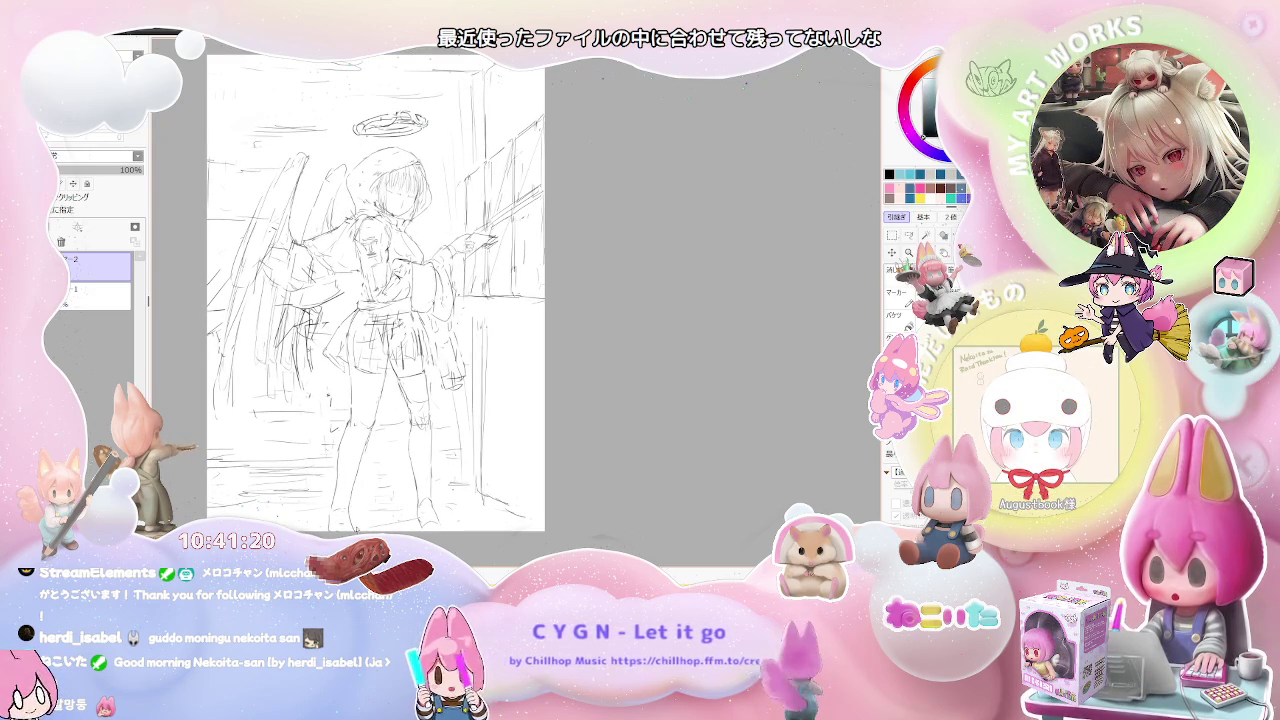
{"action": "scroll", "coordinate": [360, 500], "scroll_direction": "down", "scroll_amount": 2}
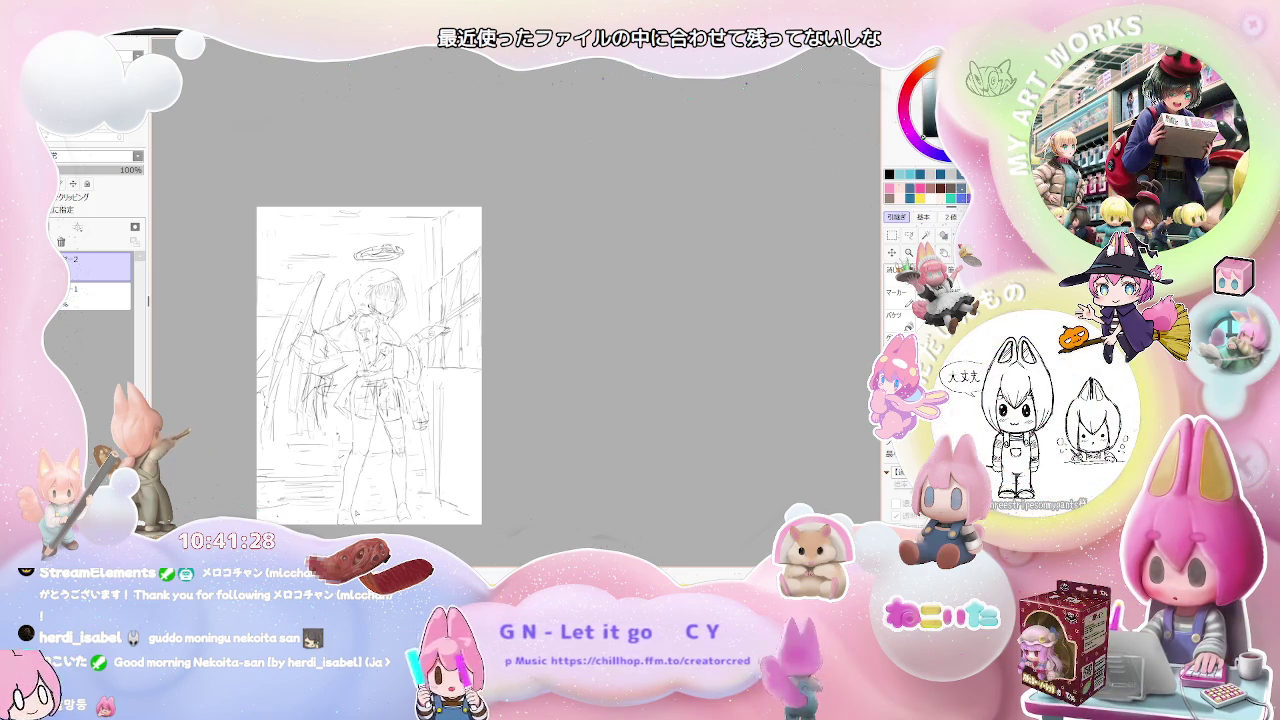
{"action": "scroll", "coordinate": [345, 460], "scroll_direction": "up", "scroll_amount": 1}
{"action": "scroll", "coordinate": [341, 455], "scroll_direction": "up", "scroll_amount": 1}
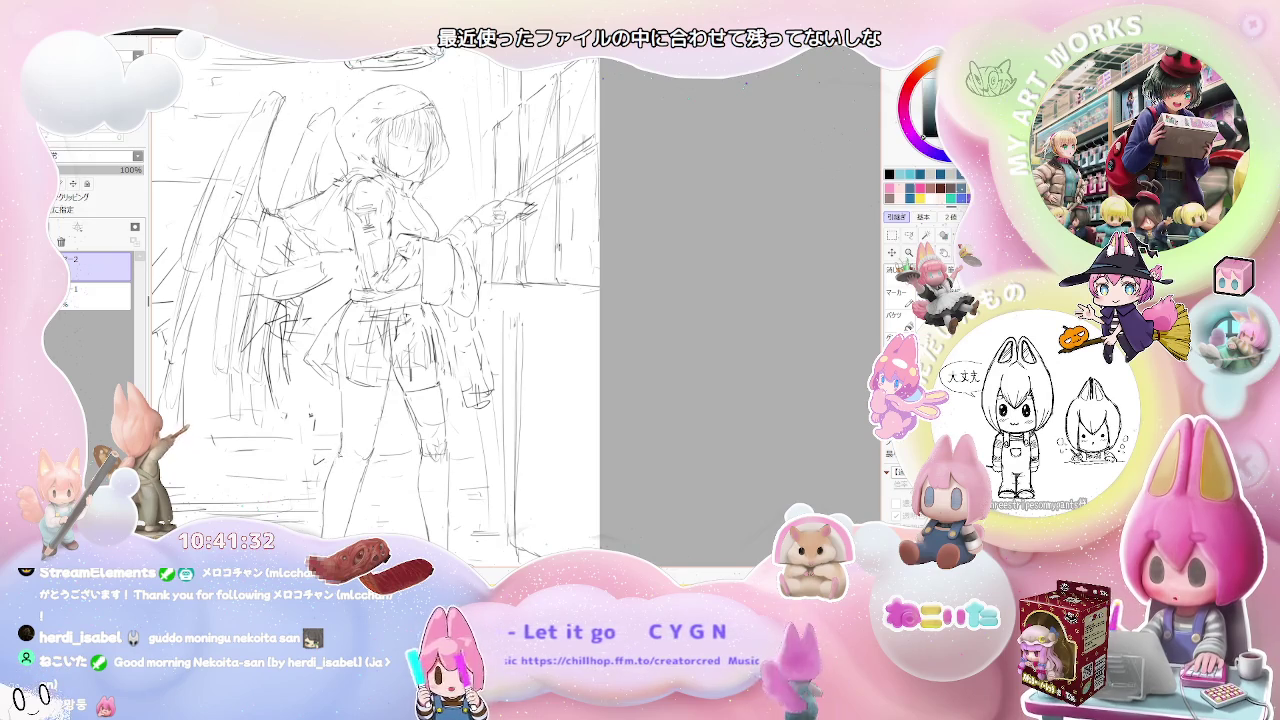
Zoom in on the torso, sketch rough pencil lines at the girl's waist, then zoom back out.
{"action": "scroll", "coordinate": [355, 484], "scroll_direction": "down", "scroll_amount": 1}
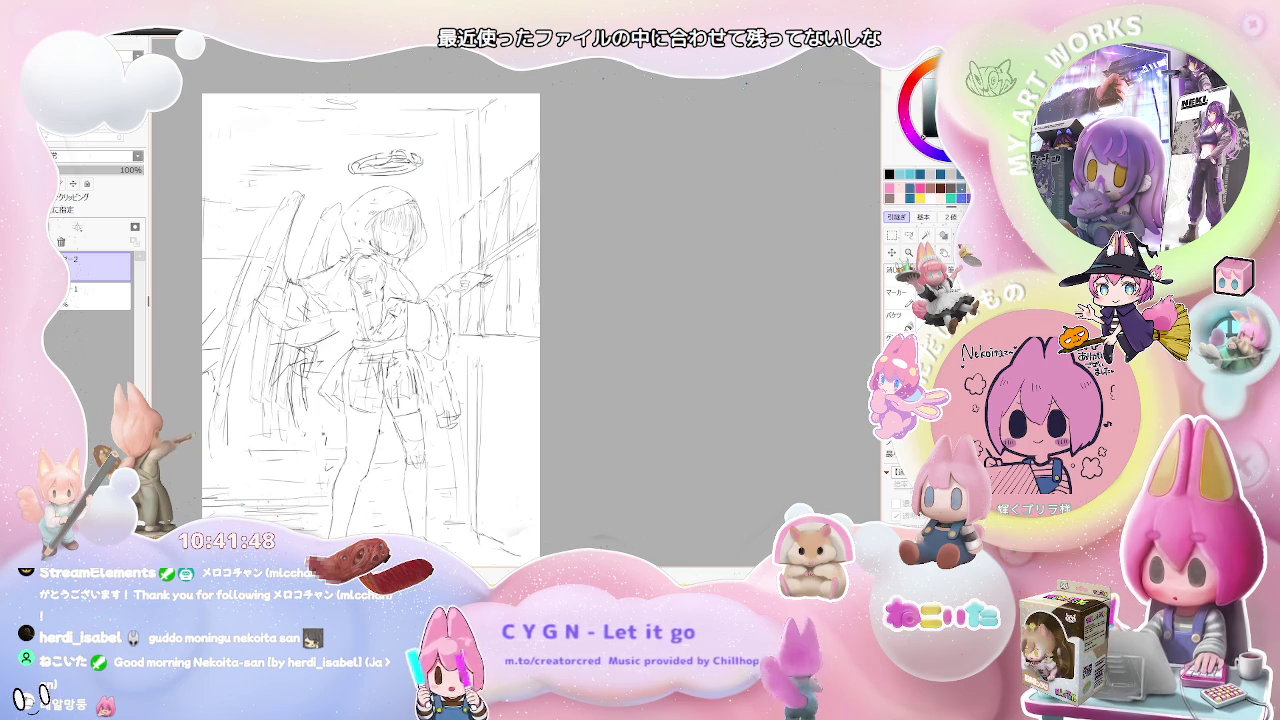
{"action": "scroll", "coordinate": [401, 367], "scroll_direction": "down", "scroll_amount": 2}
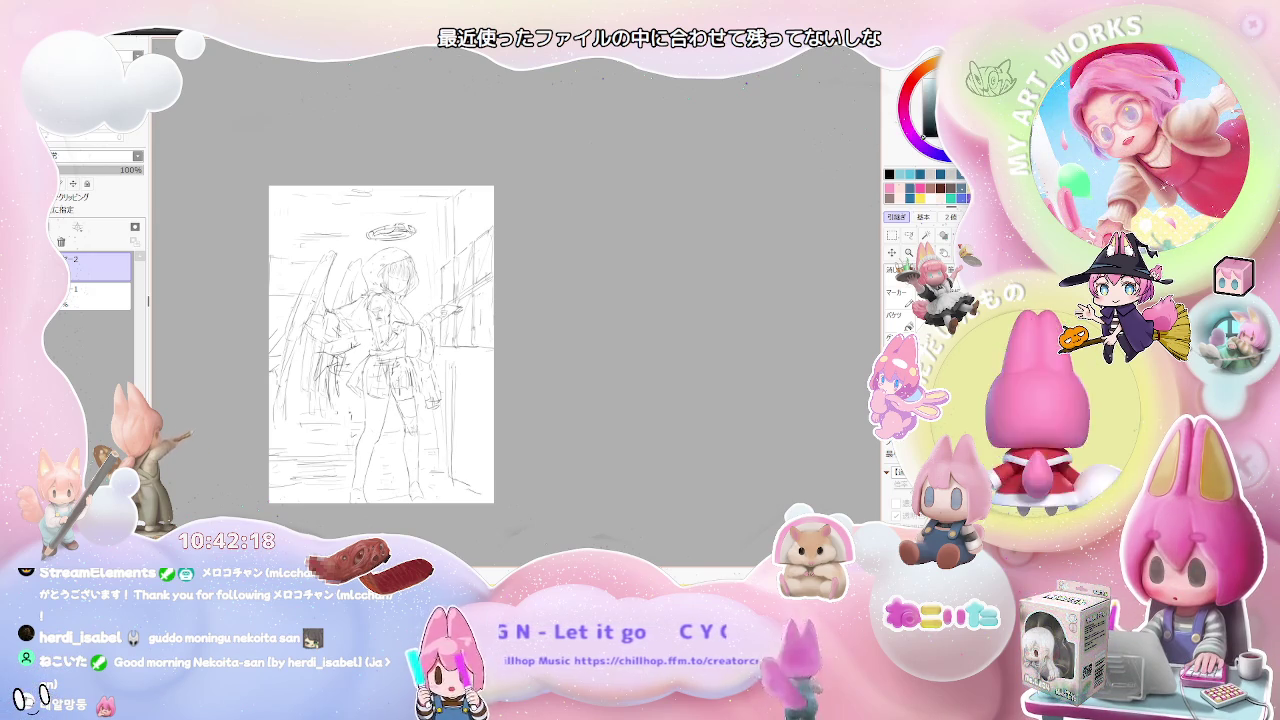
{"action": "scroll", "coordinate": [334, 356], "scroll_direction": "up", "scroll_amount": 2}
{"action": "scroll", "coordinate": [334, 356], "scroll_direction": "up", "scroll_amount": 2}
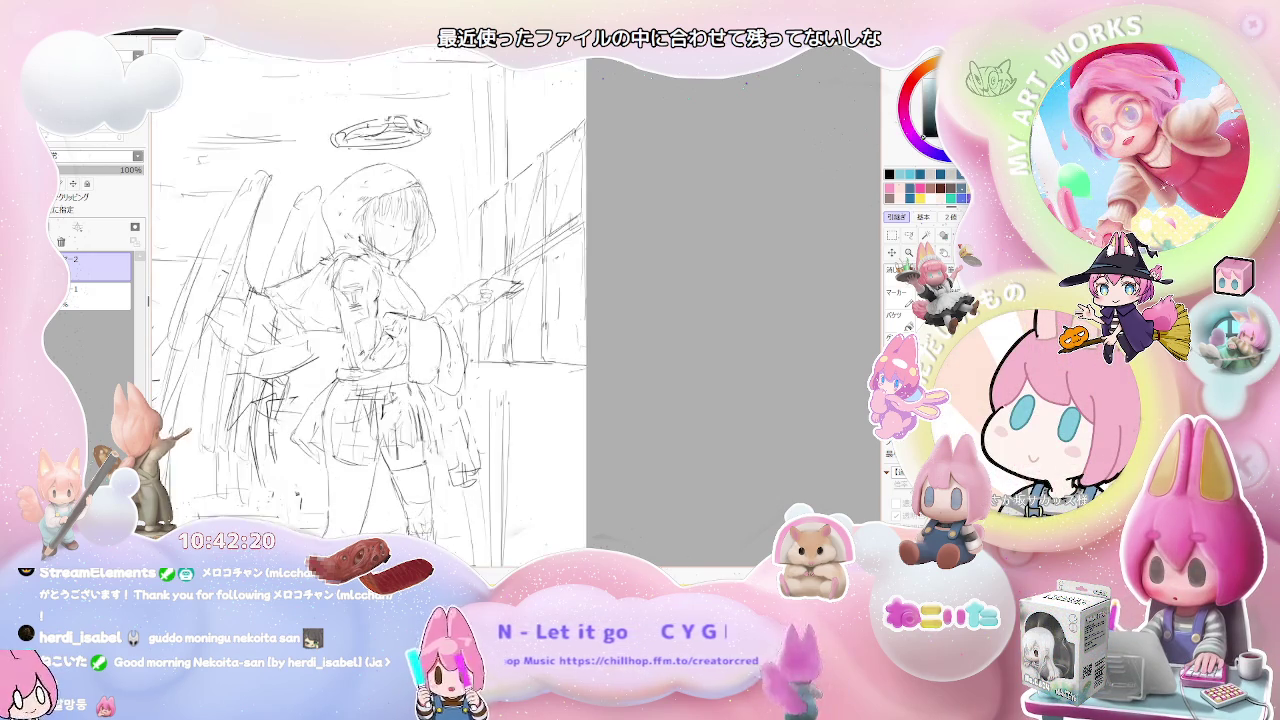
{"action": "scroll", "coordinate": [334, 356], "scroll_direction": "up", "scroll_amount": 1}
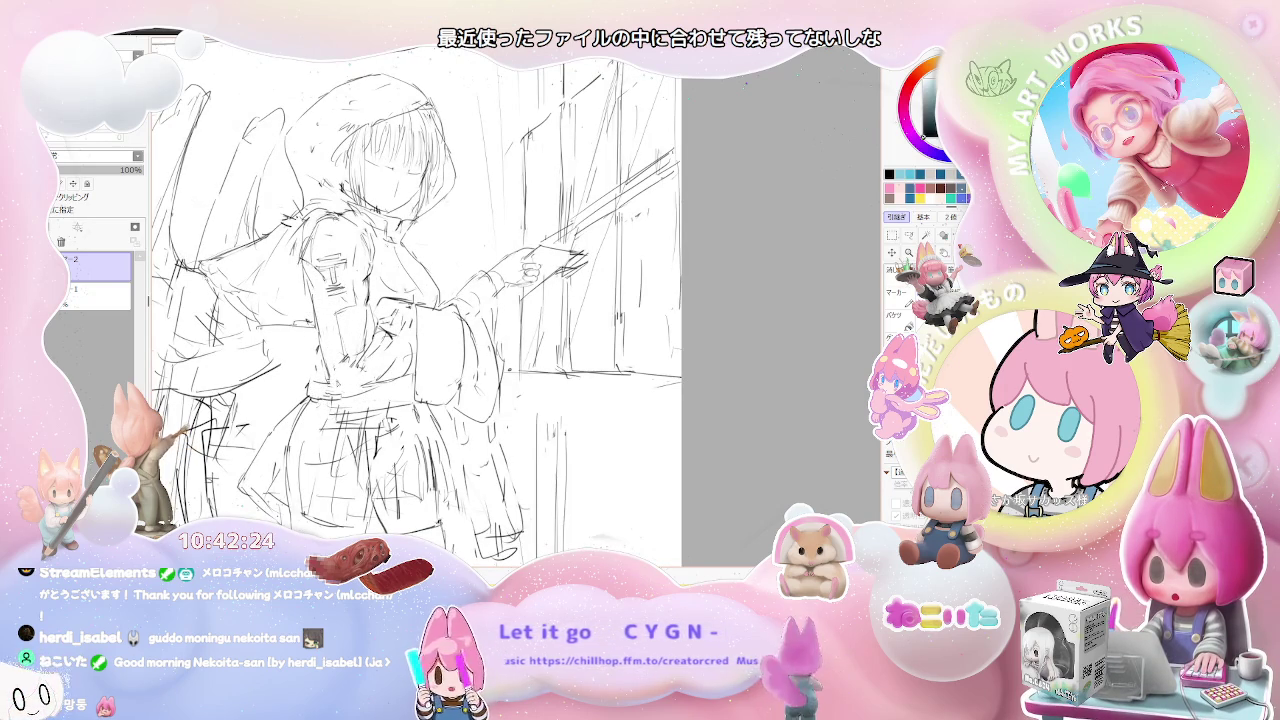
{"action": "scroll", "coordinate": [400, 370], "scroll_direction": "down", "scroll_amount": 2}
{"action": "scroll", "coordinate": [400, 370], "scroll_direction": "down", "scroll_amount": 2}
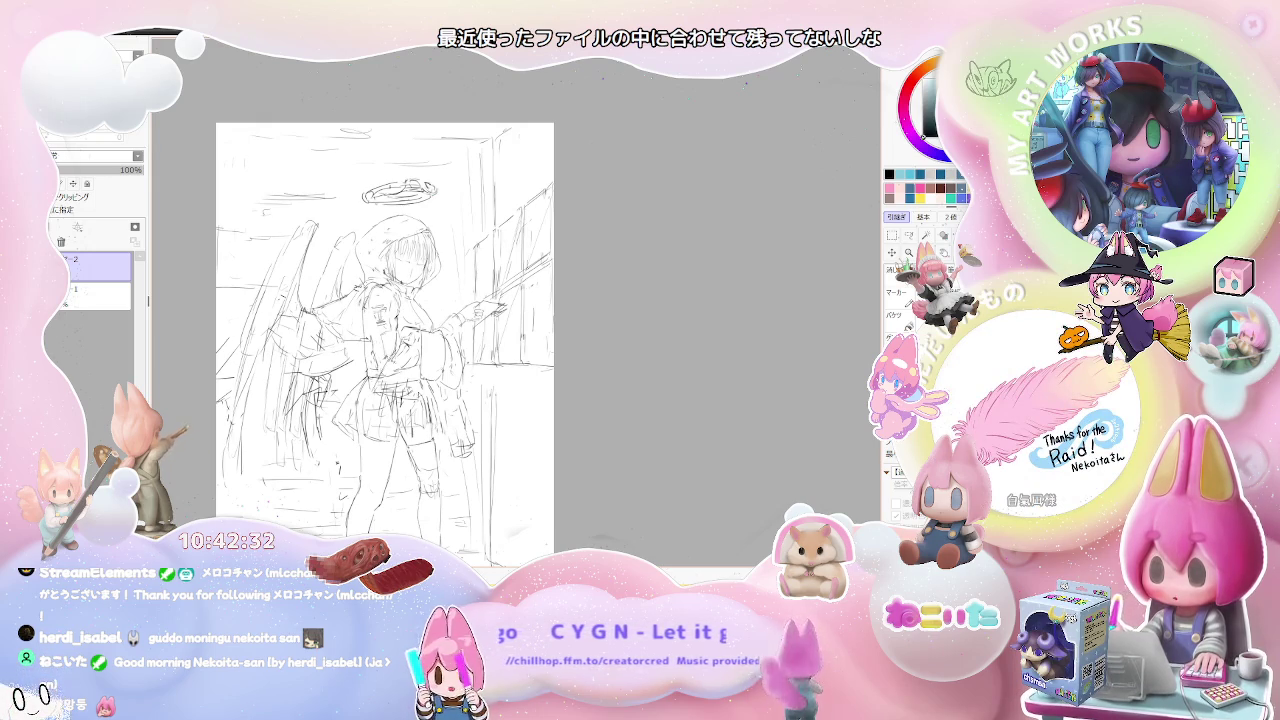
{"action": "mouse_move", "coordinate": [422, 355]}
{"action": "left_mouse_down"}
{"action": "mouse_move", "coordinate": [420, 388]}
{"action": "mouse_move", "coordinate": [380, 390]}
{"action": "left_mouse_up"}
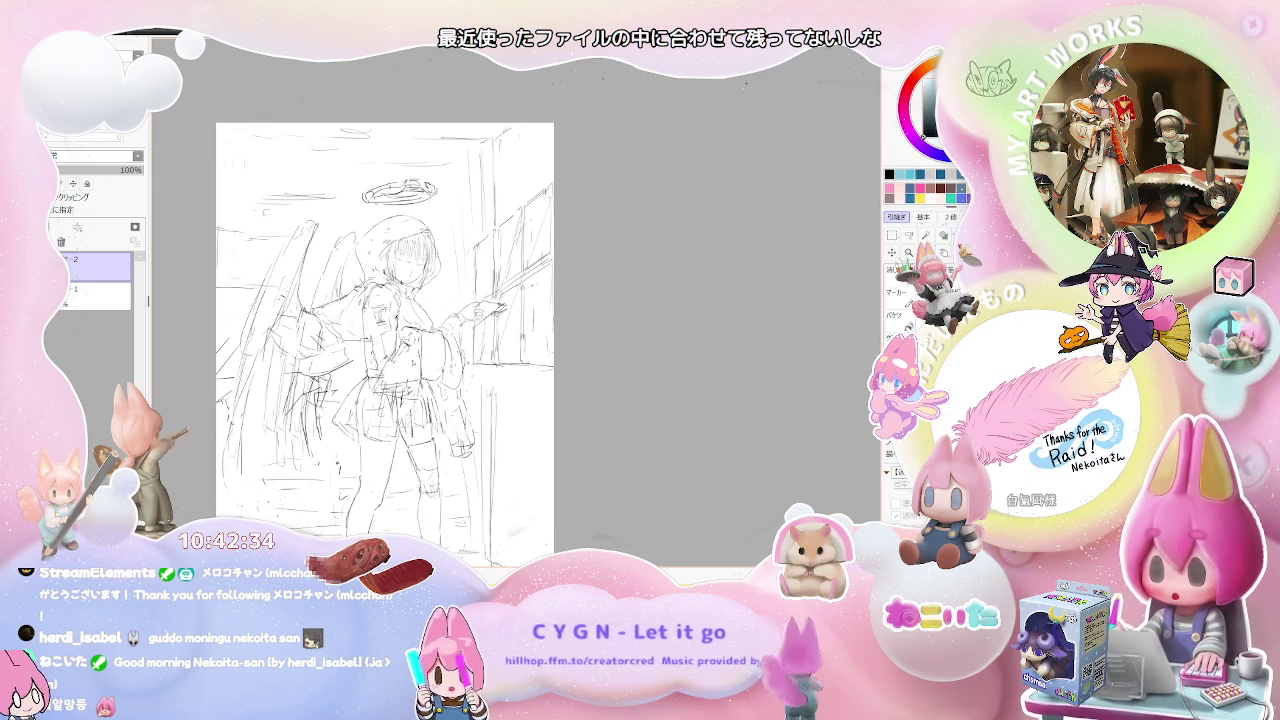
{"action": "scroll", "coordinate": [425, 406], "scroll_direction": "down", "scroll_amount": 2}
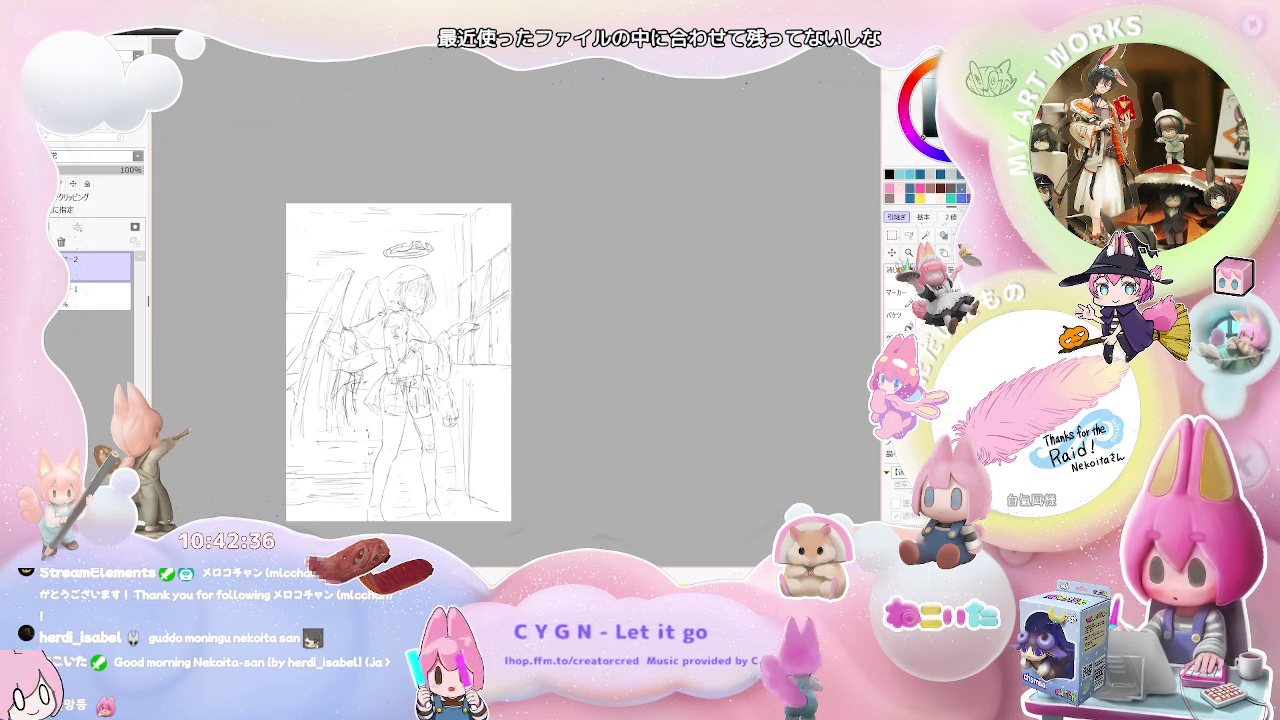
{"action": "scroll", "coordinate": [432, 357], "scroll_direction": "up", "scroll_amount": 1}
{"action": "scroll", "coordinate": [432, 357], "scroll_direction": "up", "scroll_amount": 1}
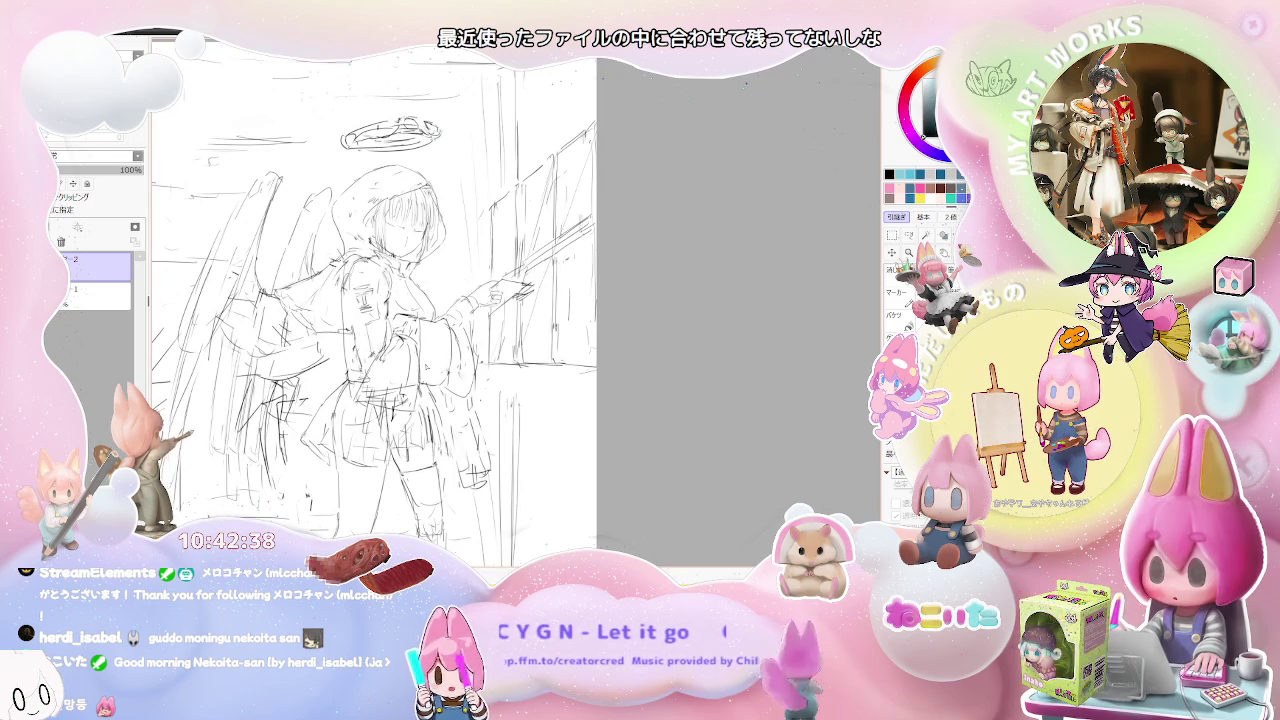
{"action": "scroll", "coordinate": [432, 357], "scroll_direction": "down", "scroll_amount": 1}
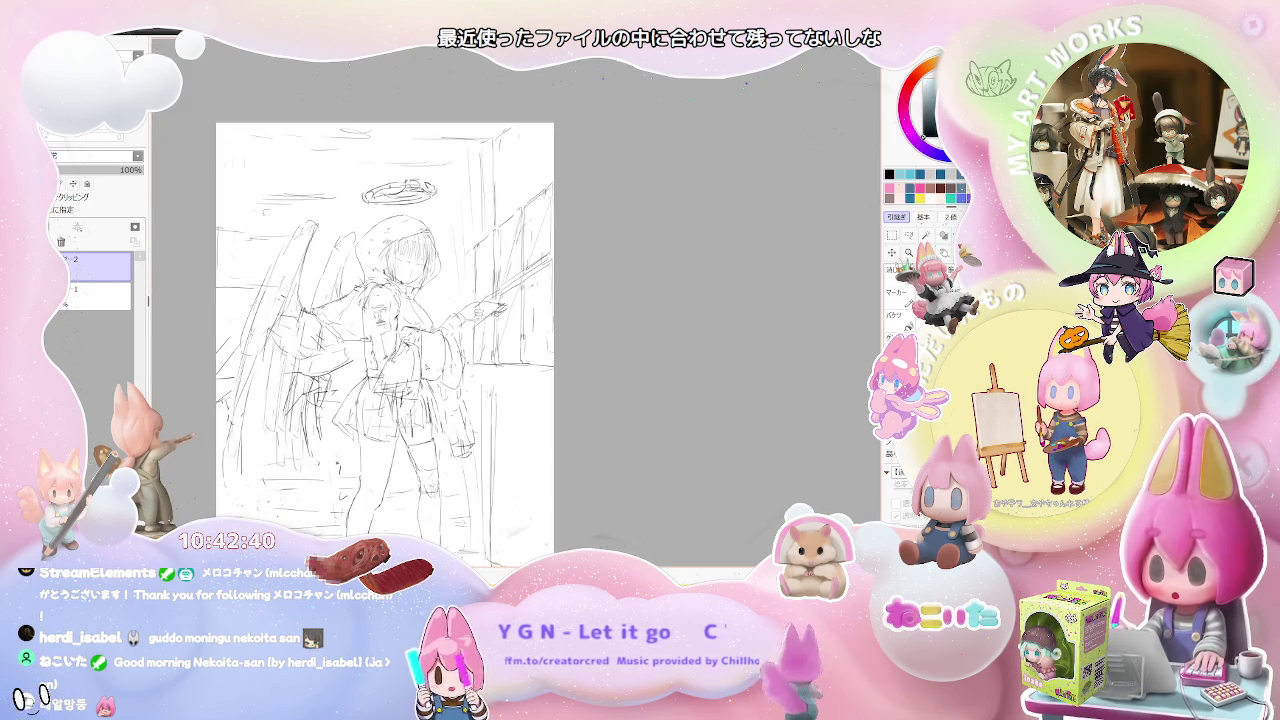
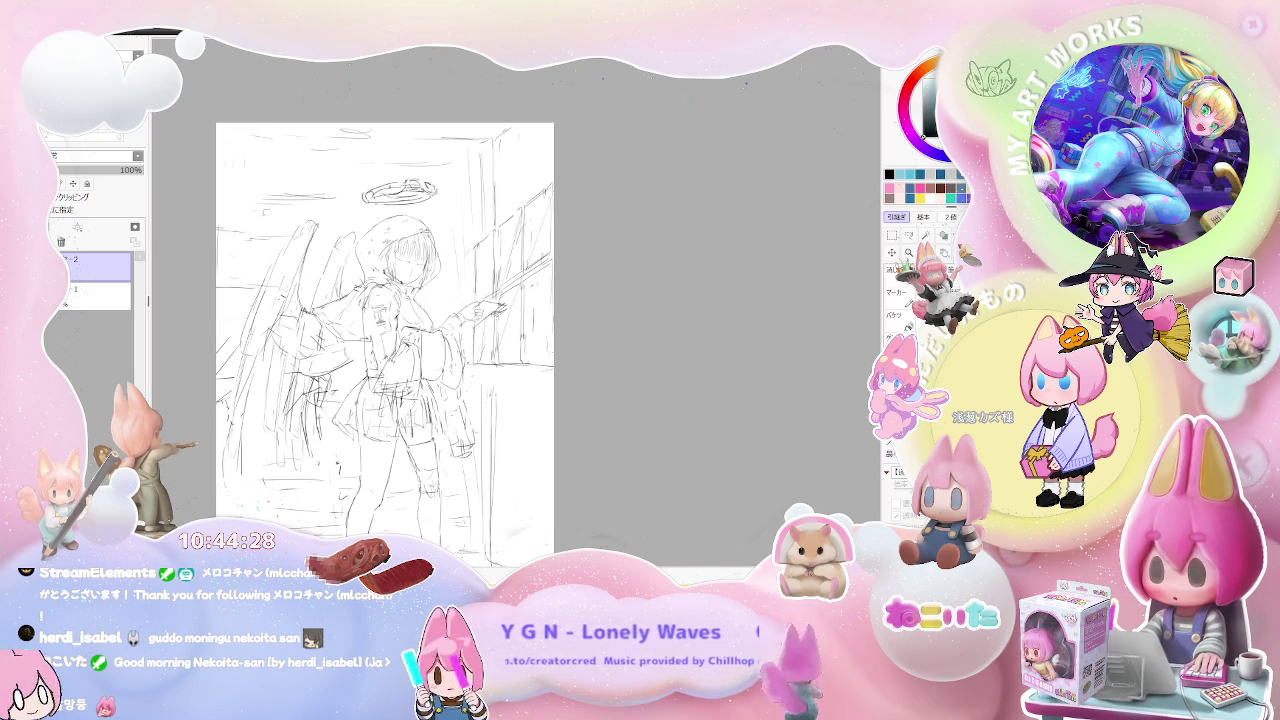
Pencil small marks at the girl's collar and neck, plus a stroke near her hand.
{"action": "scroll", "coordinate": [395, 285], "scroll_direction": "up", "scroll_amount": 2}
{"action": "scroll", "coordinate": [395, 285], "scroll_direction": "up", "scroll_amount": 3}
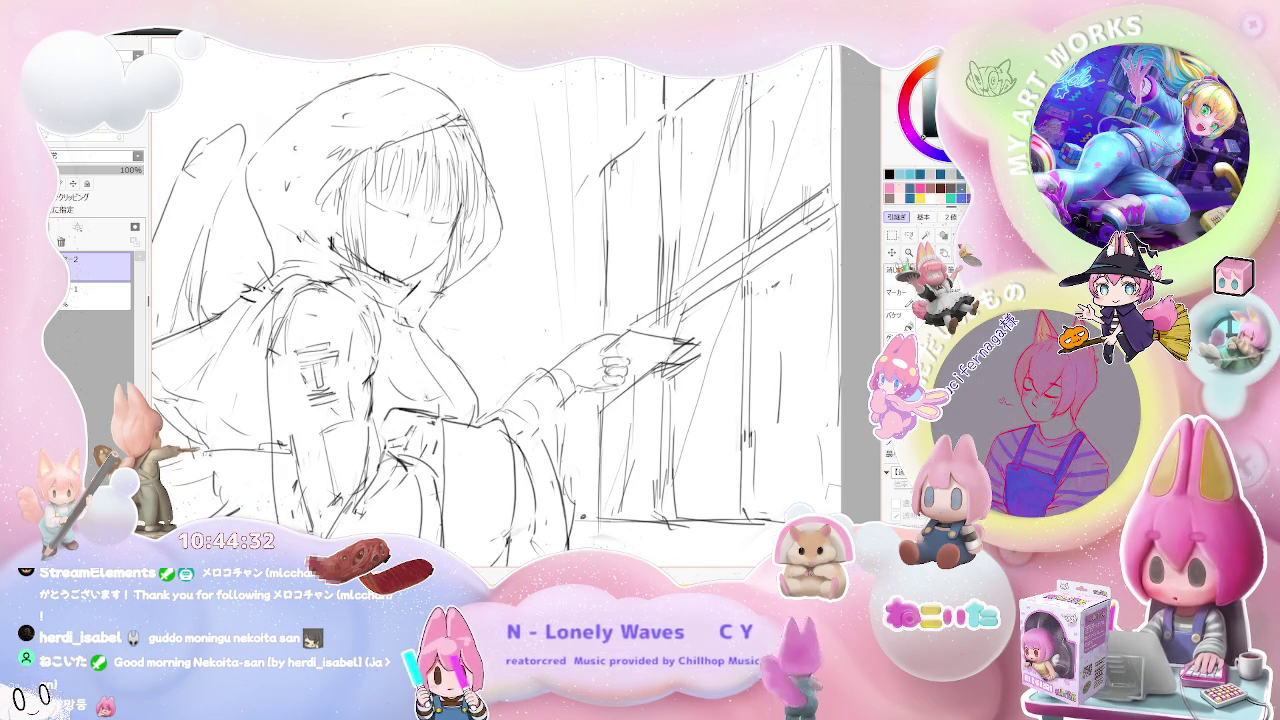
{"action": "left_click_drag", "start_coordinate": [412, 284], "coordinate": [440, 292]}
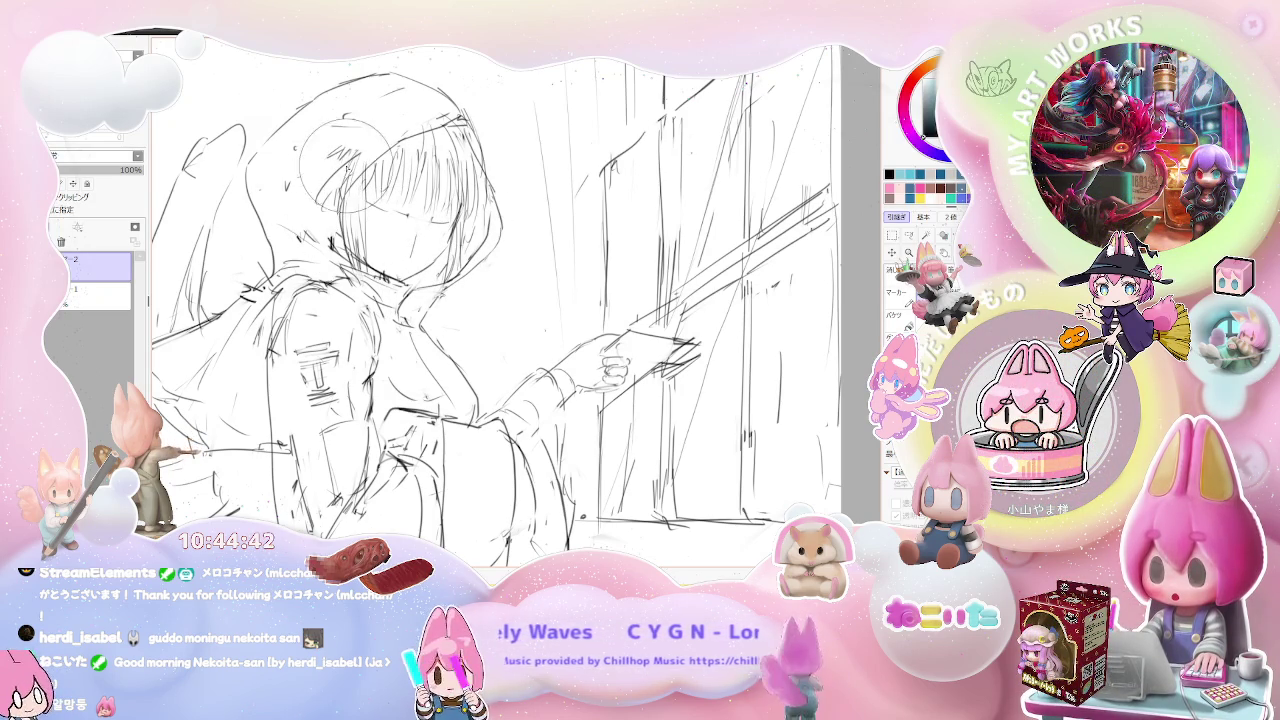
{"action": "key", "text": "minus"}
{"action": "key", "text": "minus"}
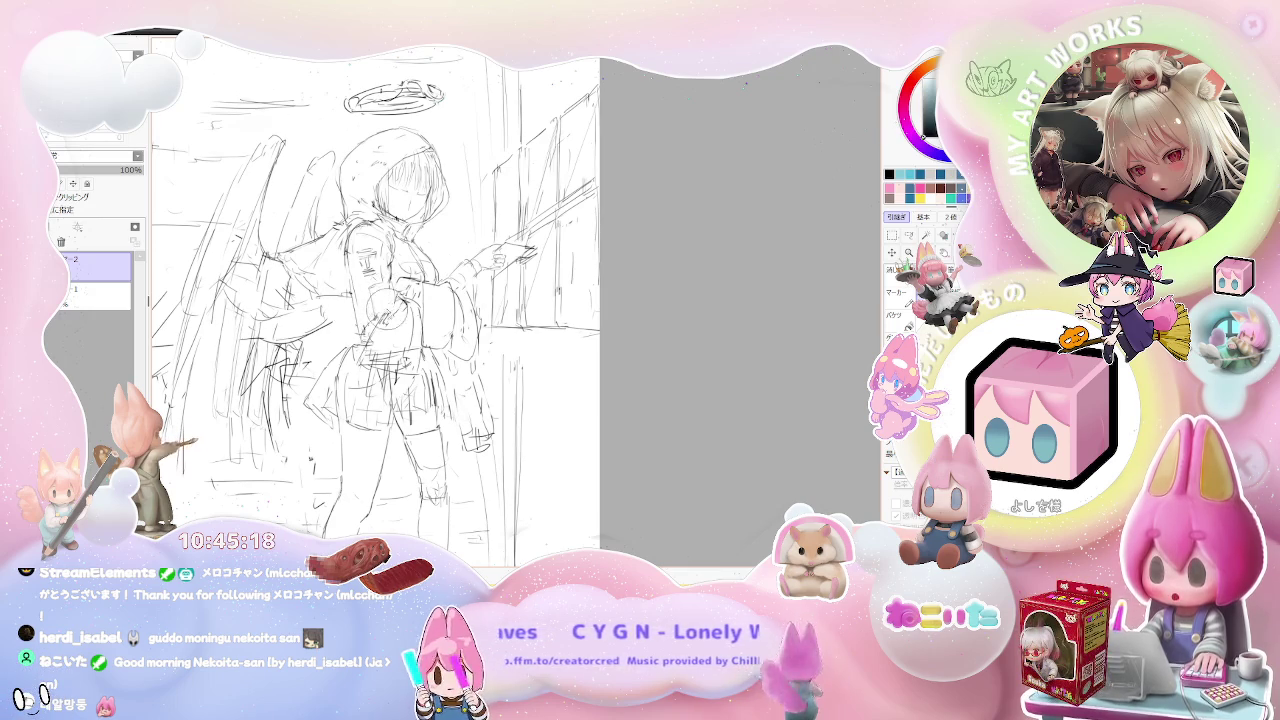
{"action": "mouse_move", "coordinate": [362, 292]}
{"action": "left_mouse_down"}
{"action": "mouse_move", "coordinate": [400, 326]}
{"action": "mouse_move", "coordinate": [395, 313]}
{"action": "left_mouse_up"}
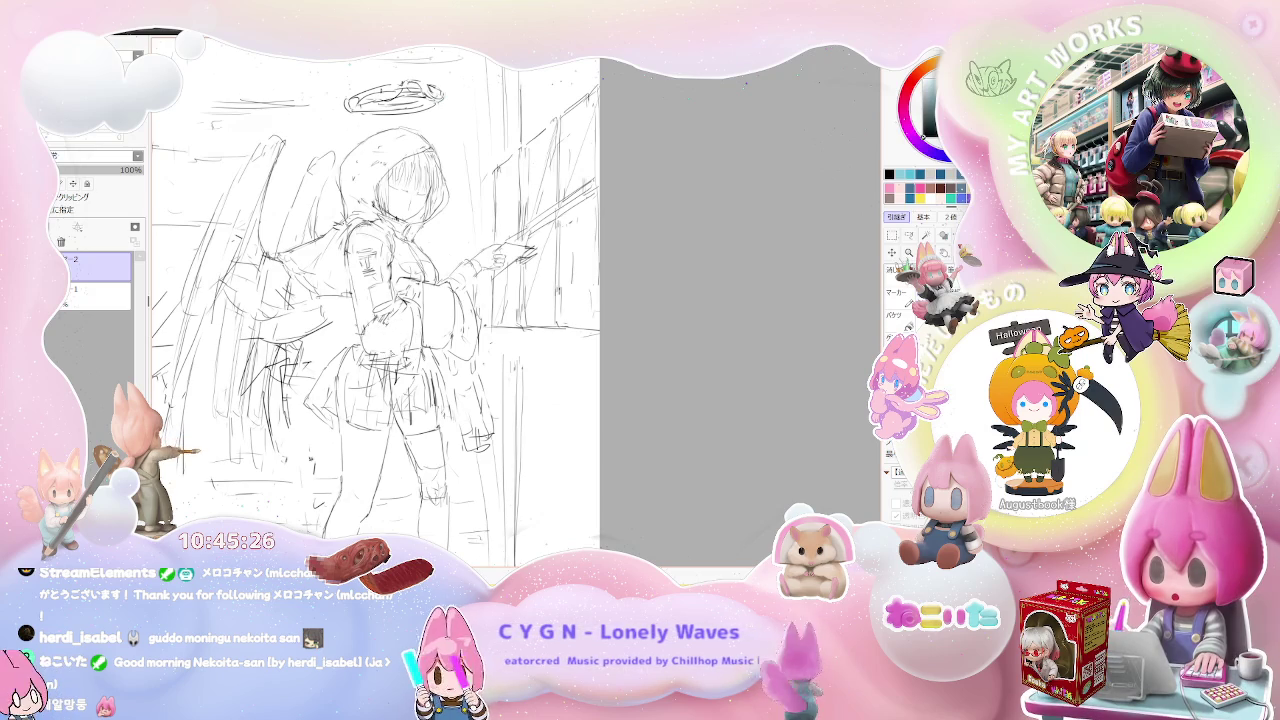
Redraw the pencil lines framing the girl's outstretched hand and check the whole page.
{"action": "mouse_move", "coordinate": [398, 296]}
{"action": "left_mouse_down"}
{"action": "mouse_move", "coordinate": [404, 332]}
{"action": "mouse_move", "coordinate": [398, 316]}
{"action": "mouse_move", "coordinate": [426, 336]}
{"action": "mouse_move", "coordinate": [410, 296]}
{"action": "mouse_move", "coordinate": [420, 348]}
{"action": "left_mouse_up"}
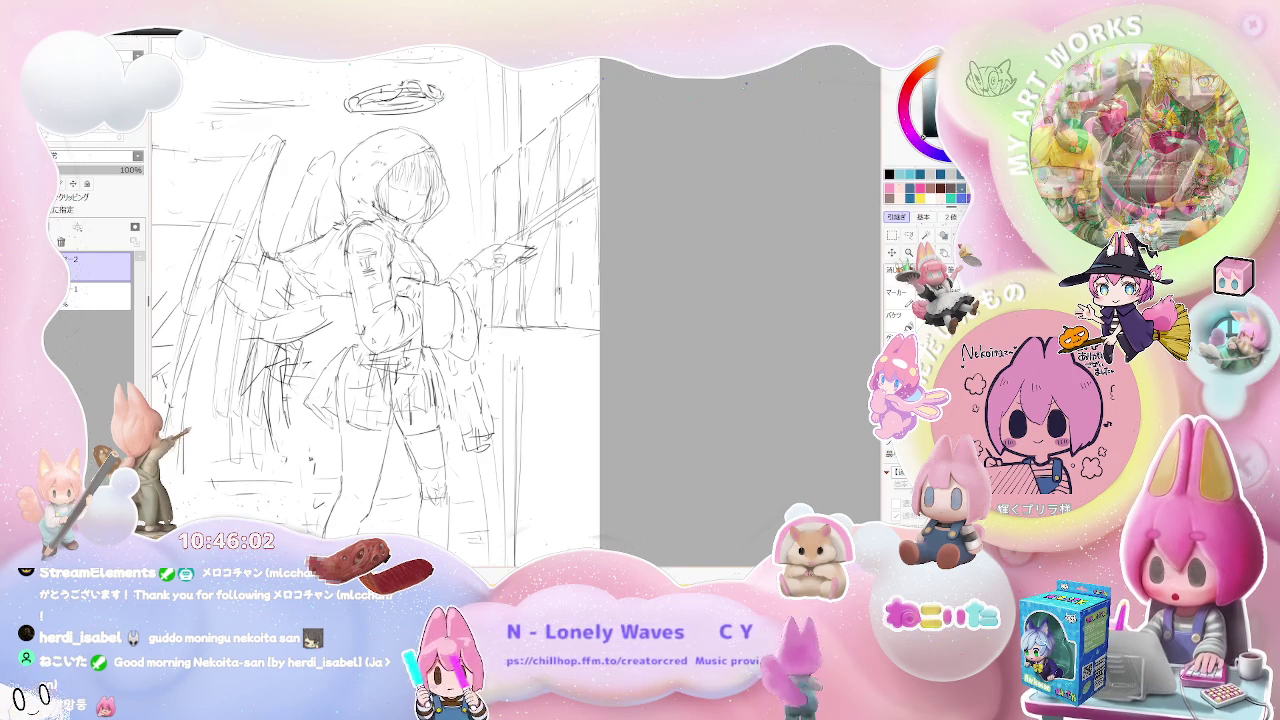
{"action": "scroll", "coordinate": [355, 330], "scroll_direction": "up", "scroll_amount": 2}
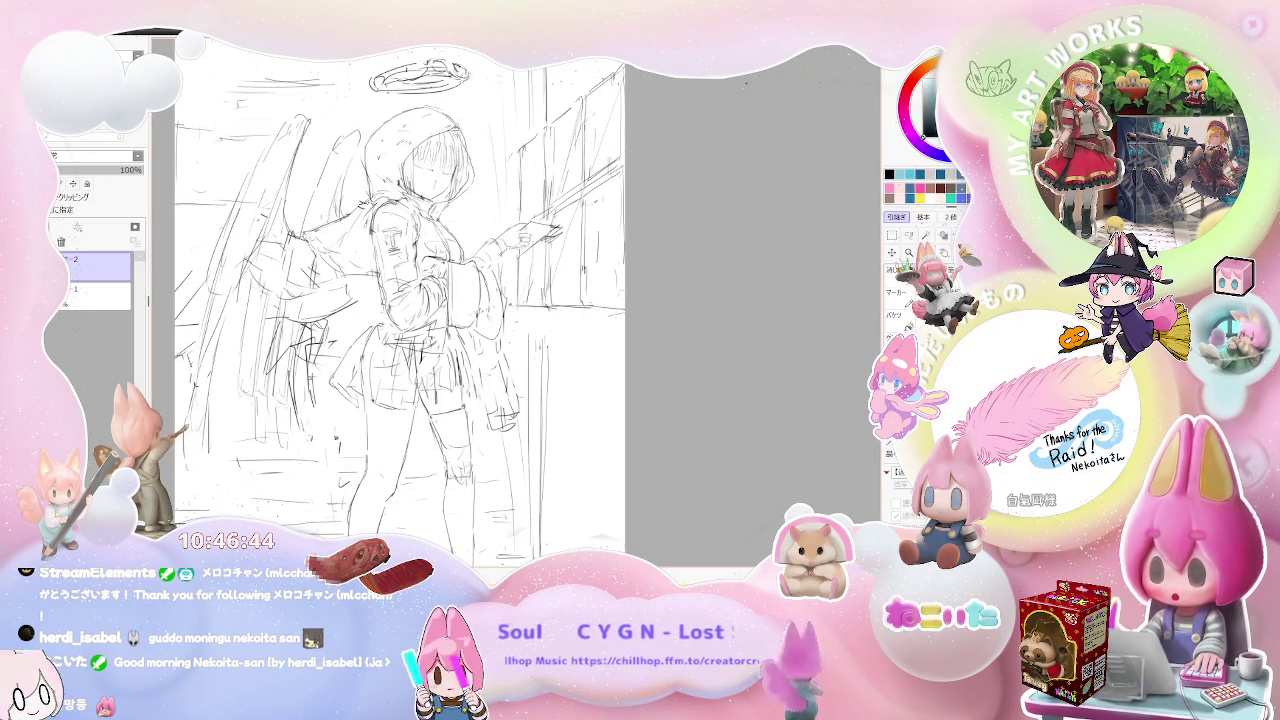
{"action": "key", "text": "ctrl+minus"}
{"action": "key", "text": "ctrl+minus"}
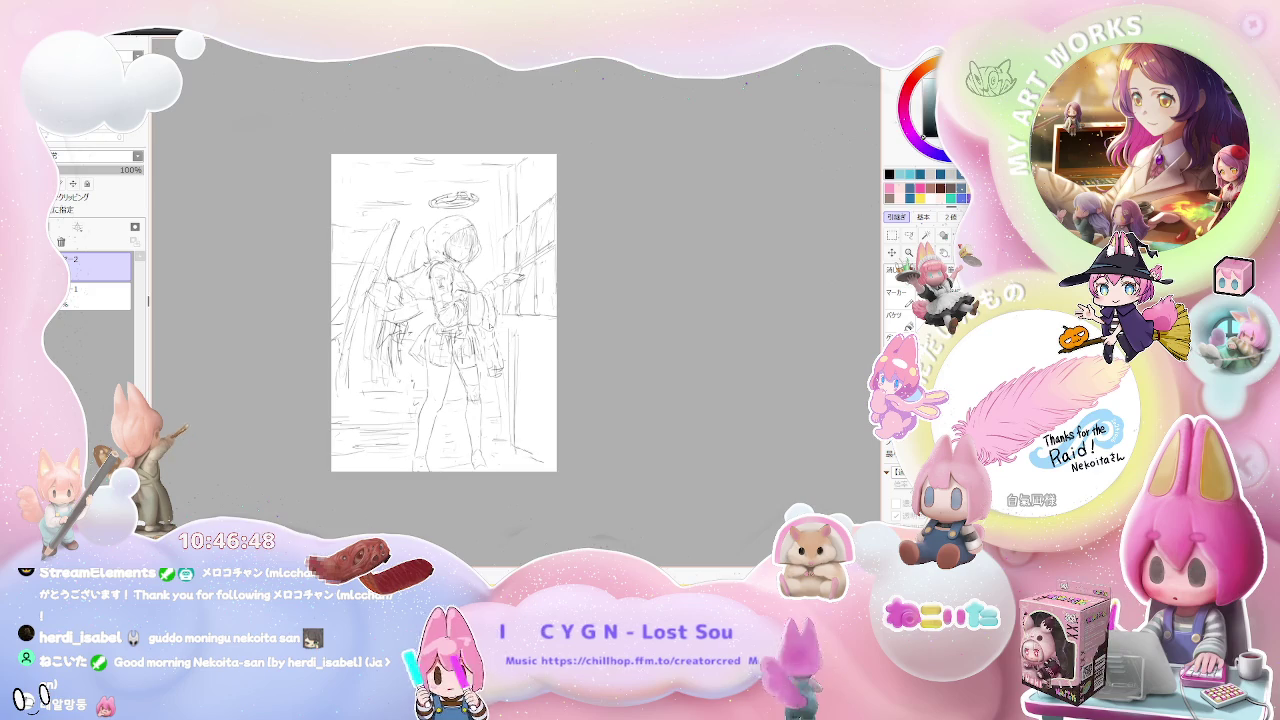
Draw one short pencil stroke across the girl's chest area.
{"action": "key", "text": "ctrl+plus"}
{"action": "key", "text": "ctrl+plus"}
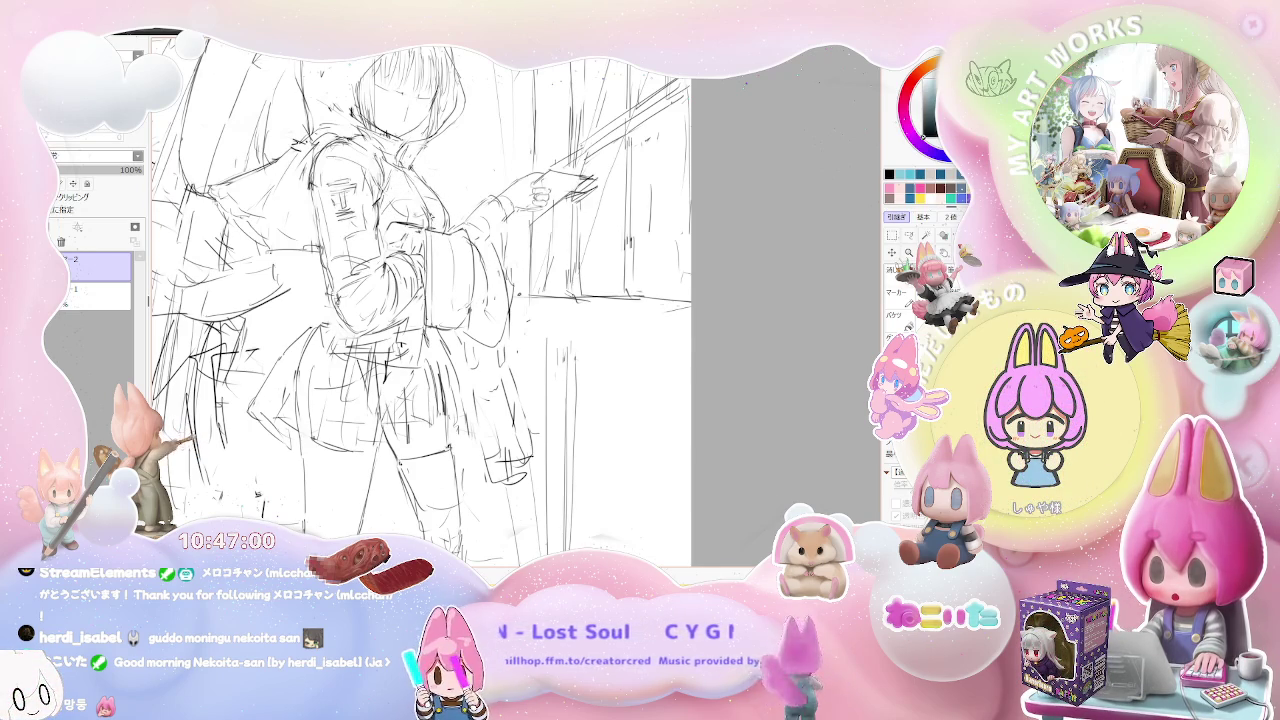
{"action": "scroll", "coordinate": [420, 300], "scroll_direction": "down", "scroll_amount": 2}
{"action": "scroll", "coordinate": [420, 300], "scroll_direction": "down", "scroll_amount": 2}
{"action": "scroll", "coordinate": [420, 300], "scroll_direction": "down", "scroll_amount": 1}
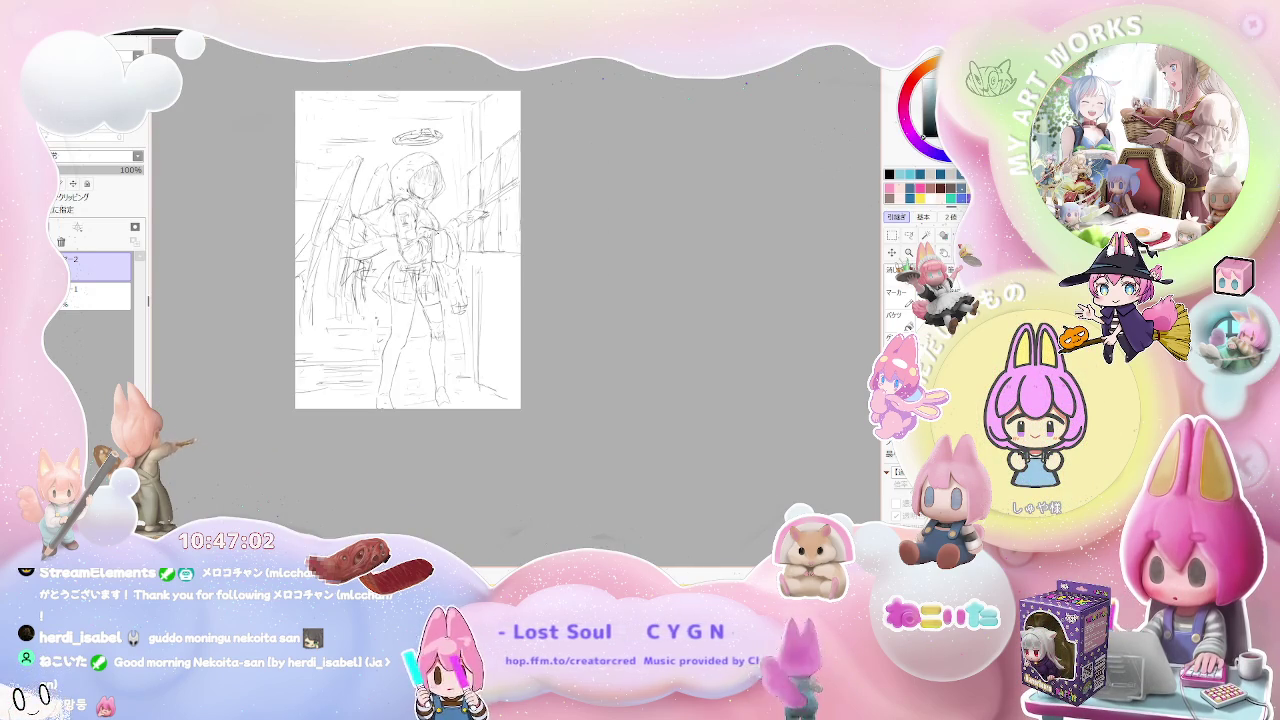
{"action": "scroll", "coordinate": [420, 250], "scroll_direction": "up", "scroll_amount": 1}
{"action": "scroll", "coordinate": [420, 250], "scroll_direction": "up", "scroll_amount": 1}
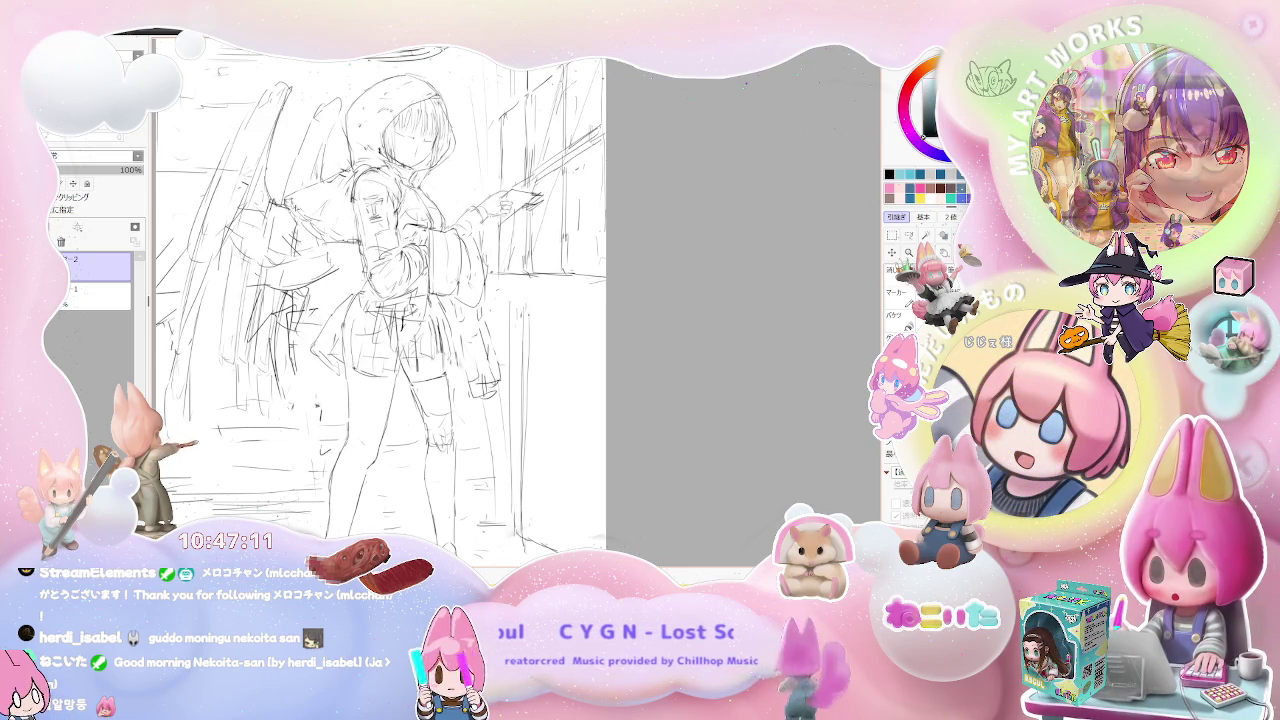
{"action": "left_click_drag", "start_coordinate": [312, 232], "coordinate": [348, 226]}
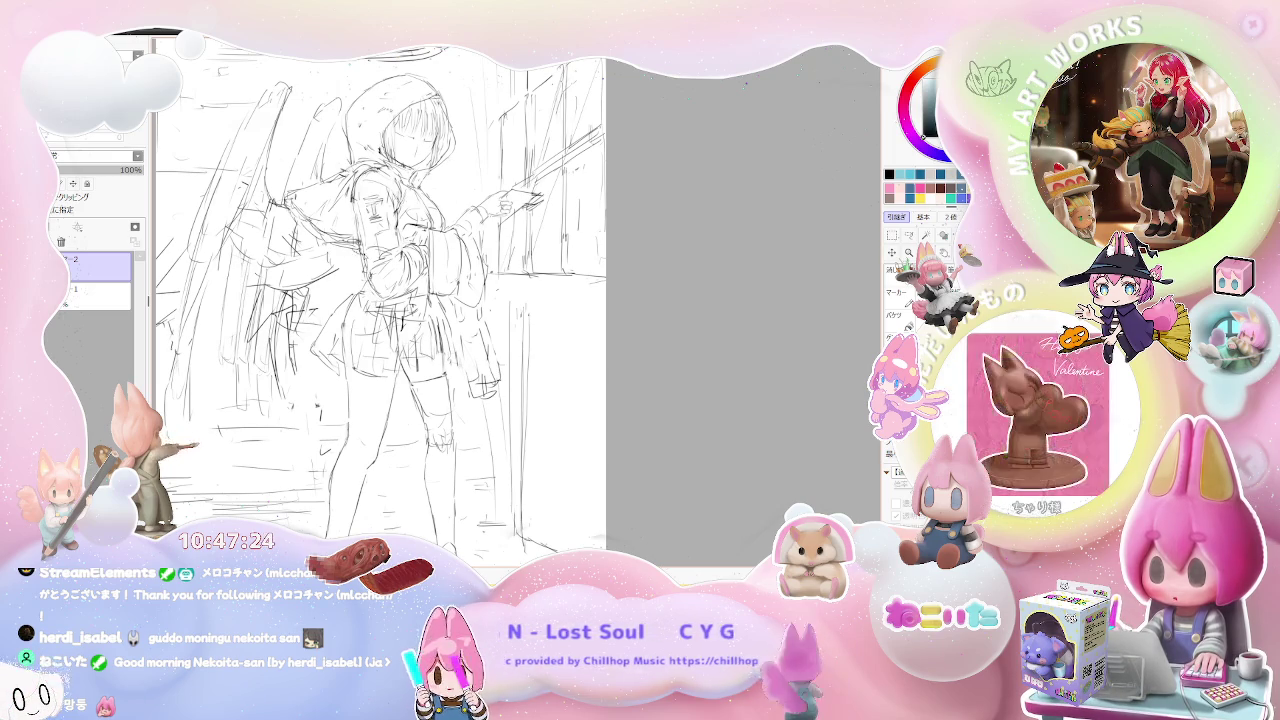
{"action": "scroll", "coordinate": [390, 290], "scroll_direction": "down", "scroll_amount": 2}
{"action": "scroll", "coordinate": [431, 262], "scroll_direction": "down", "scroll_amount": 1}
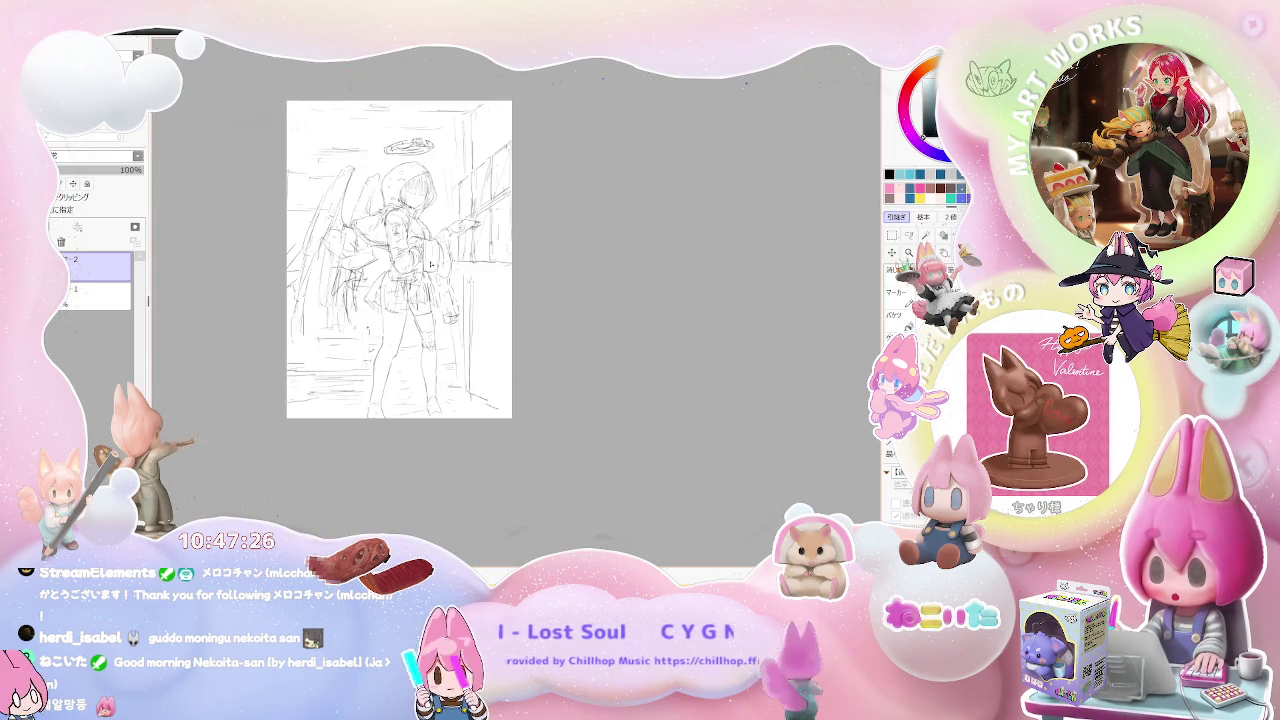
Scribble two rough pencil strokes around the girl's waist and skirt.
{"action": "scroll", "coordinate": [431, 262], "scroll_direction": "up", "scroll_amount": 1}
{"action": "scroll", "coordinate": [431, 262], "scroll_direction": "up", "scroll_amount": 1}
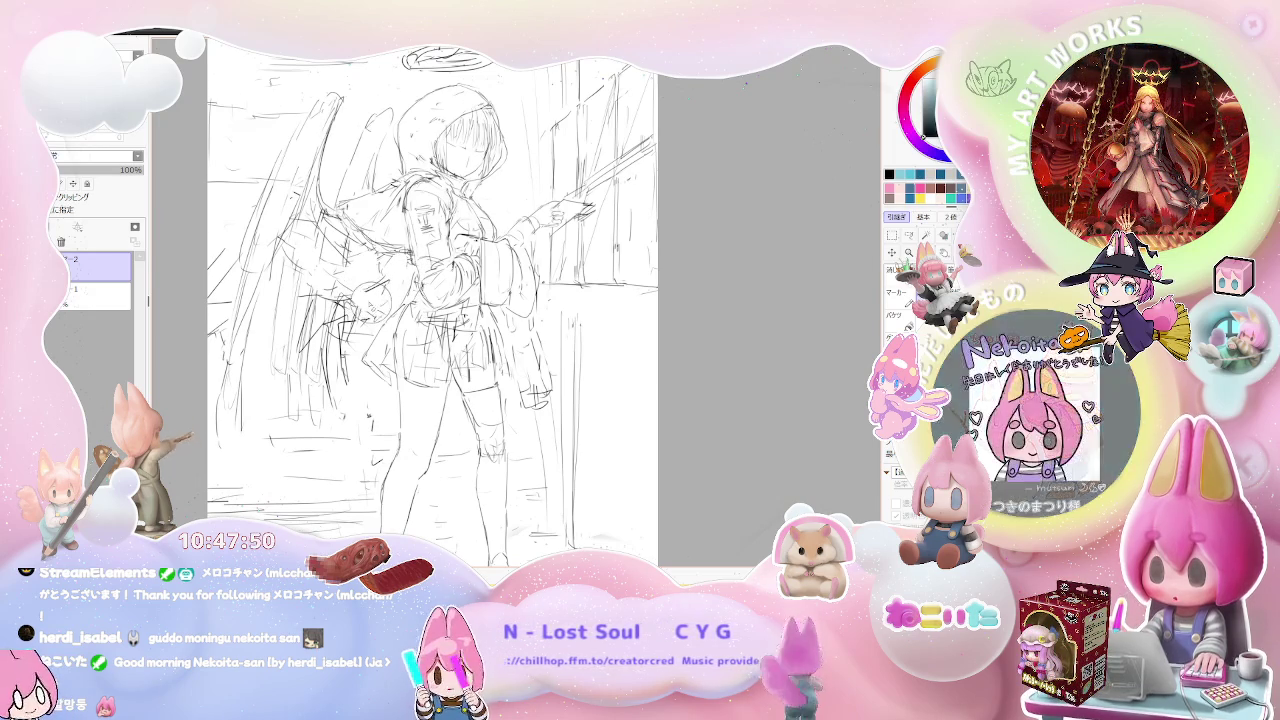
{"action": "left_click_drag", "start_coordinate": [354, 284], "coordinate": [390, 302]}
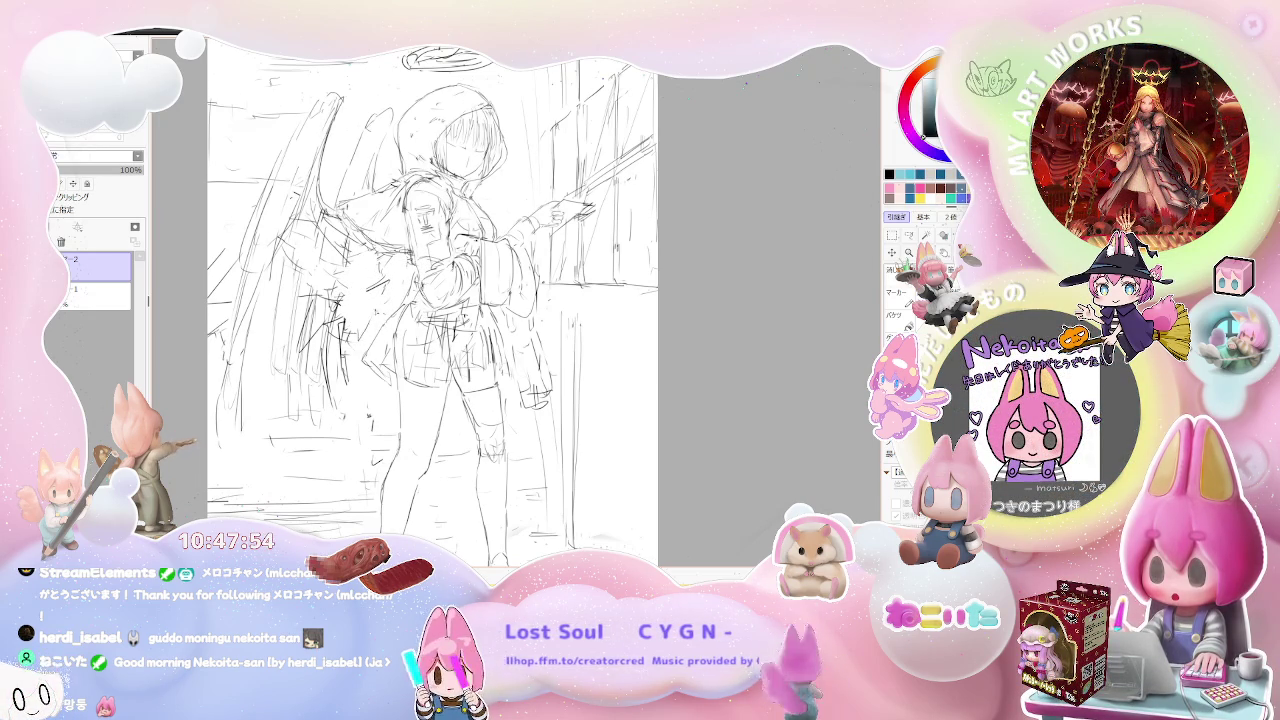
{"action": "mouse_move", "coordinate": [324, 286]}
{"action": "left_mouse_down"}
{"action": "mouse_move", "coordinate": [340, 320]}
{"action": "mouse_move", "coordinate": [290, 250]}
{"action": "mouse_move", "coordinate": [345, 334]}
{"action": "left_mouse_up"}
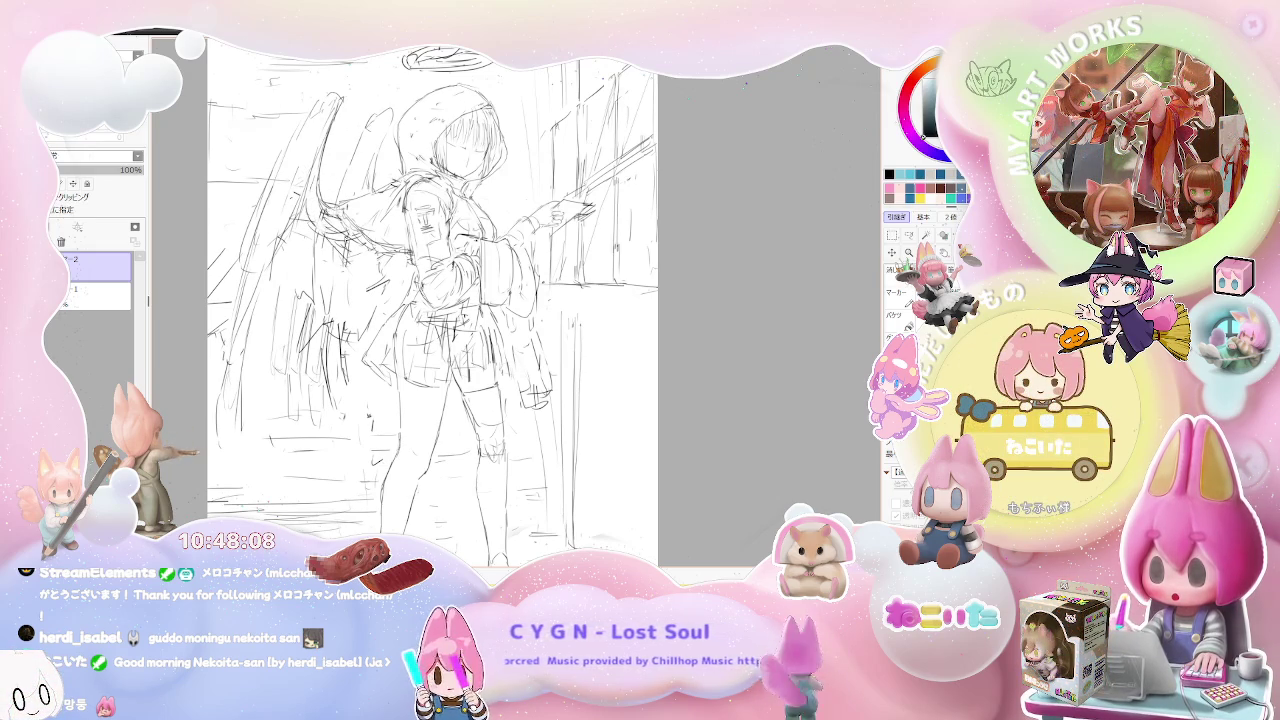
{"action": "scroll", "coordinate": [420, 260], "scroll_direction": "down", "scroll_amount": 1}
{"action": "scroll", "coordinate": [420, 260], "scroll_direction": "down", "scroll_amount": 1}
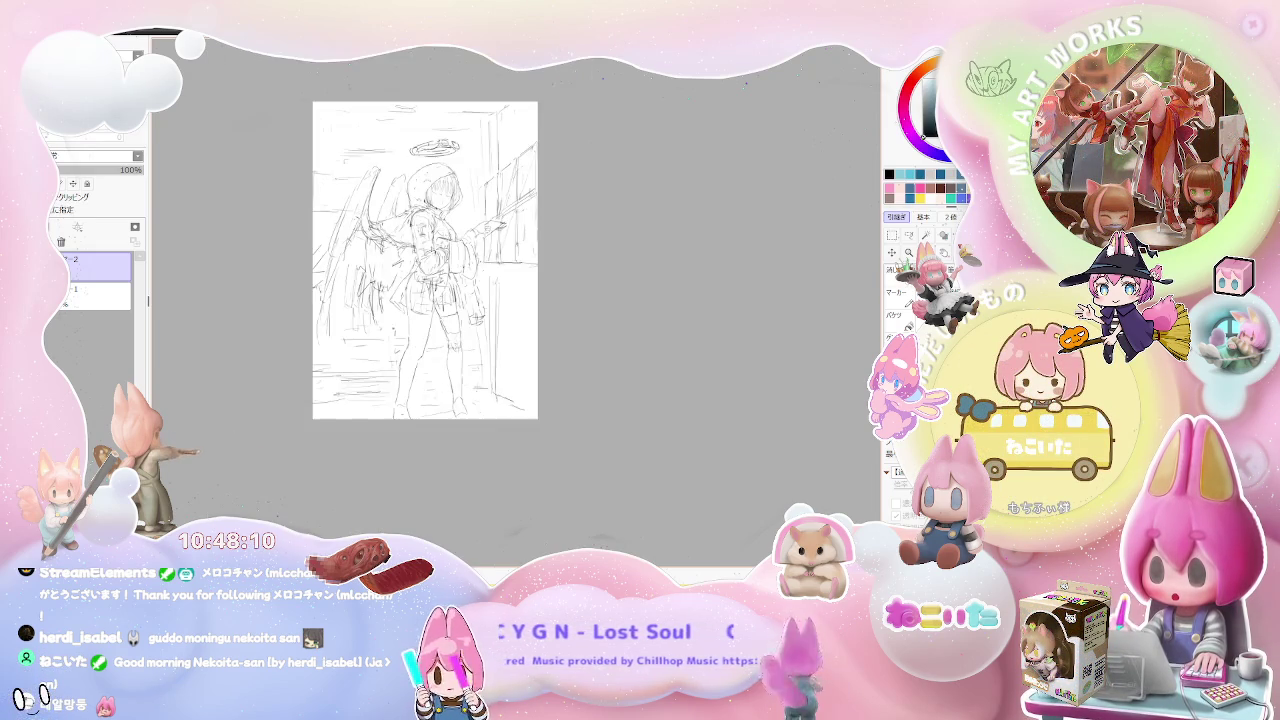
Shift the canvas view up and left to frame the girl's legs for hatching.
{"action": "scroll", "coordinate": [372, 174], "scroll_direction": "up", "scroll_amount": 1}
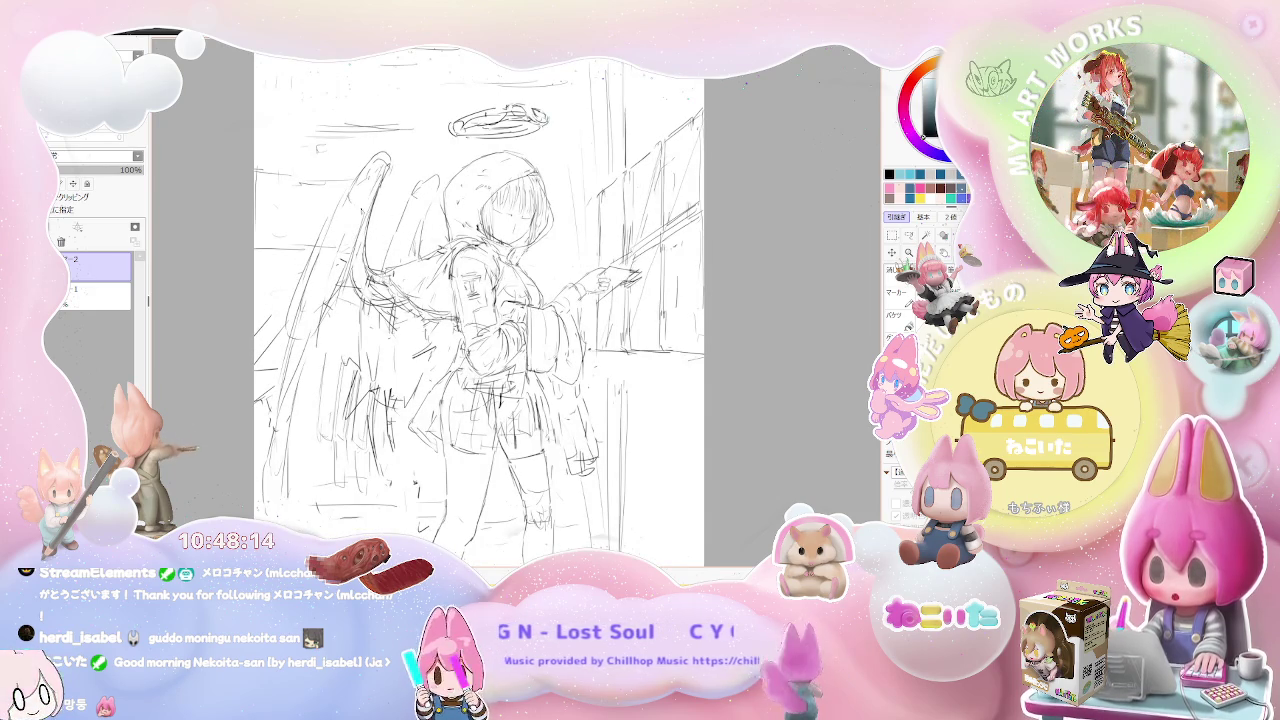
{"action": "scroll", "coordinate": [368, 221], "scroll_direction": "down", "scroll_amount": 1}
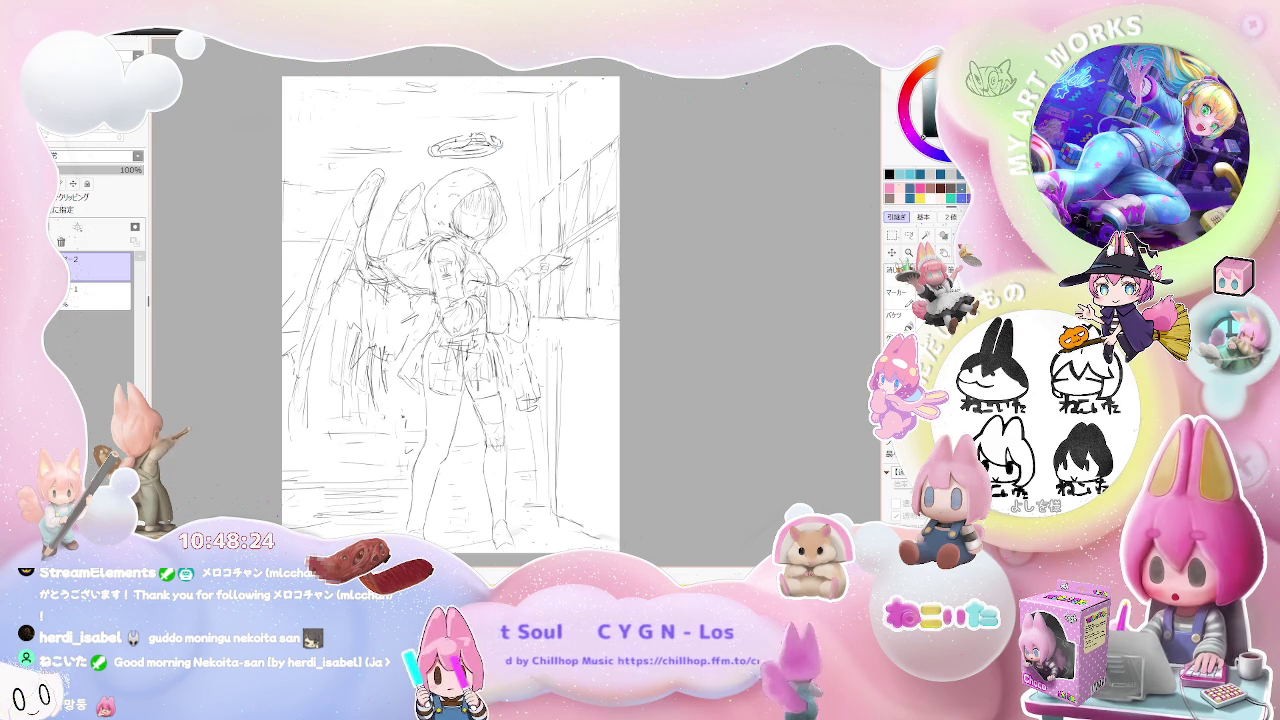
{"action": "left_click_drag", "start_coordinate": [512, 337], "coordinate": [430, 313]}
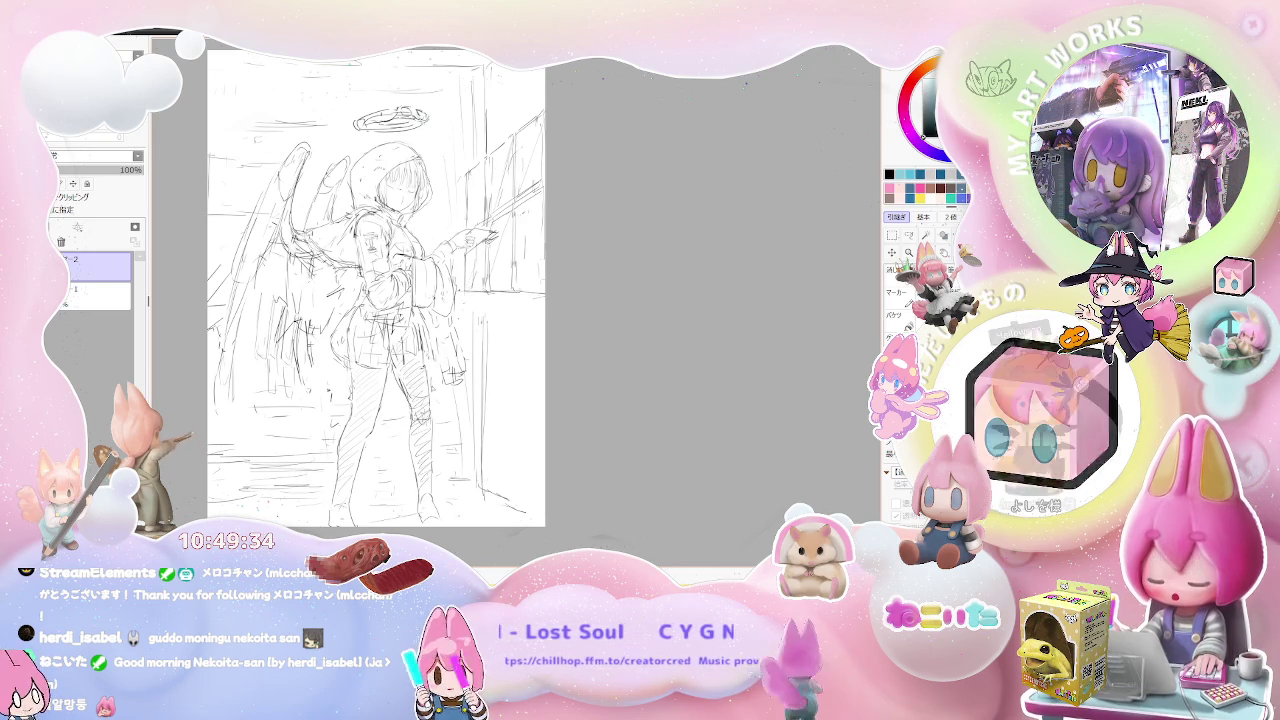
{"action": "scroll", "coordinate": [380, 290], "scroll_direction": "down", "scroll_amount": 1}
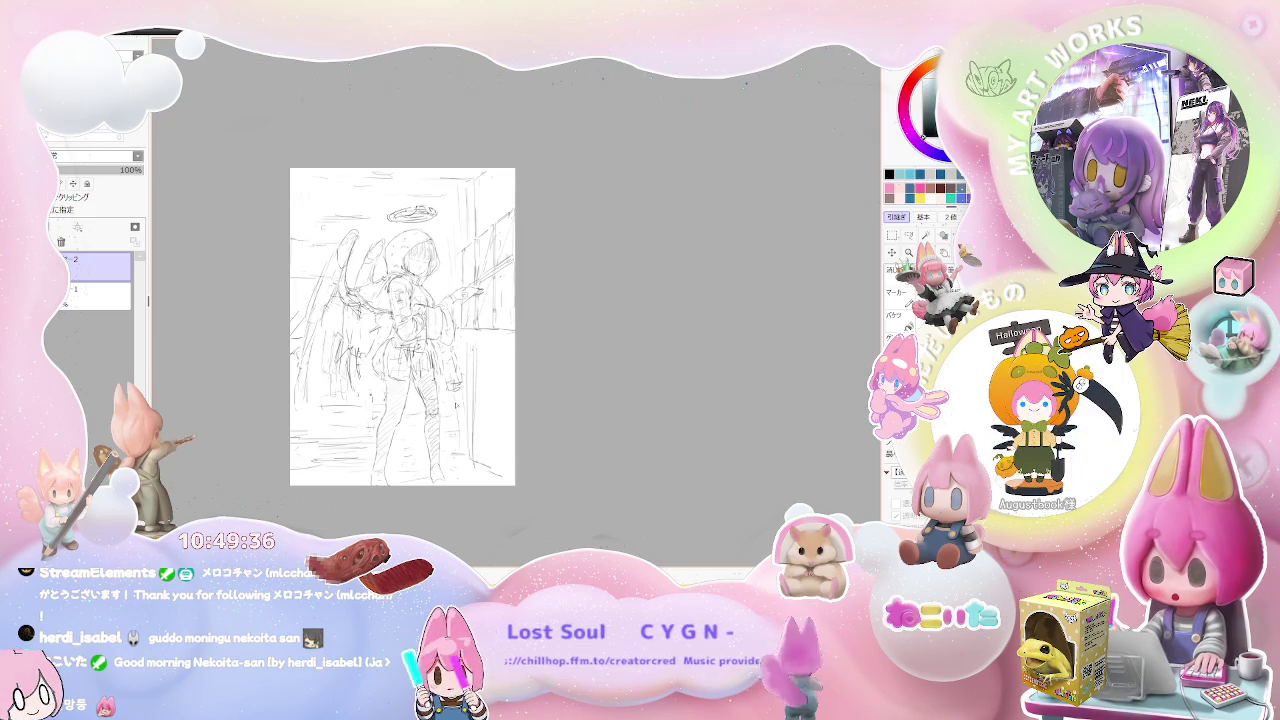
Touch up a stroke near the girl's face and return to the full-page view.
{"action": "scroll", "coordinate": [380, 290], "scroll_direction": "up", "scroll_amount": 2}
{"action": "scroll", "coordinate": [380, 290], "scroll_direction": "up", "scroll_amount": 1}
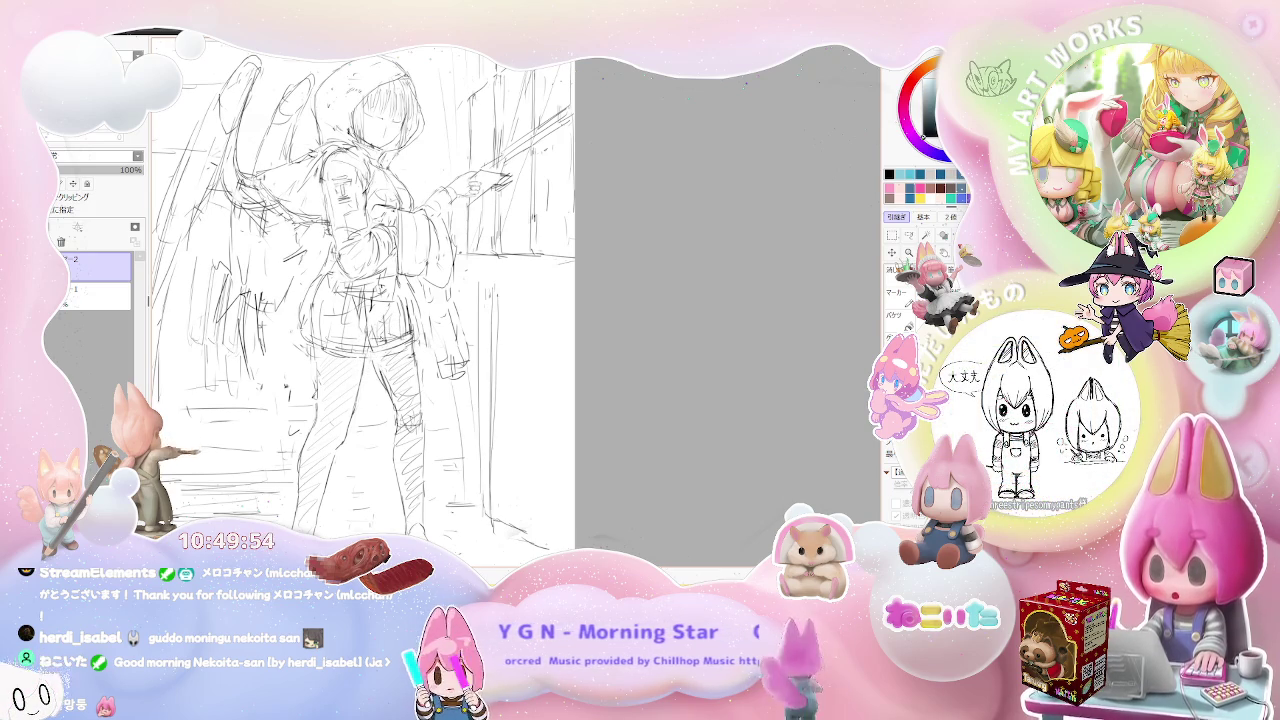
{"action": "scroll", "coordinate": [363, 300], "scroll_direction": "down", "scroll_amount": 1}
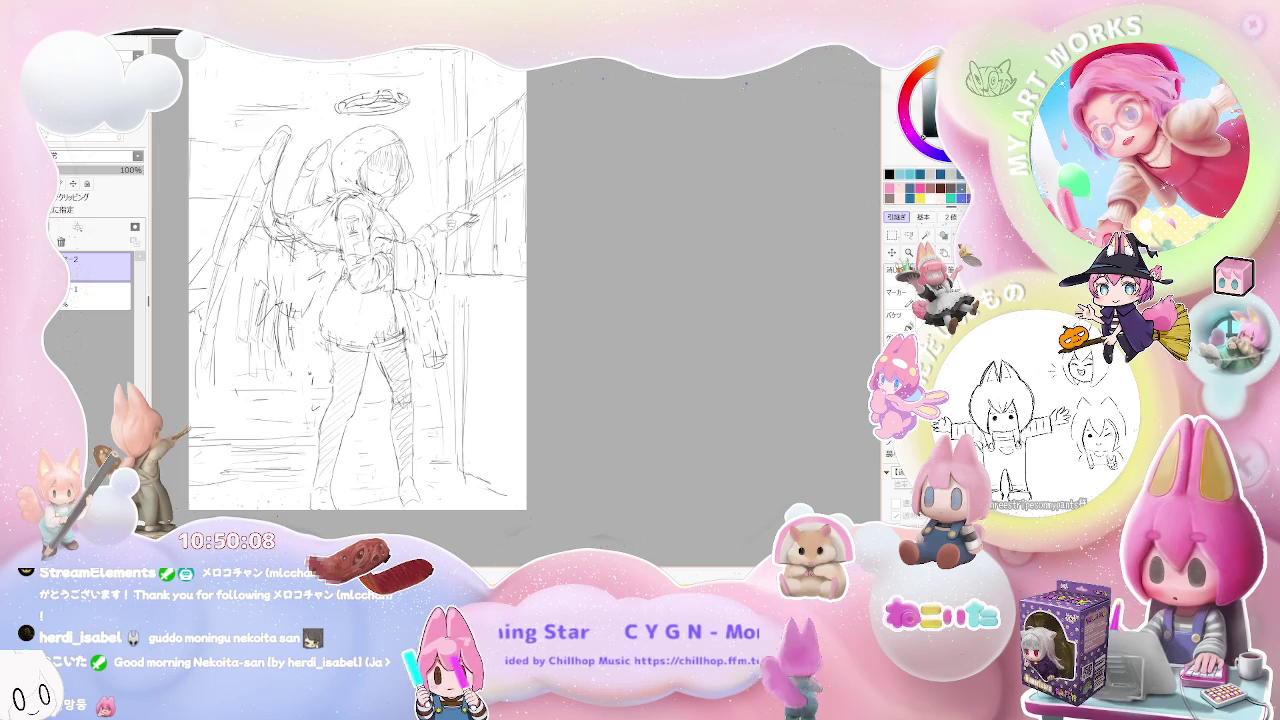
{"action": "scroll", "coordinate": [421, 335], "scroll_direction": "down", "scroll_amount": 2}
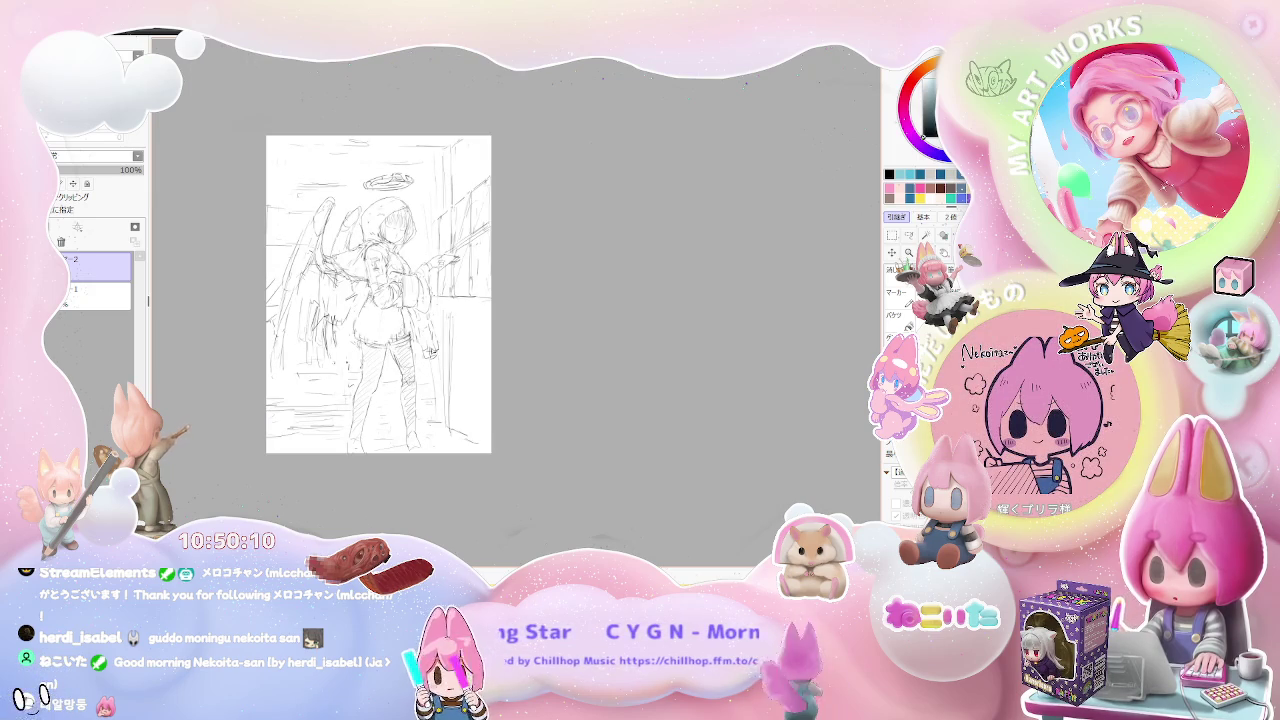
{"action": "scroll", "coordinate": [410, 340], "scroll_direction": "up", "scroll_amount": 2}
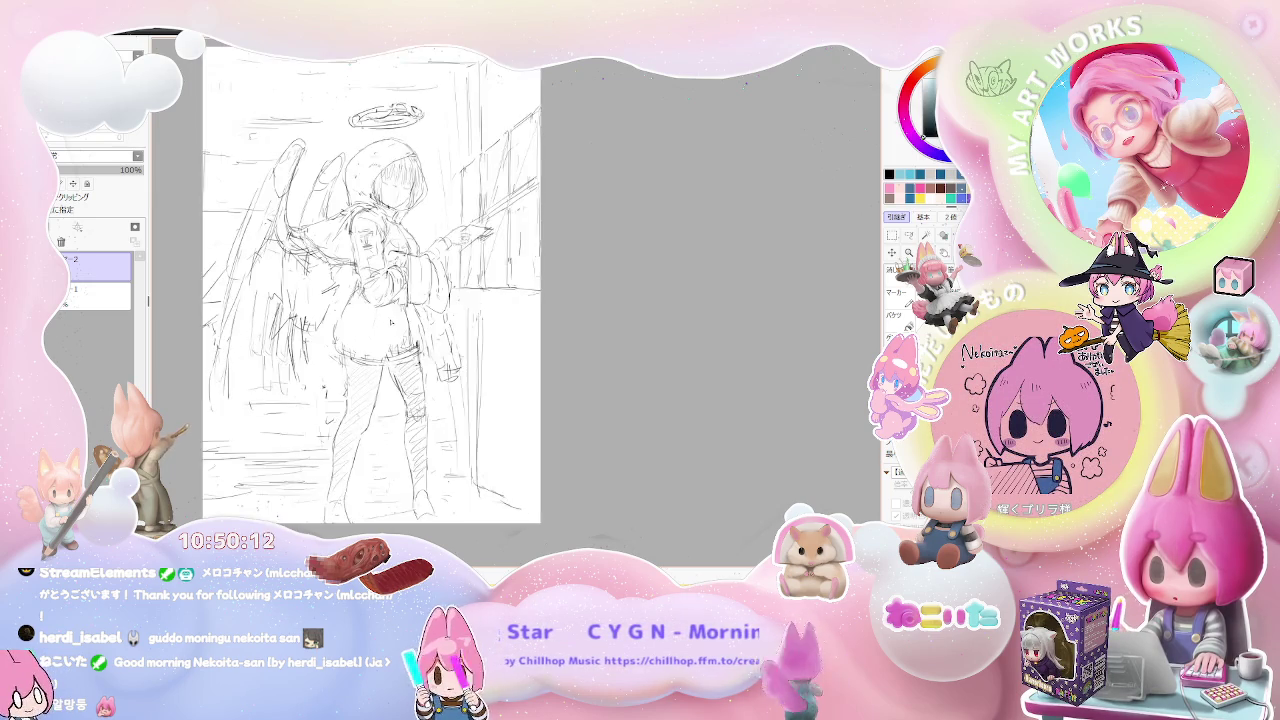
{"action": "scroll", "coordinate": [410, 340], "scroll_direction": "up", "scroll_amount": 1}
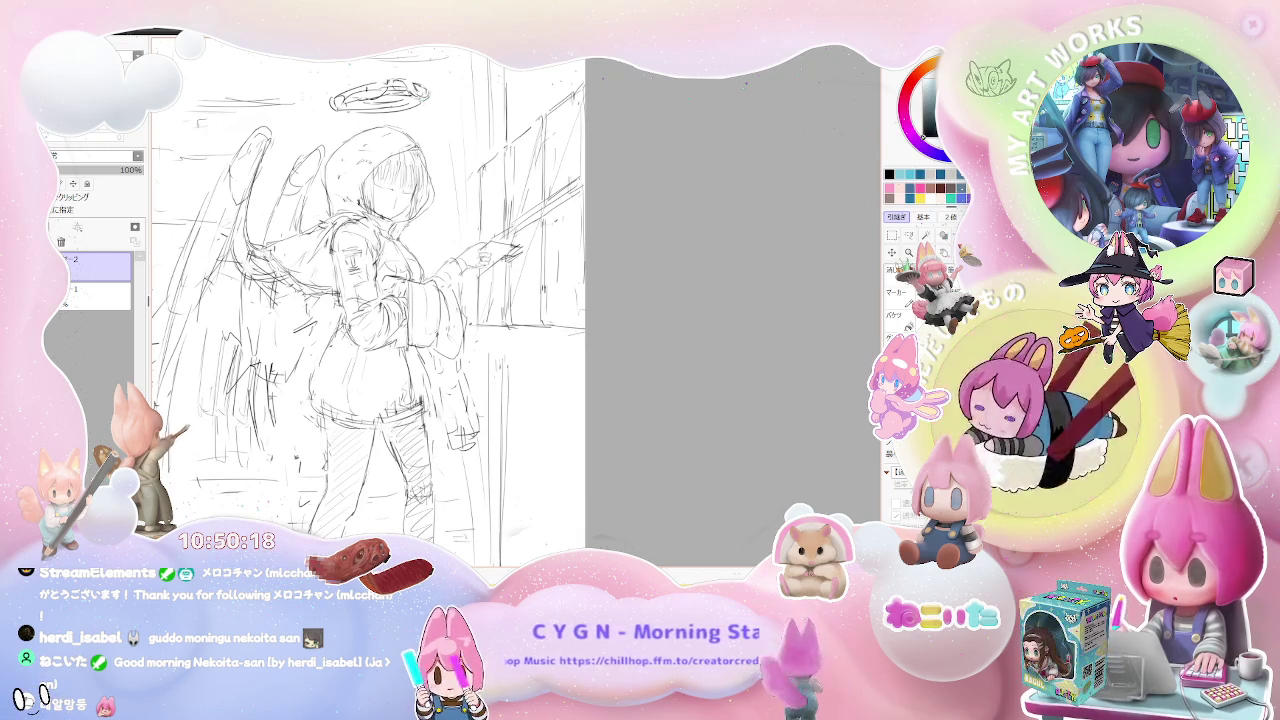
{"action": "scroll", "coordinate": [352, 245], "scroll_direction": "up", "scroll_amount": 2}
{"action": "scroll", "coordinate": [352, 245], "scroll_direction": "up", "scroll_amount": 2}
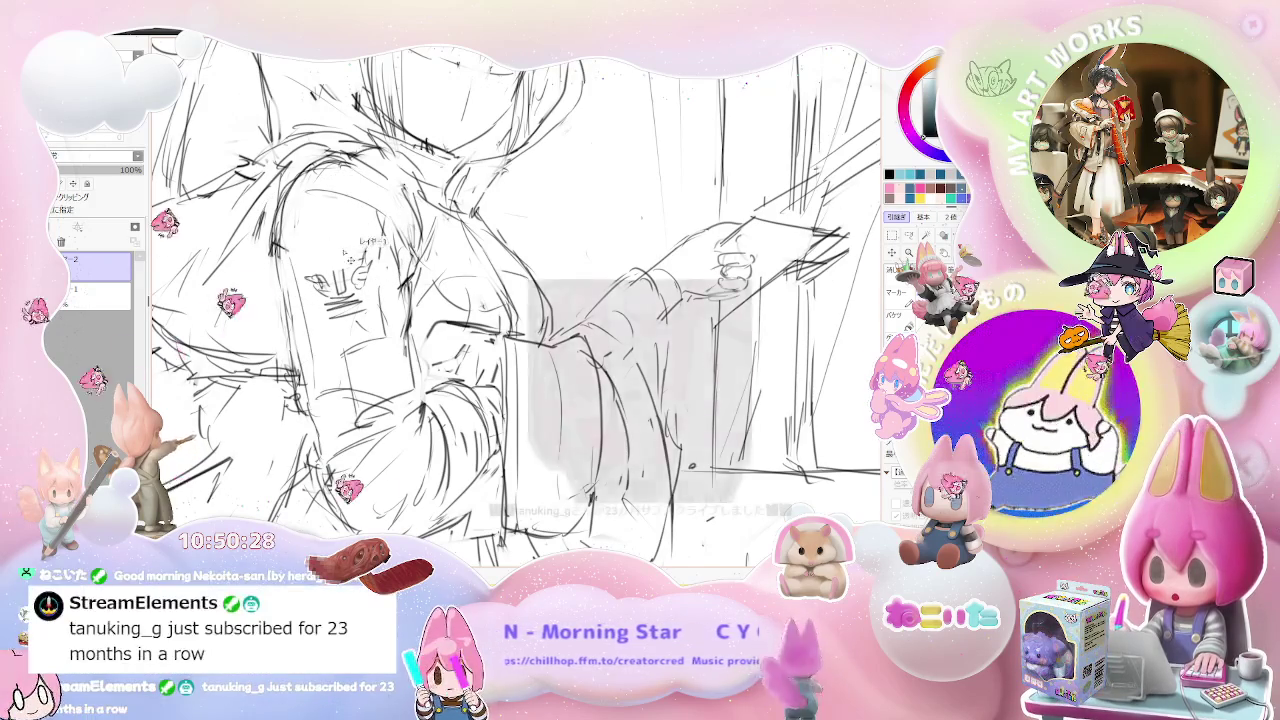
{"action": "mouse_move", "coordinate": [351, 258]}
{"action": "left_mouse_down"}
{"action": "mouse_move", "coordinate": [325, 240]}
{"action": "mouse_move", "coordinate": [355, 240]}
{"action": "left_mouse_up"}
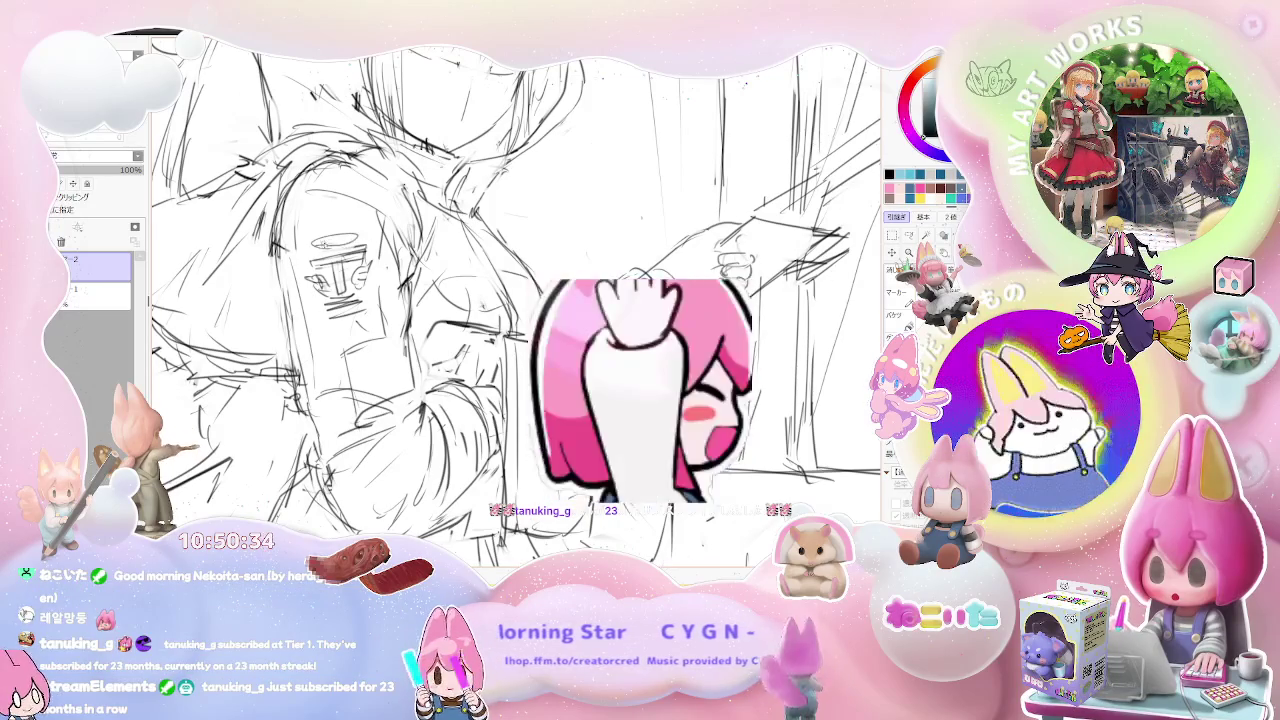
{"action": "key", "text": "ctrl+minus"}
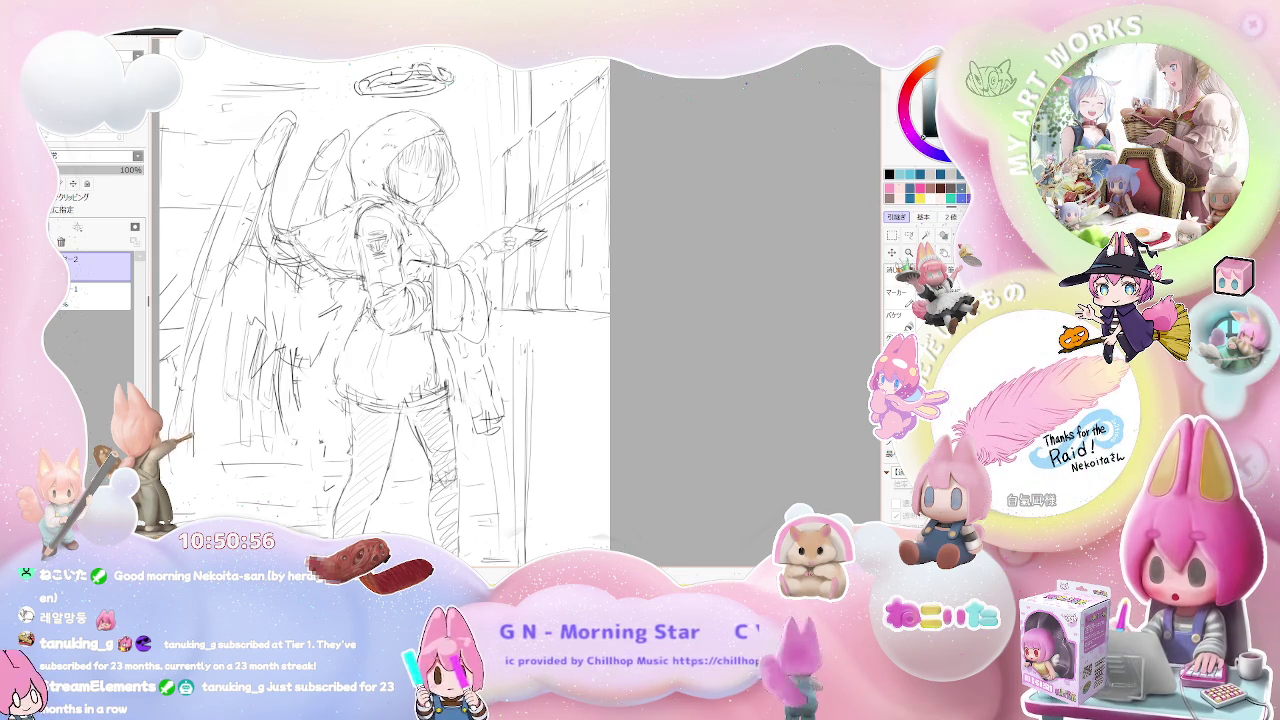
{"action": "key", "text": "ctrl+minus"}
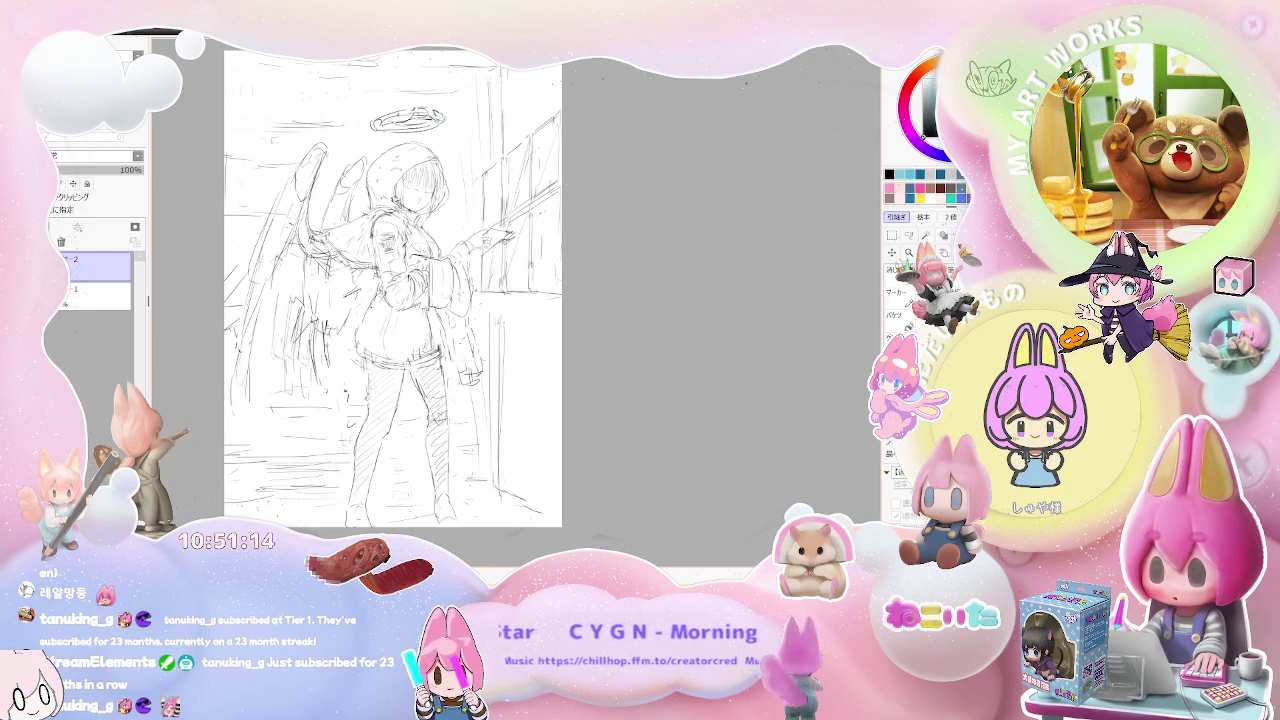
{"action": "scroll", "coordinate": [390, 165], "scroll_direction": "up", "scroll_amount": 2}
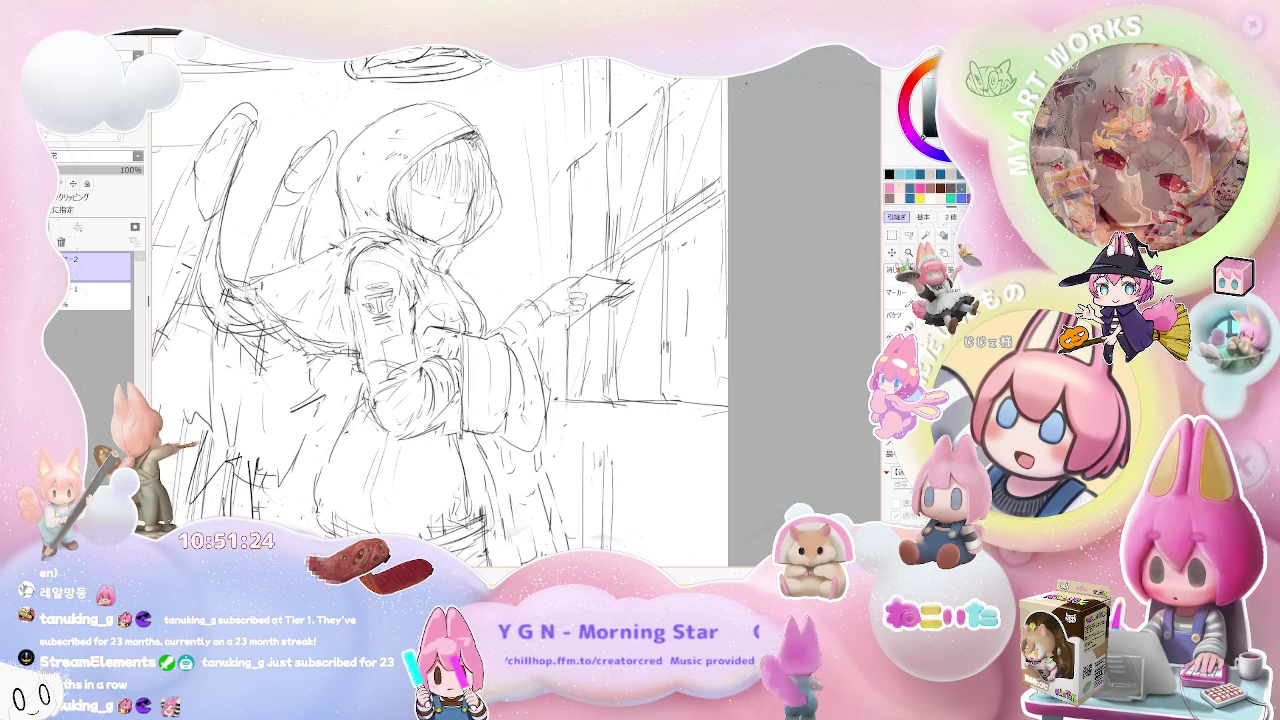
{"action": "scroll", "coordinate": [474, 145], "scroll_direction": "down", "scroll_amount": 1}
{"action": "scroll", "coordinate": [474, 145], "scroll_direction": "down", "scroll_amount": 1}
{"action": "scroll", "coordinate": [502, 165], "scroll_direction": "down", "scroll_amount": 1}
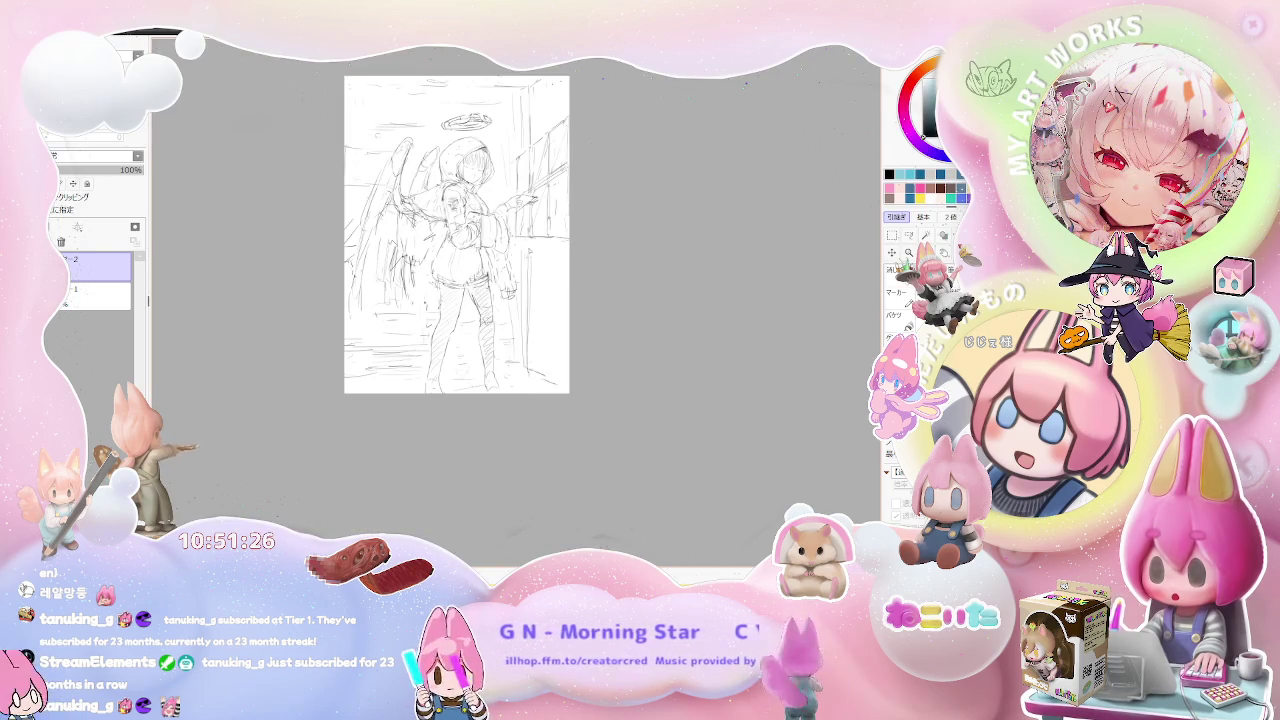
{"action": "scroll", "coordinate": [504, 240], "scroll_direction": "up", "scroll_amount": 1}
Mirror the canvas horizontally, inspect it rotated, and reset the rotation upright.
{"action": "key", "text": "h"}
{"action": "scroll", "coordinate": [578, 254], "scroll_direction": "up", "scroll_amount": 1}
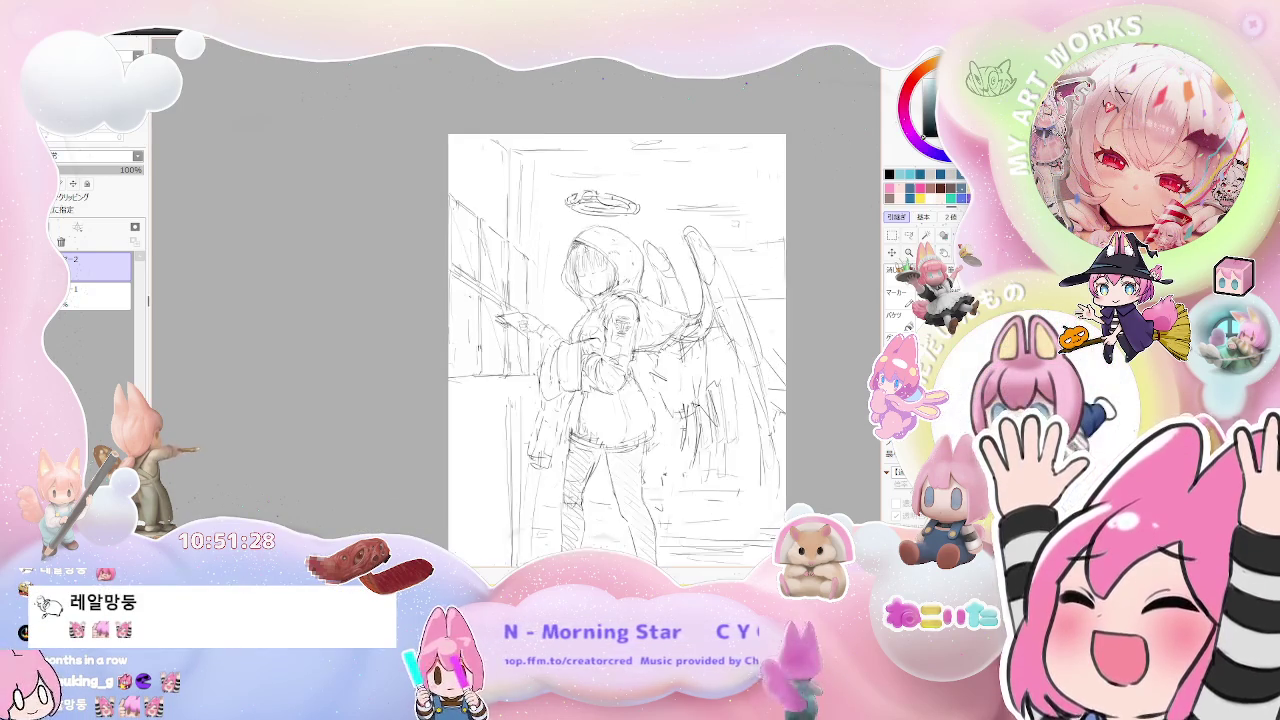
{"action": "scroll", "coordinate": [578, 254], "scroll_direction": "up", "scroll_amount": 2}
{"action": "scroll", "coordinate": [578, 254], "scroll_direction": "up", "scroll_amount": 2}
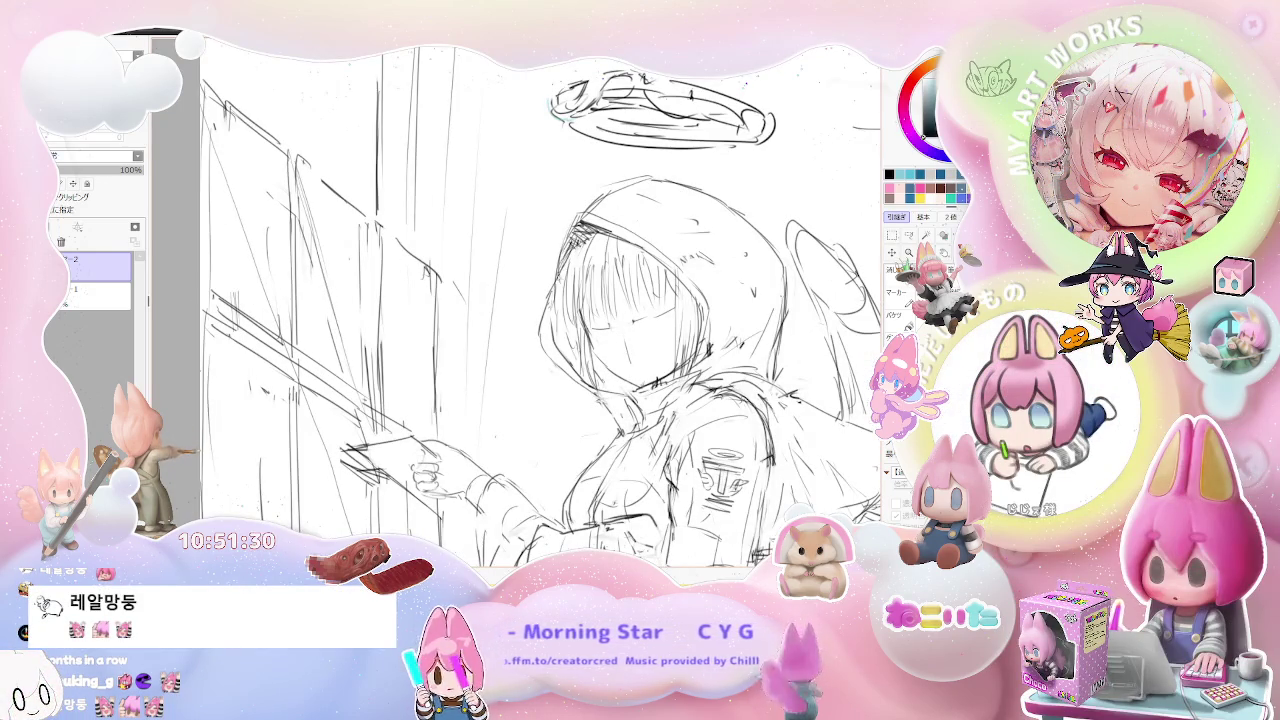
{"action": "scroll", "coordinate": [556, 342], "scroll_direction": "down", "scroll_amount": 1}
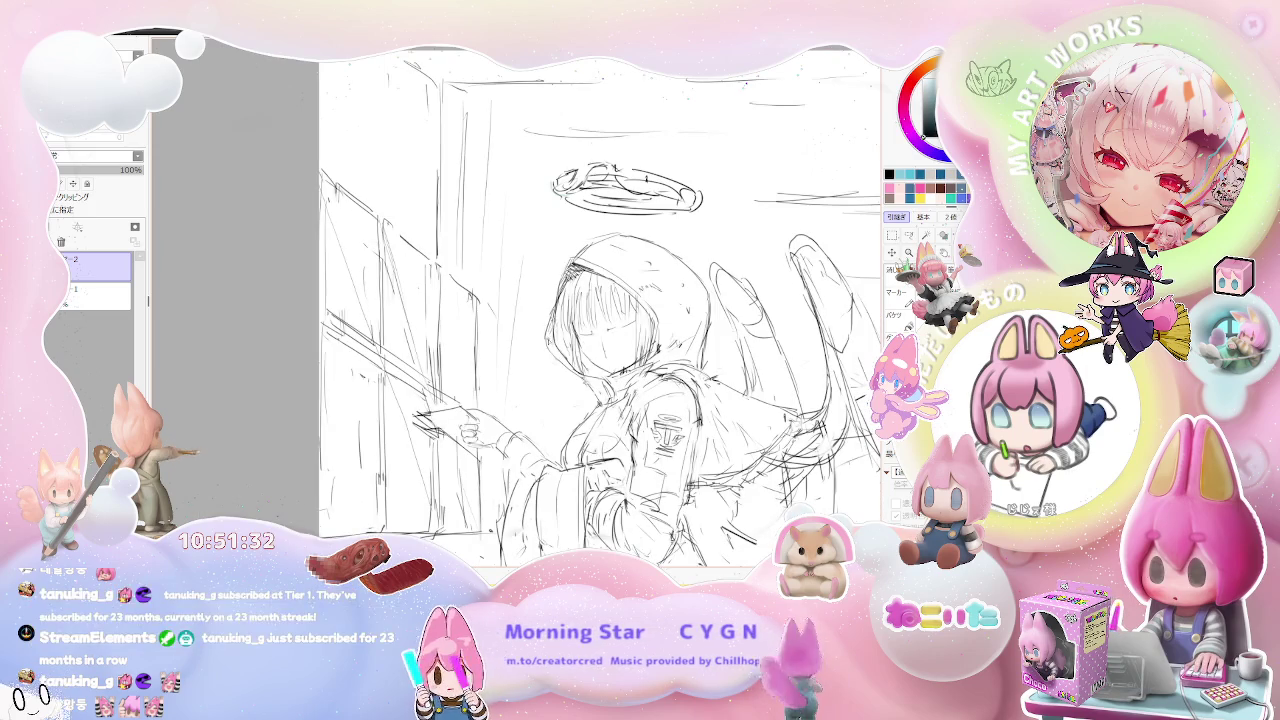
{"action": "scroll", "coordinate": [600, 320], "scroll_direction": "down", "scroll_amount": 2}
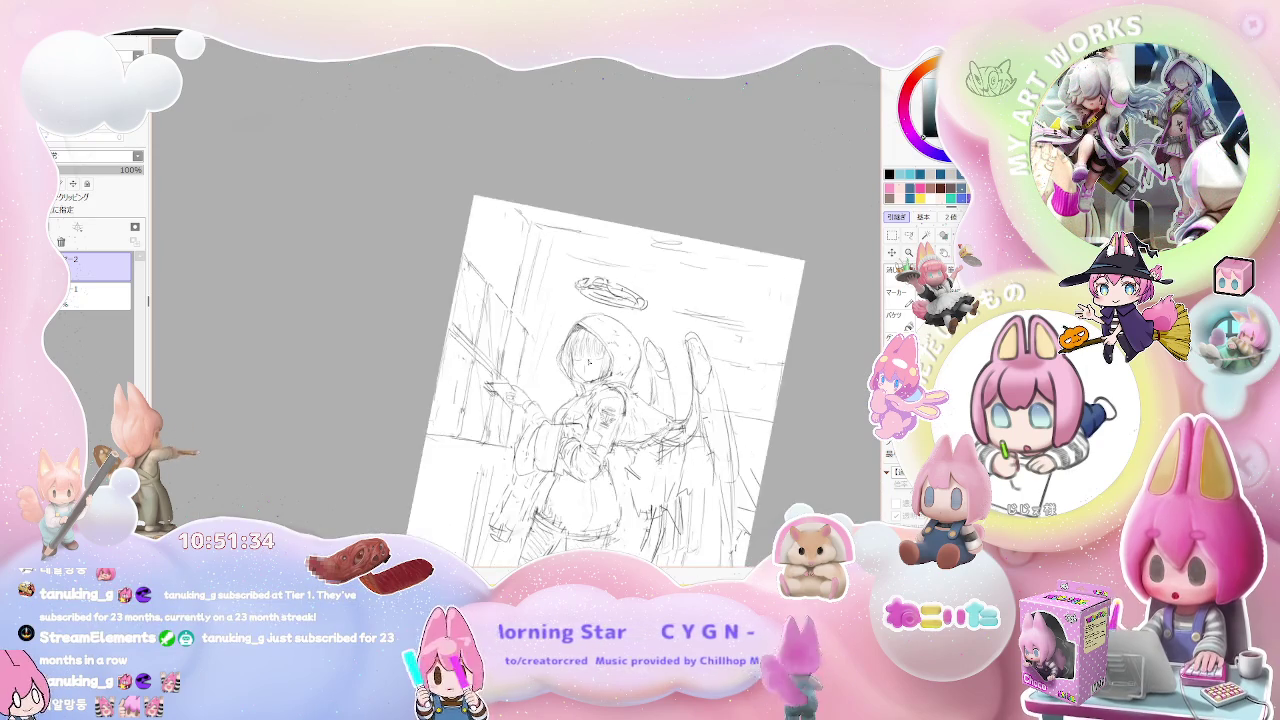
{"action": "scroll", "coordinate": [620, 380], "scroll_direction": "up", "scroll_amount": 1}
{"action": "scroll", "coordinate": [620, 380], "scroll_direction": "up", "scroll_amount": 1}
{"action": "scroll", "coordinate": [620, 380], "scroll_direction": "up", "scroll_amount": 2}
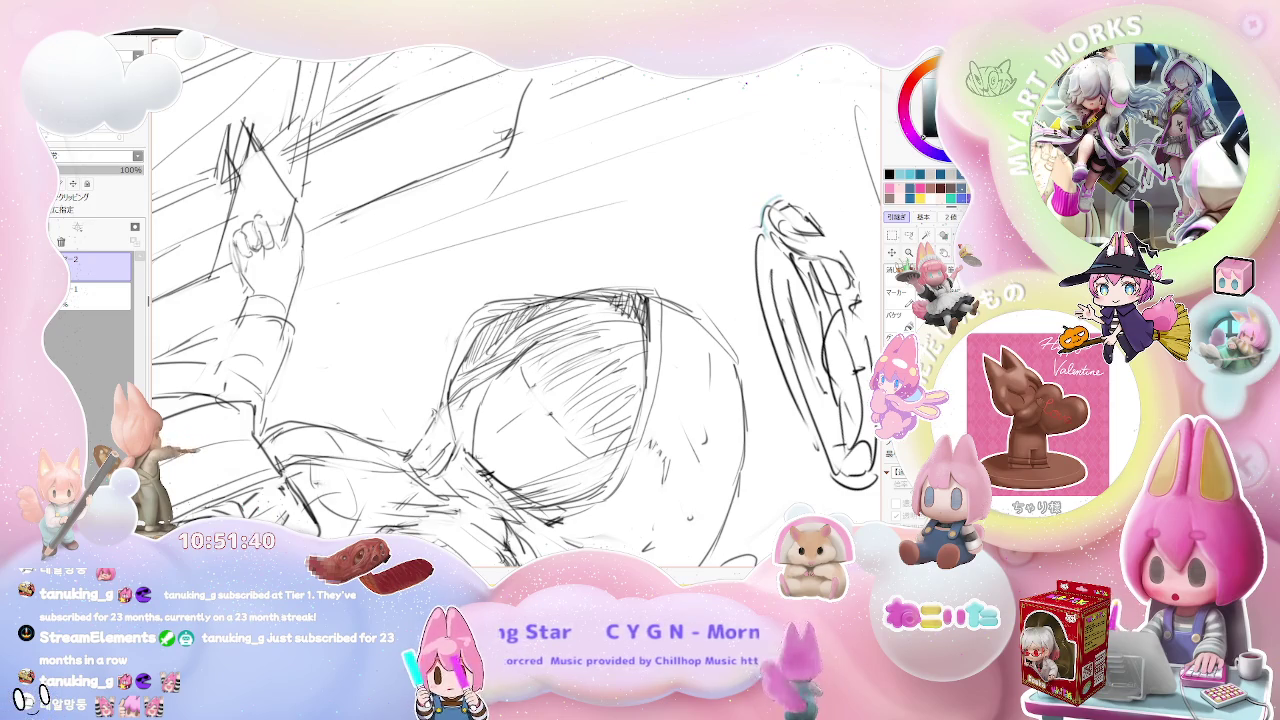
{"action": "scroll", "coordinate": [516, 306], "scroll_direction": "down", "scroll_amount": 1}
{"action": "scroll", "coordinate": [516, 306], "scroll_direction": "down", "scroll_amount": 1}
{"action": "scroll", "coordinate": [516, 306], "scroll_direction": "down", "scroll_amount": 1}
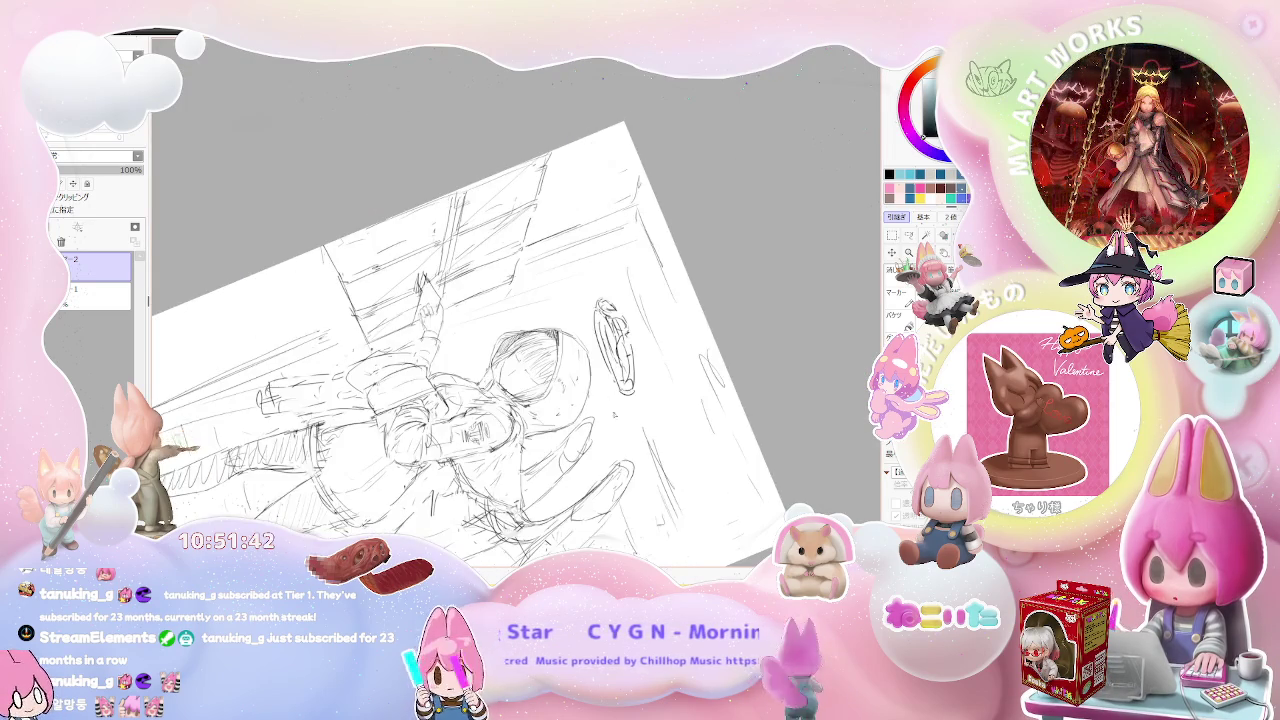
{"action": "key", "text": "Home"}
Pan and zoom in close on the hooded girl's halo and wings.
{"action": "scroll", "coordinate": [634, 384], "scroll_direction": "down", "scroll_amount": 2}
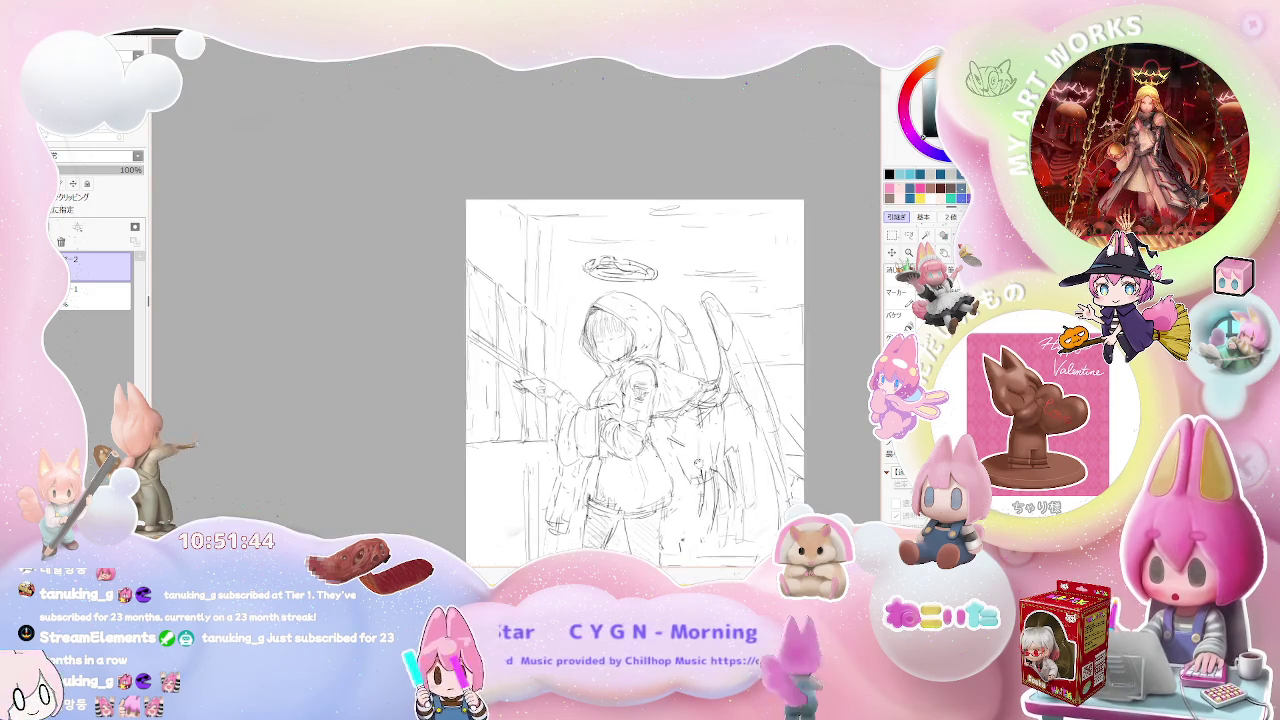
{"action": "left_click_drag", "start_coordinate": [634, 384], "coordinate": [499, 234]}
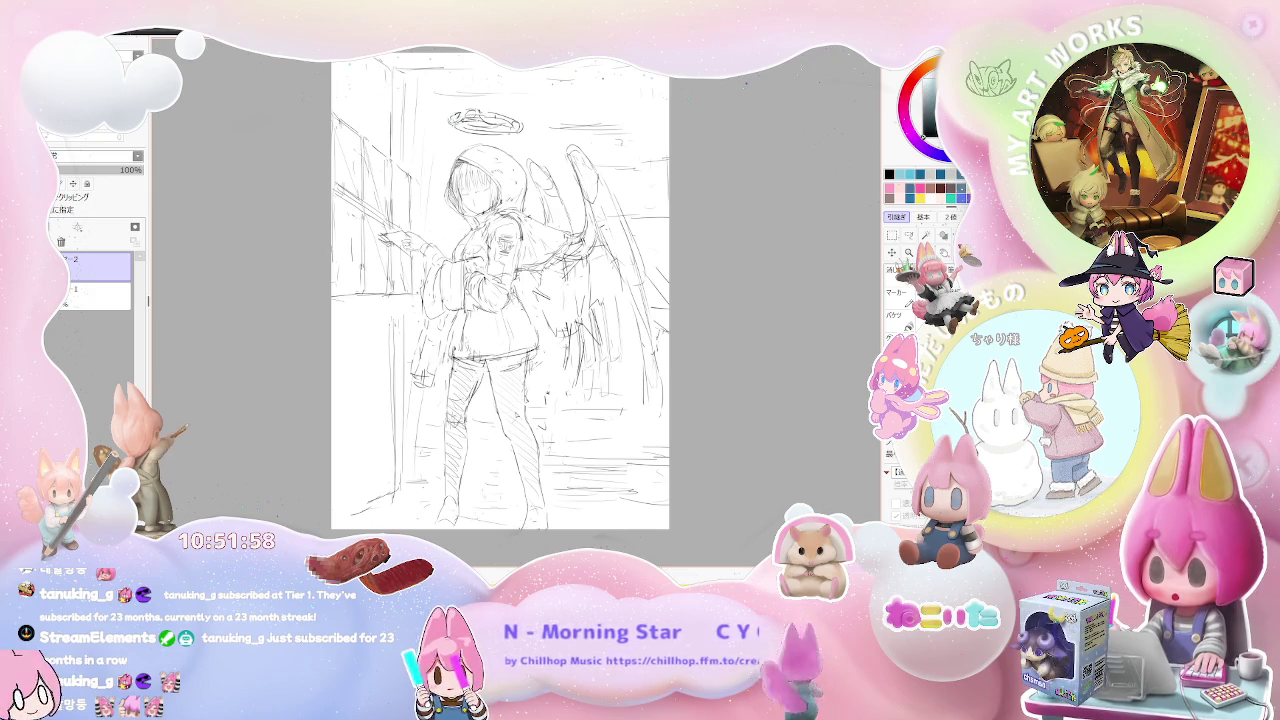
{"action": "scroll", "coordinate": [513, 318], "scroll_direction": "down", "scroll_amount": 2}
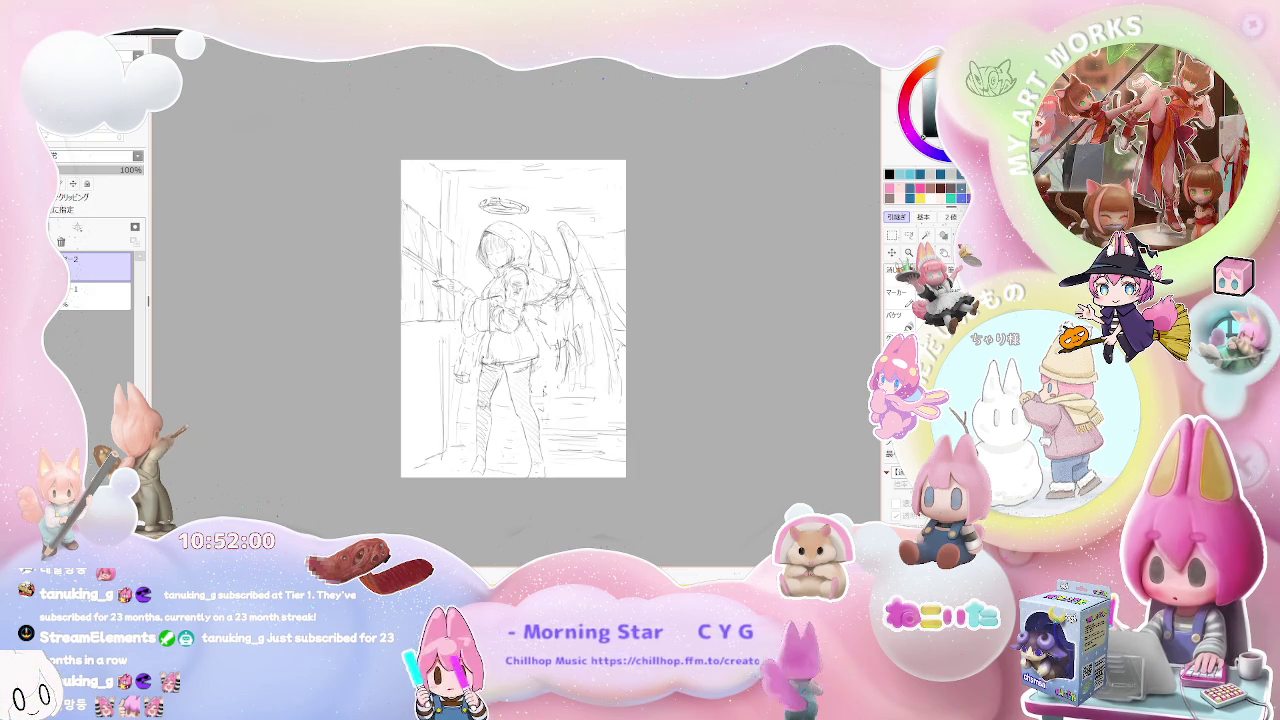
{"action": "scroll", "coordinate": [463, 280], "scroll_direction": "up", "scroll_amount": 2}
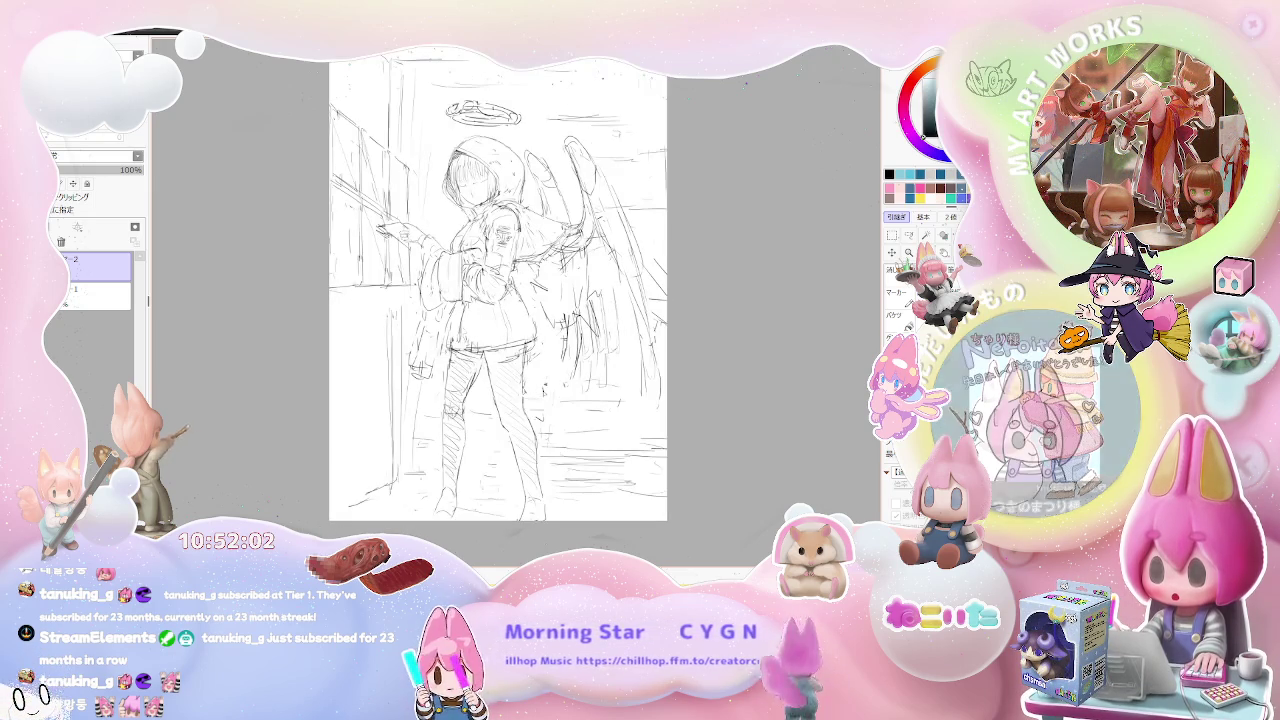
{"action": "scroll", "coordinate": [463, 280], "scroll_direction": "up", "scroll_amount": 1}
{"action": "scroll", "coordinate": [463, 280], "scroll_direction": "up", "scroll_amount": 1}
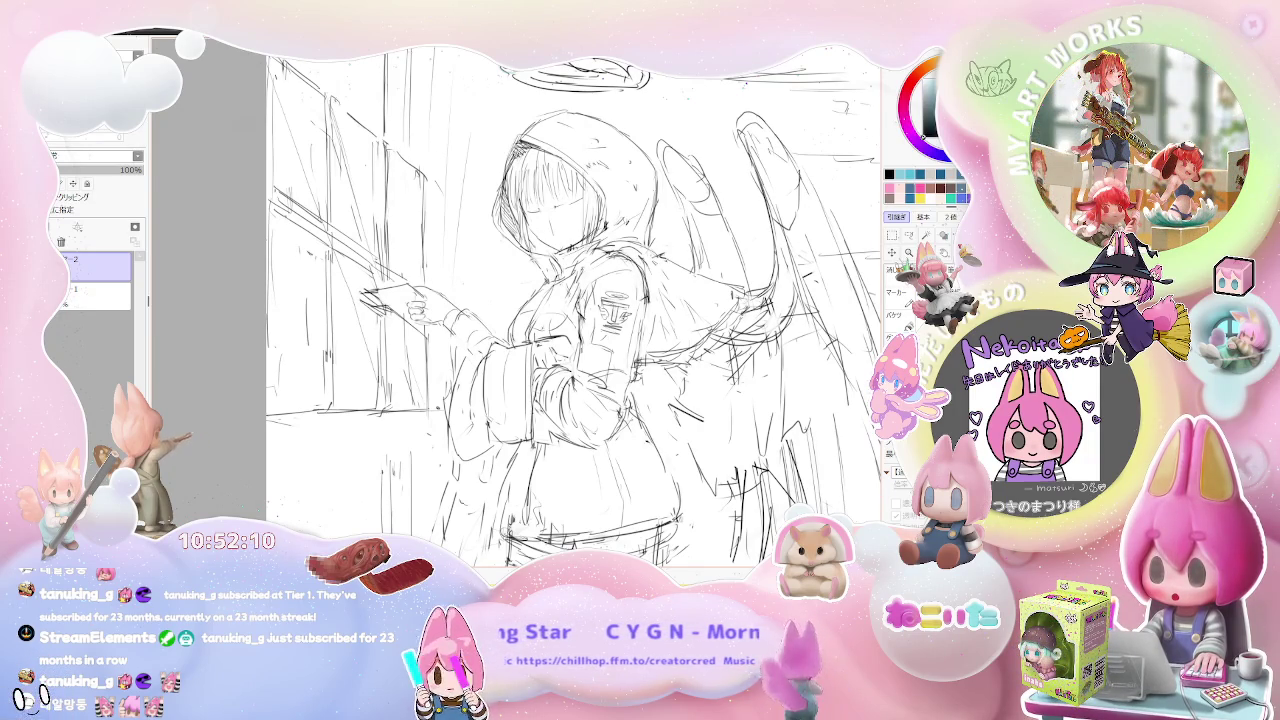
Thicken the halo with a stroke under its right side and dark marks at its left end.
{"action": "left_click_drag", "start_coordinate": [557, 24], "coordinate": [462, 124]}
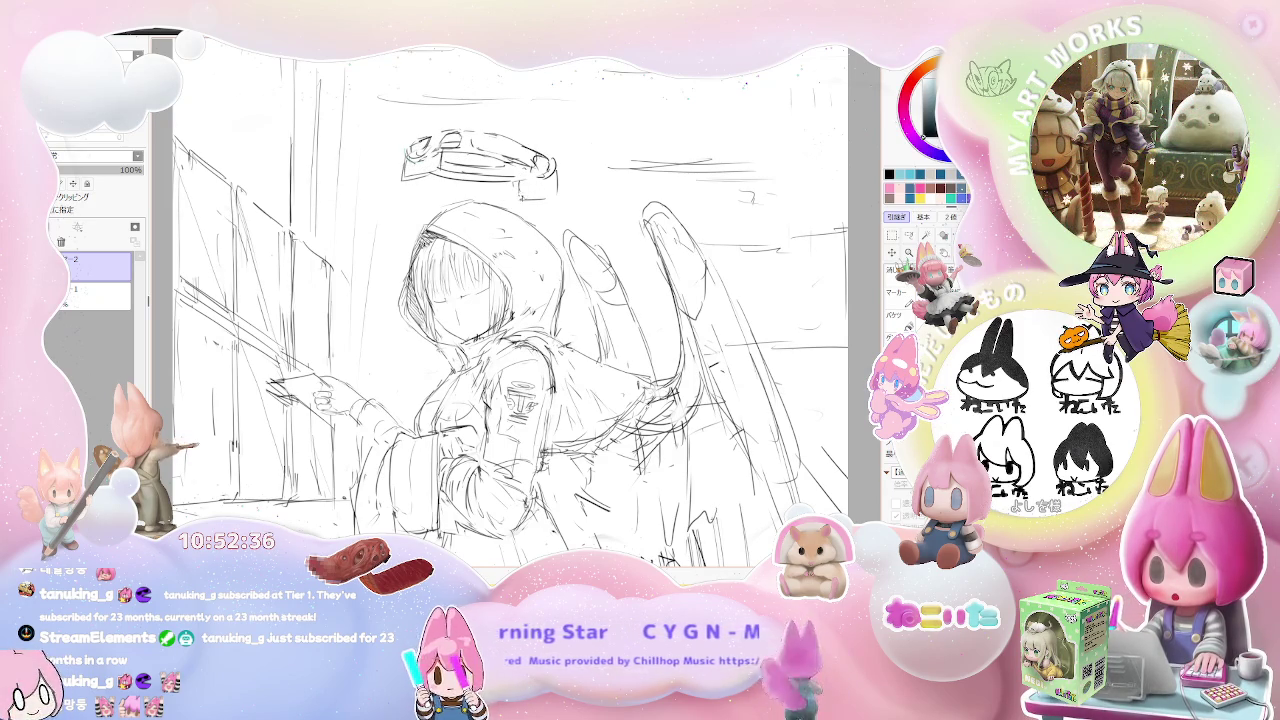
{"action": "left_click_drag", "start_coordinate": [522, 196], "coordinate": [560, 188]}
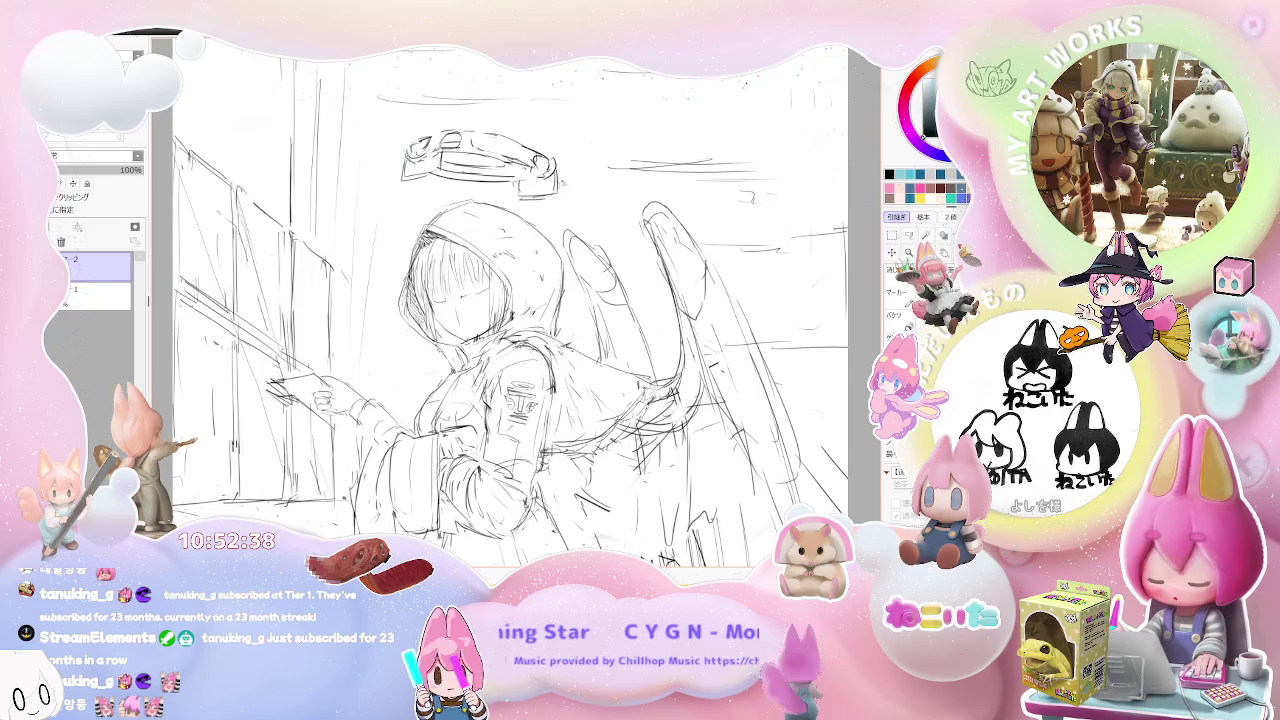
{"action": "left_click_drag", "start_coordinate": [400, 172], "coordinate": [420, 182]}
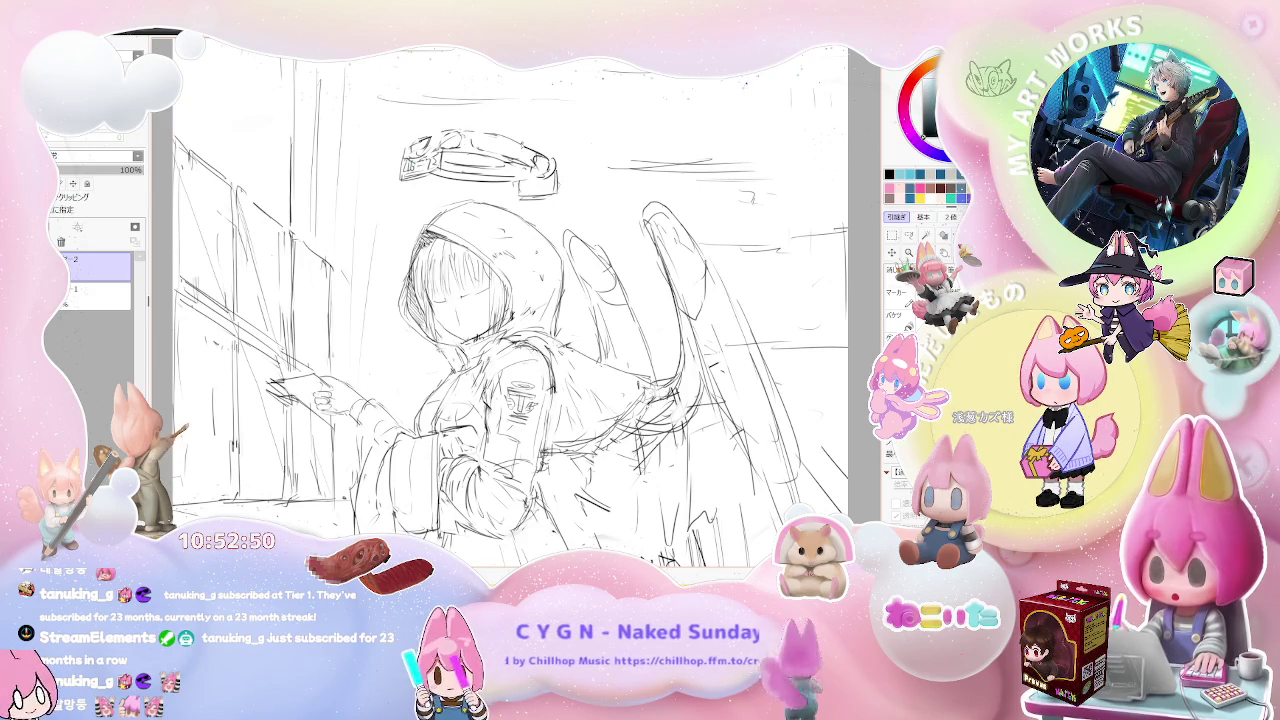
Pencil letter-like tag marks on the halo's left end.
{"action": "key", "text": "ctrl+minus"}
{"action": "key", "text": "h"}
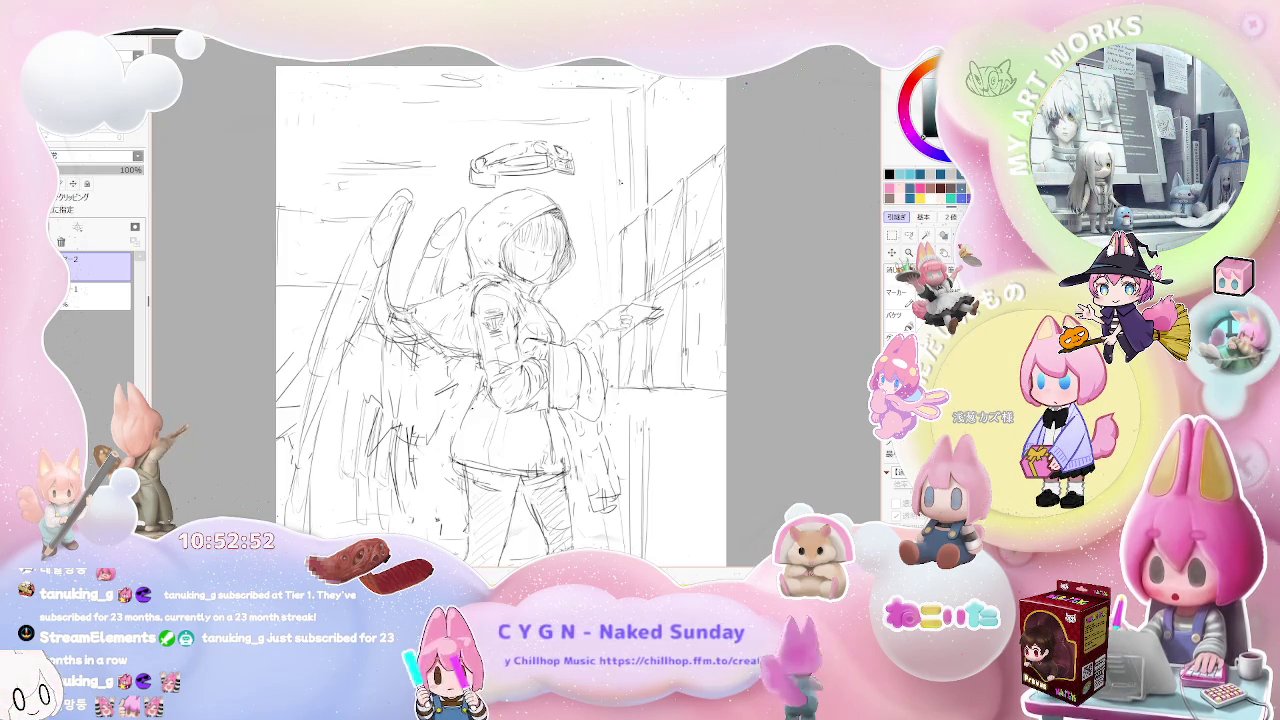
{"action": "key", "text": "ctrl+plus"}
{"action": "key", "text": "ctrl+plus"}
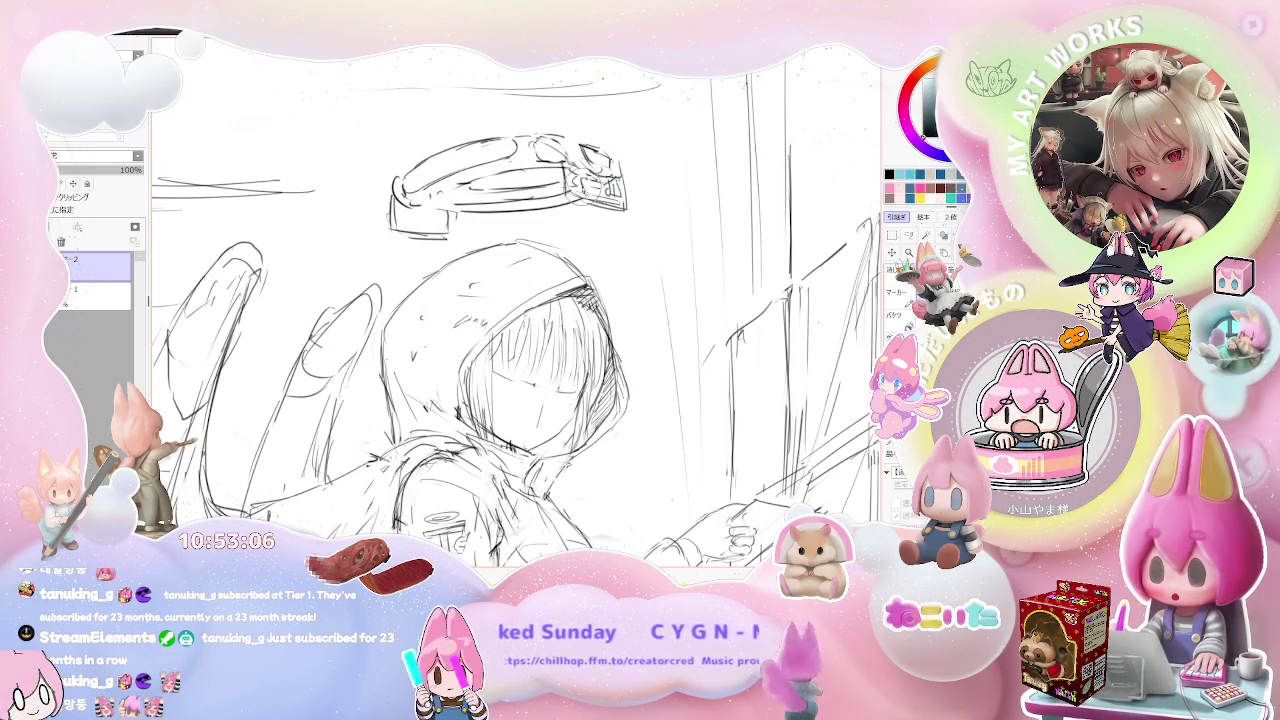
{"action": "key", "text": "h"}
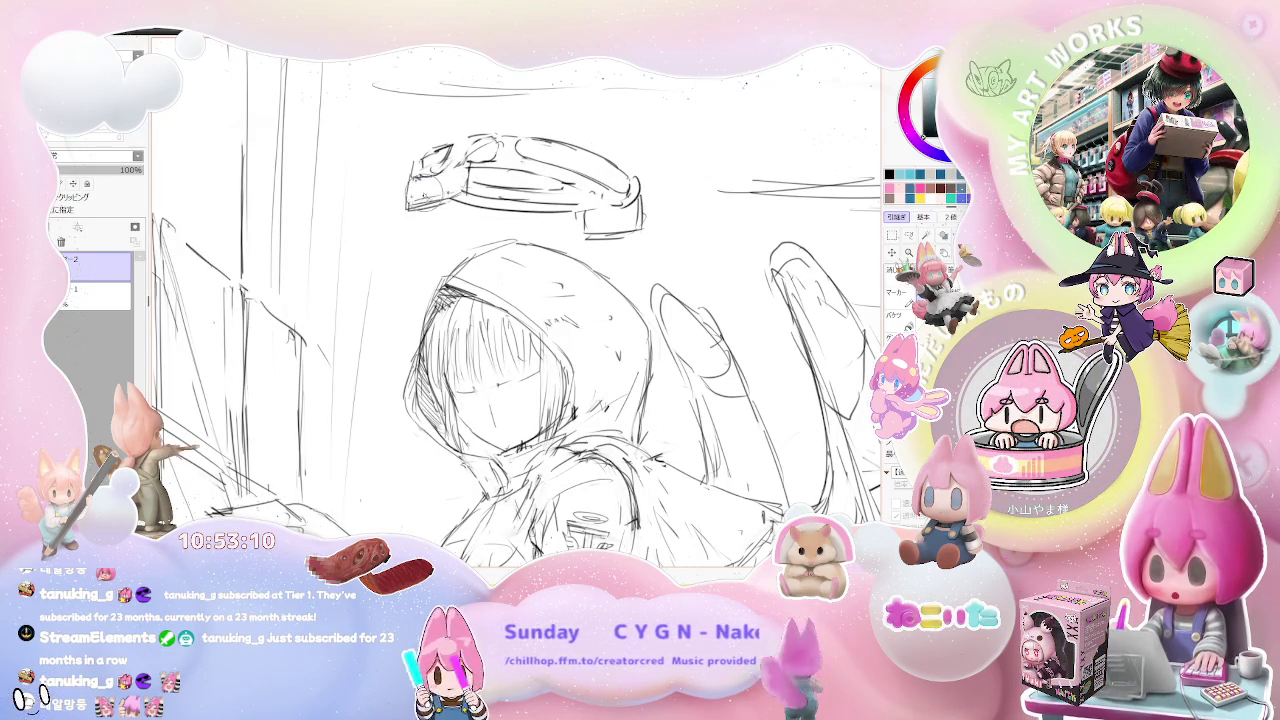
{"action": "mouse_move", "coordinate": [414, 186]}
{"action": "left_mouse_down"}
{"action": "mouse_move", "coordinate": [413, 203]}
{"action": "mouse_move", "coordinate": [451, 184]}
{"action": "left_mouse_up"}
Draw a 0-shaped tag mark on the halo's right end.
{"action": "key", "text": "ctrl+minus"}
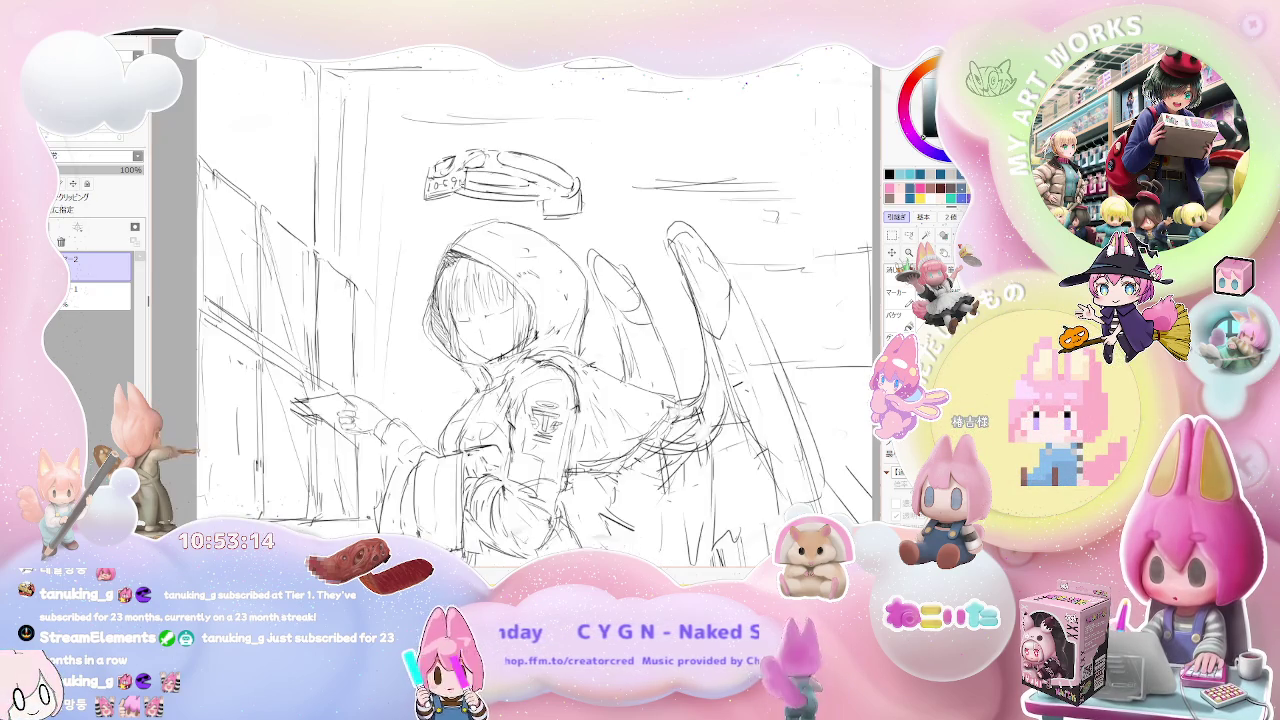
{"action": "key", "text": "ctrl+minus"}
{"action": "key", "text": "ctrl+minus"}
{"action": "key", "text": "ctrl+plus"}
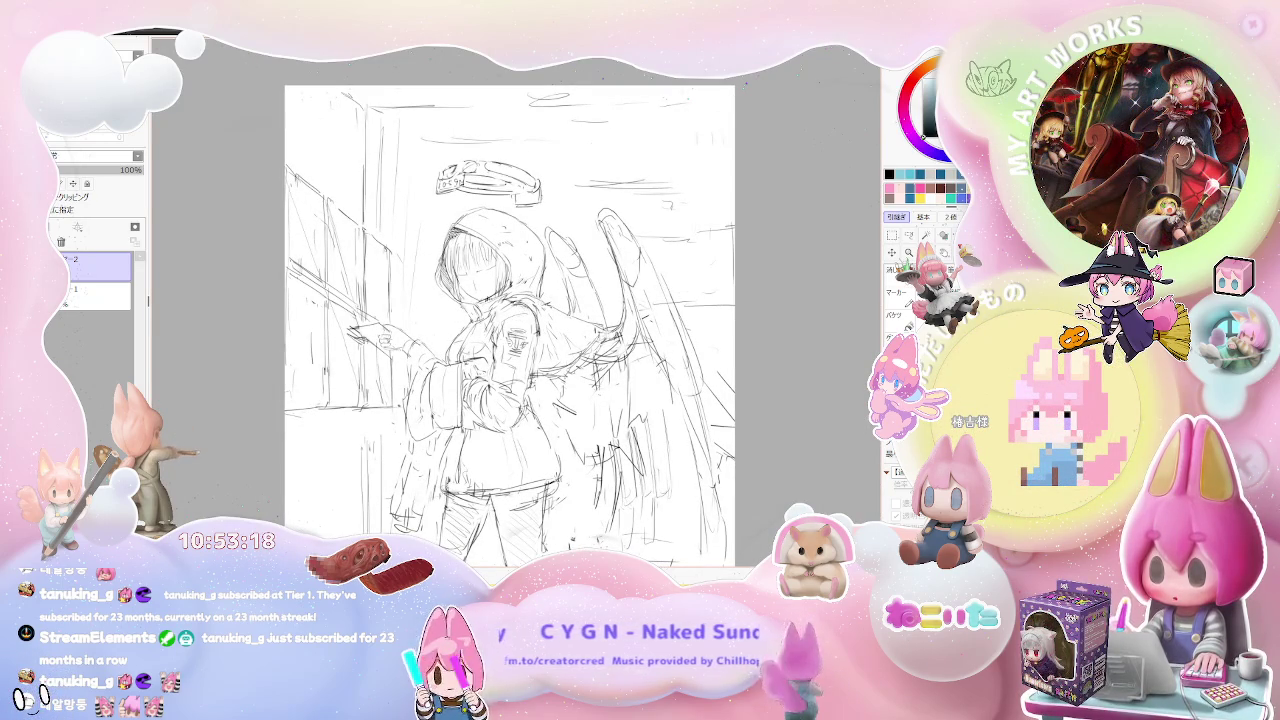
{"action": "key", "text": "ctrl+plus"}
{"action": "key", "text": "ctrl+plus"}
{"action": "key", "text": "ctrl+plus"}
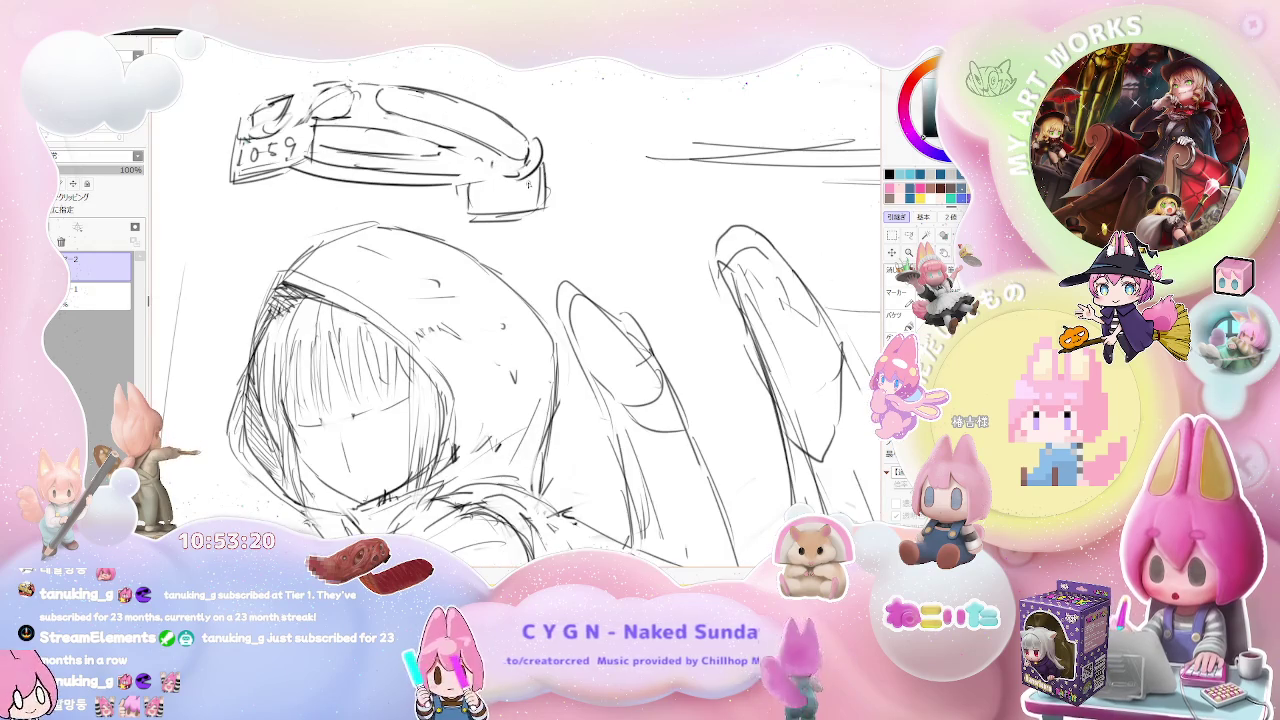
{"action": "mouse_move", "coordinate": [515, 185]}
{"action": "left_mouse_down"}
{"action": "mouse_move", "coordinate": [503, 207]}
{"action": "mouse_move", "coordinate": [483, 187]}
{"action": "left_mouse_up"}
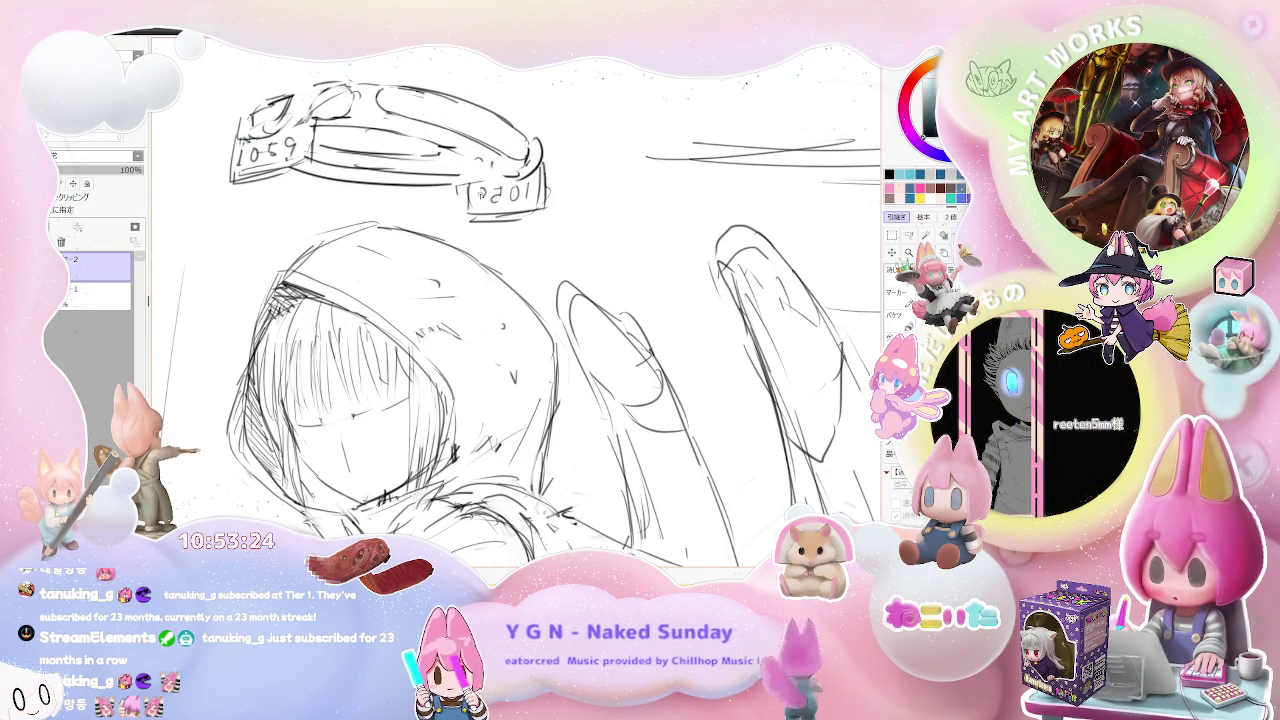
Lightly erase over the 1059 tag on the halo to fade it.
{"action": "key", "text": "ctrl+minus"}
{"action": "key", "text": "ctrl+minus"}
{"action": "key", "text": "ctrl+minus"}
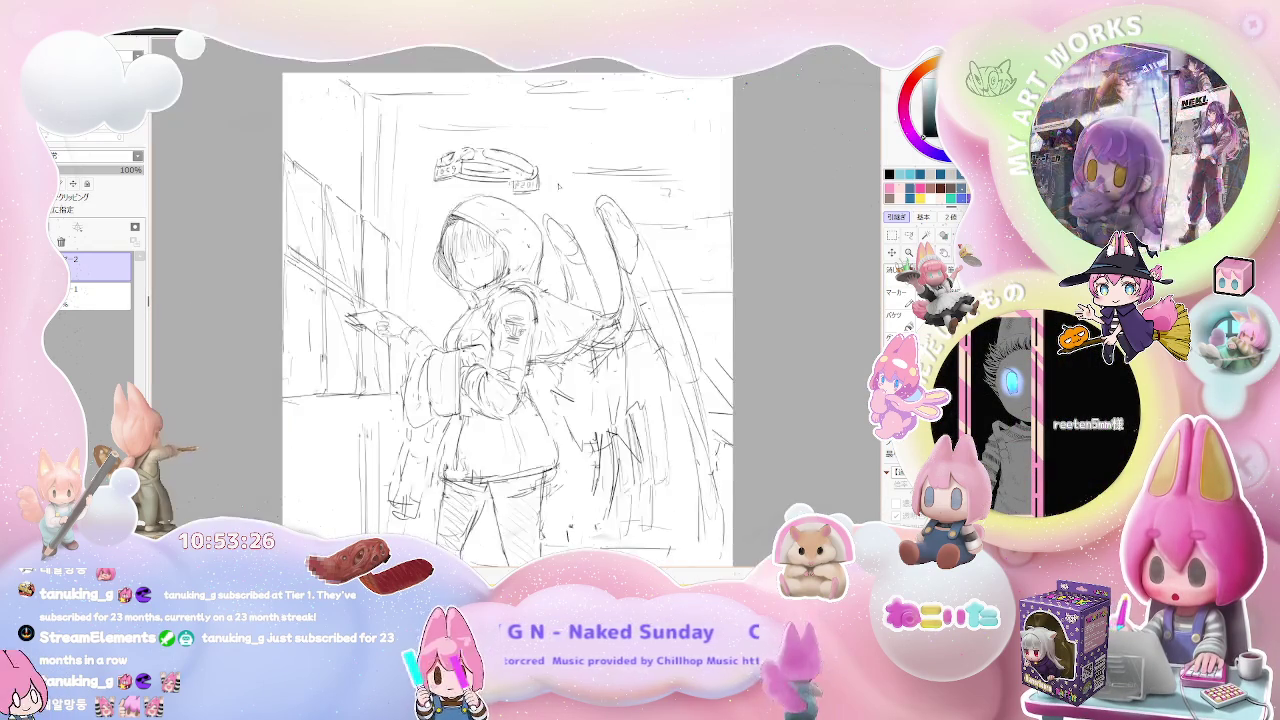
{"action": "scroll", "coordinate": [558, 185], "scroll_direction": "down", "scroll_amount": 1}
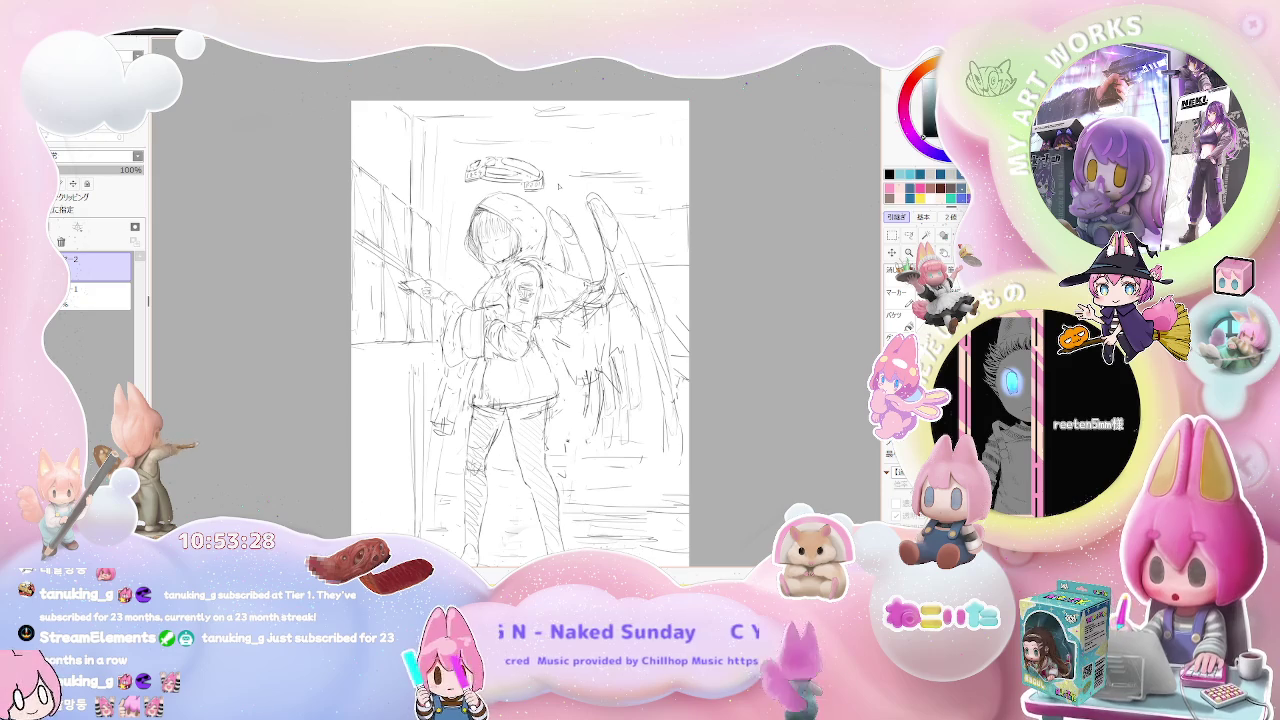
{"action": "scroll", "coordinate": [478, 182], "scroll_direction": "up", "scroll_amount": 2}
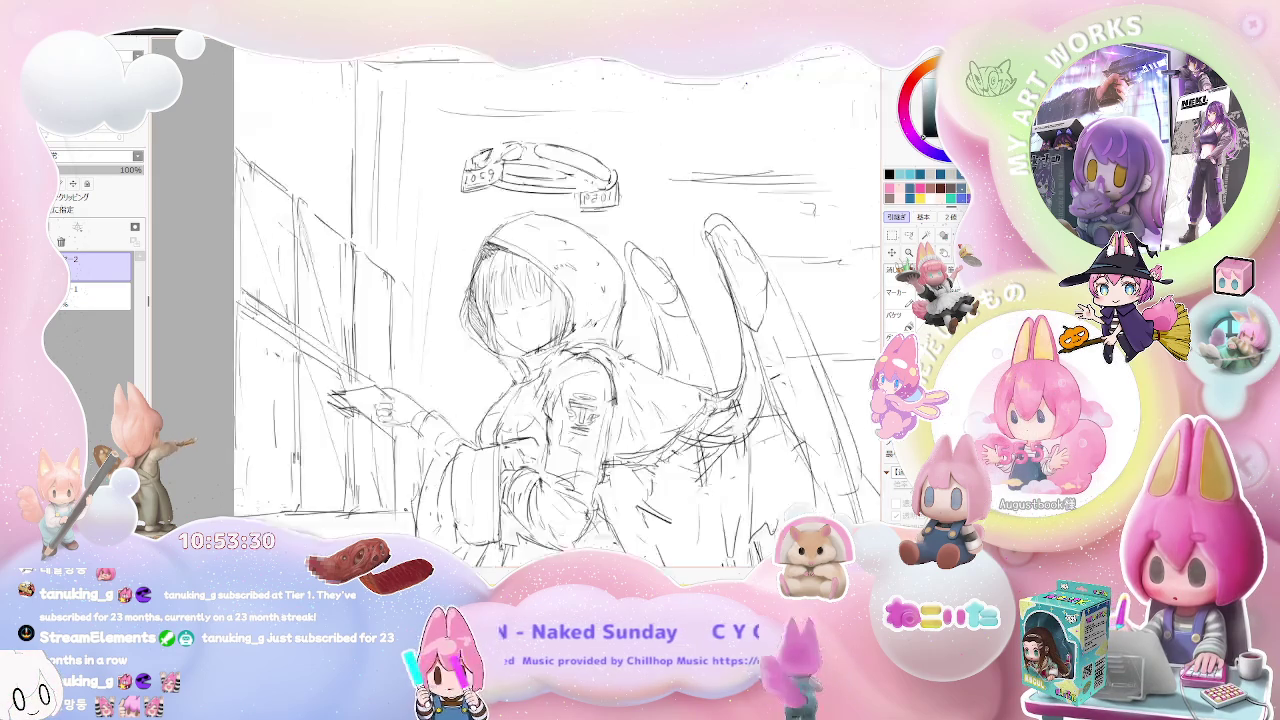
{"action": "scroll", "coordinate": [478, 182], "scroll_direction": "up", "scroll_amount": 2}
{"action": "scroll", "coordinate": [478, 182], "scroll_direction": "up", "scroll_amount": 1}
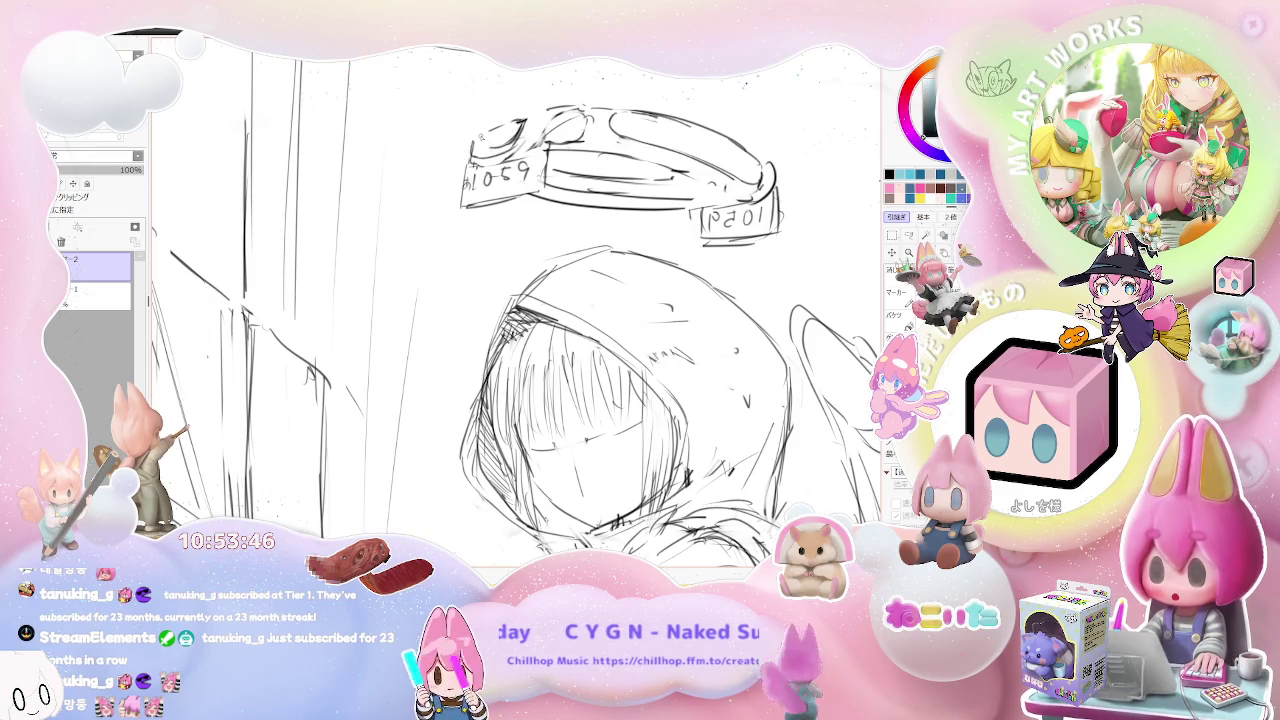
{"action": "left_click_drag", "start_coordinate": [485, 135], "coordinate": [505, 170]}
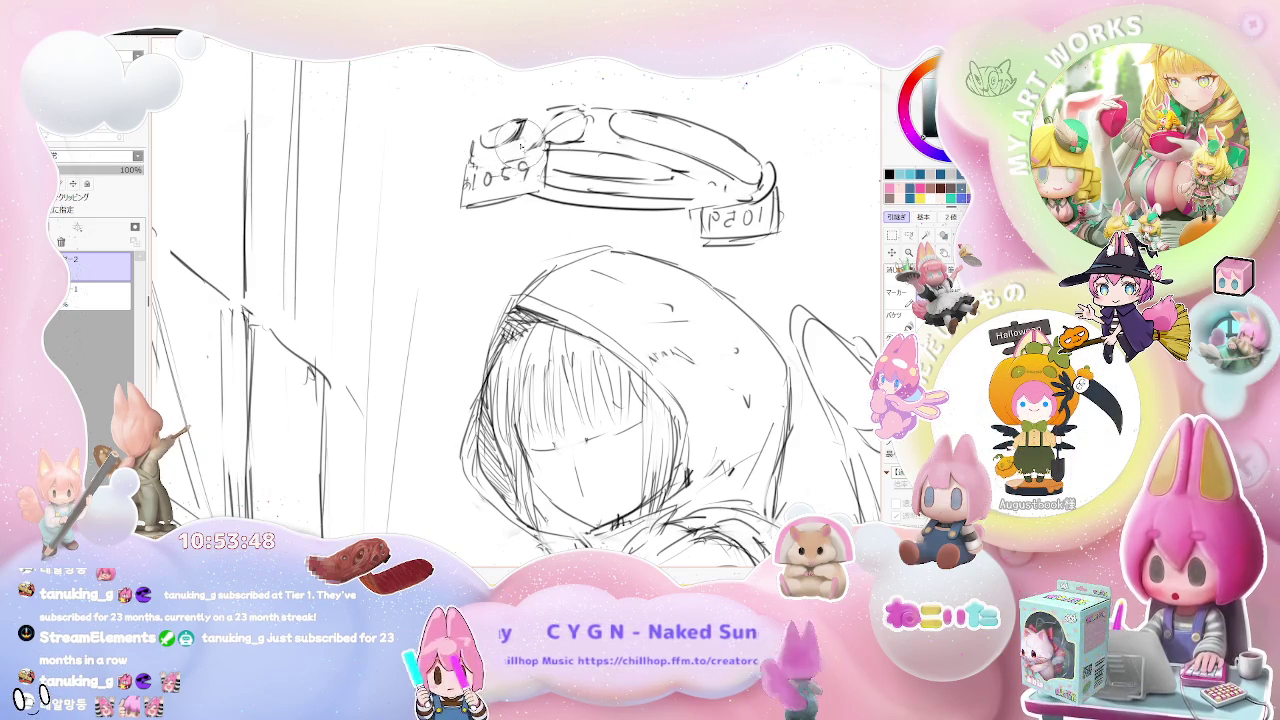
{"action": "scroll", "coordinate": [515, 300], "scroll_direction": "down", "scroll_amount": 2}
{"action": "scroll", "coordinate": [515, 300], "scroll_direction": "down", "scroll_amount": 2}
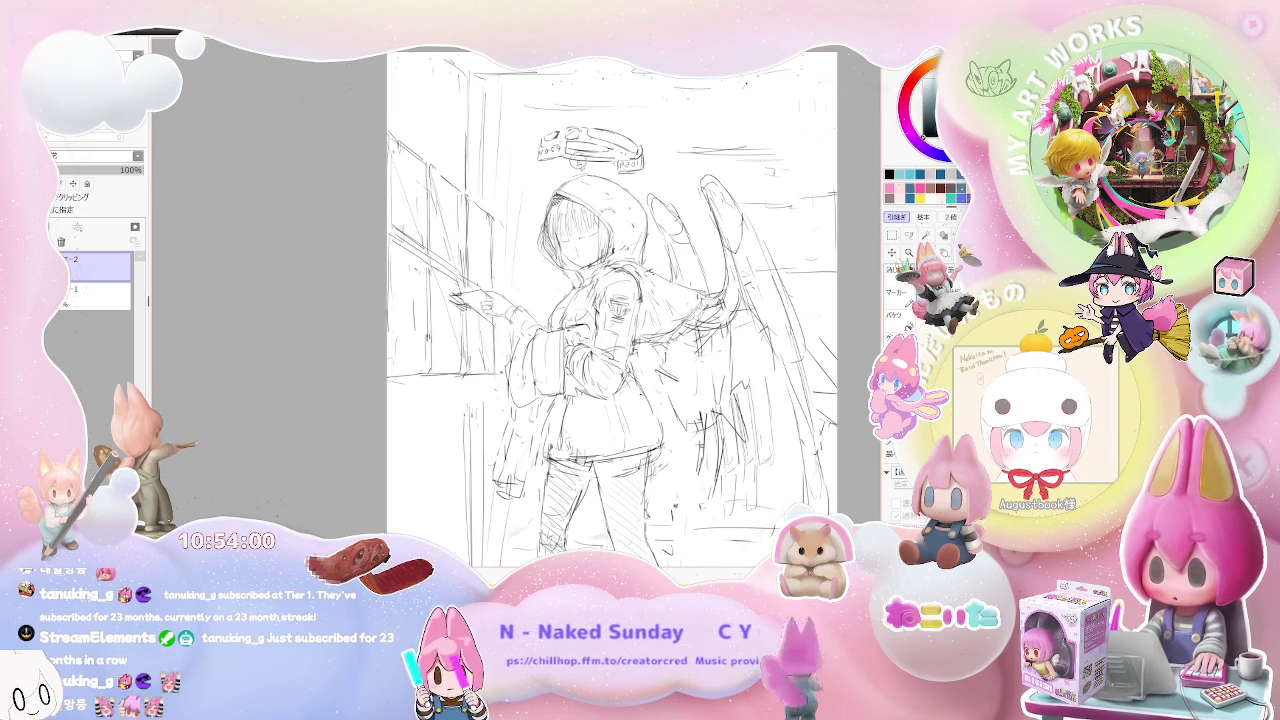
Redraw the halo's outline along its left side, lower left, and right-end scribble.
{"action": "scroll", "coordinate": [556, 162], "scroll_direction": "up", "scroll_amount": 2}
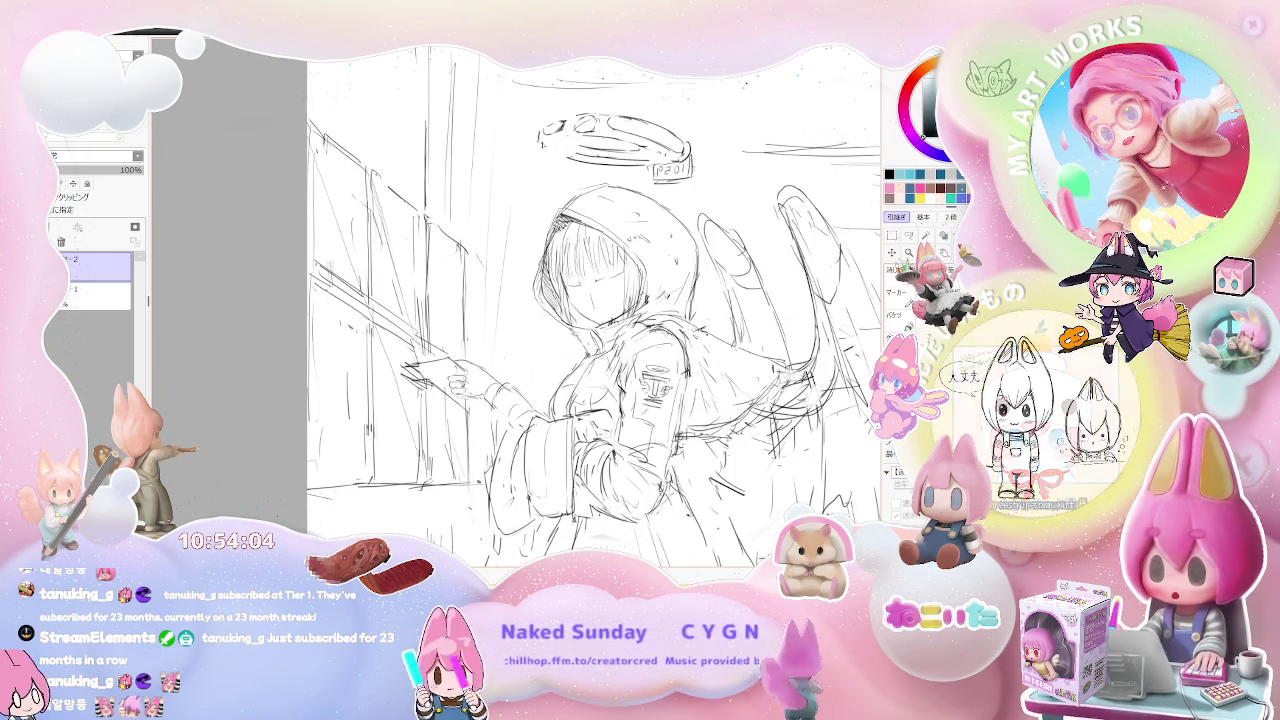
{"action": "left_click_drag", "start_coordinate": [588, 134], "coordinate": [545, 150]}
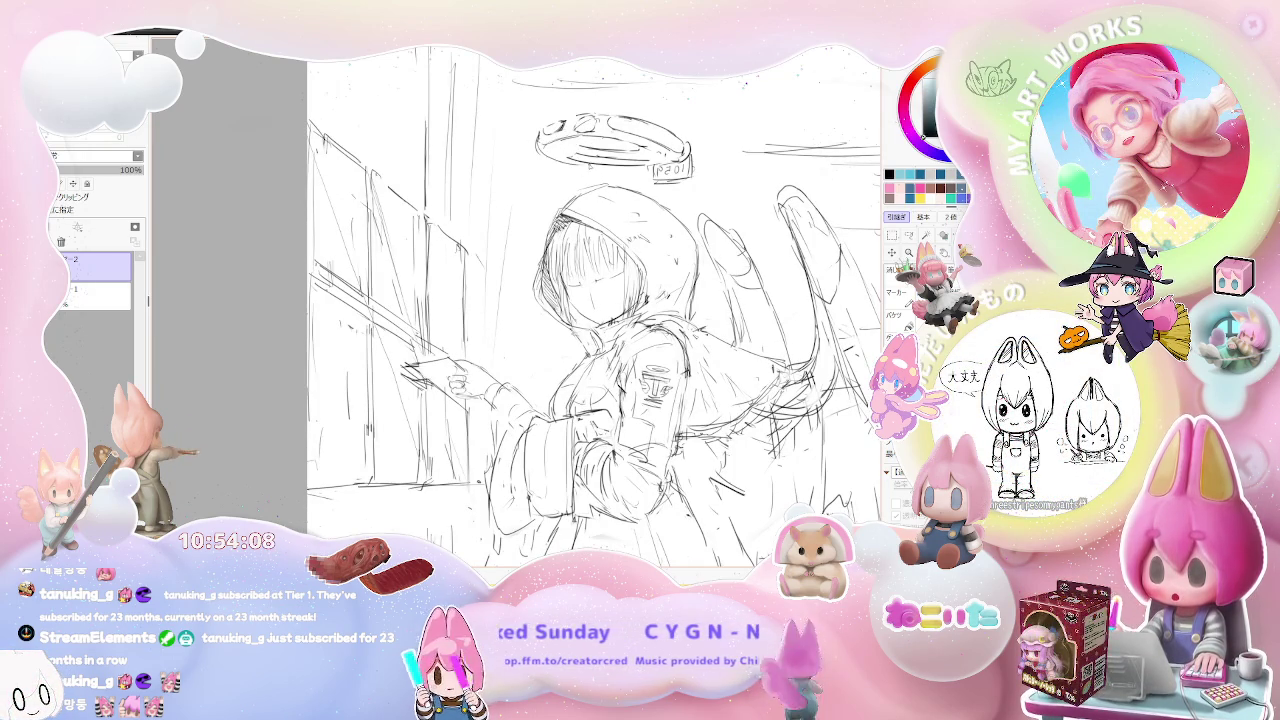
{"action": "left_click_drag", "start_coordinate": [590, 140], "coordinate": [588, 166]}
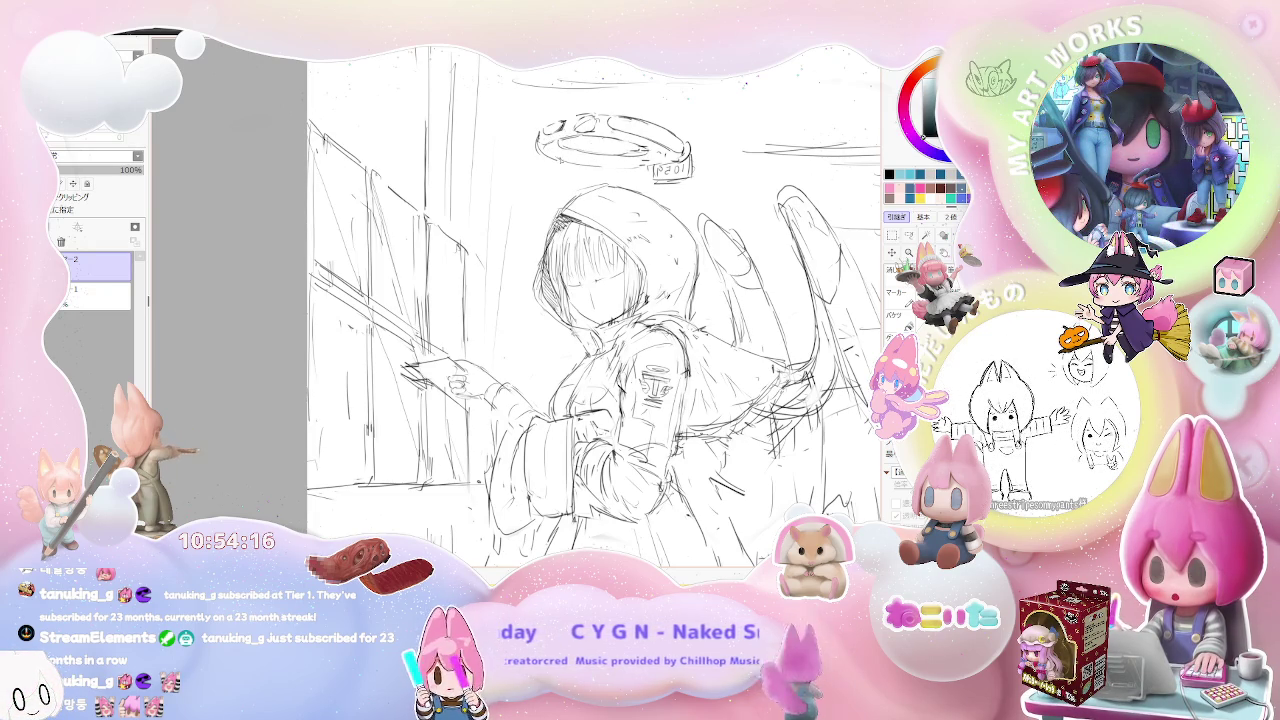
{"action": "left_click_drag", "start_coordinate": [660, 170], "coordinate": [697, 170]}
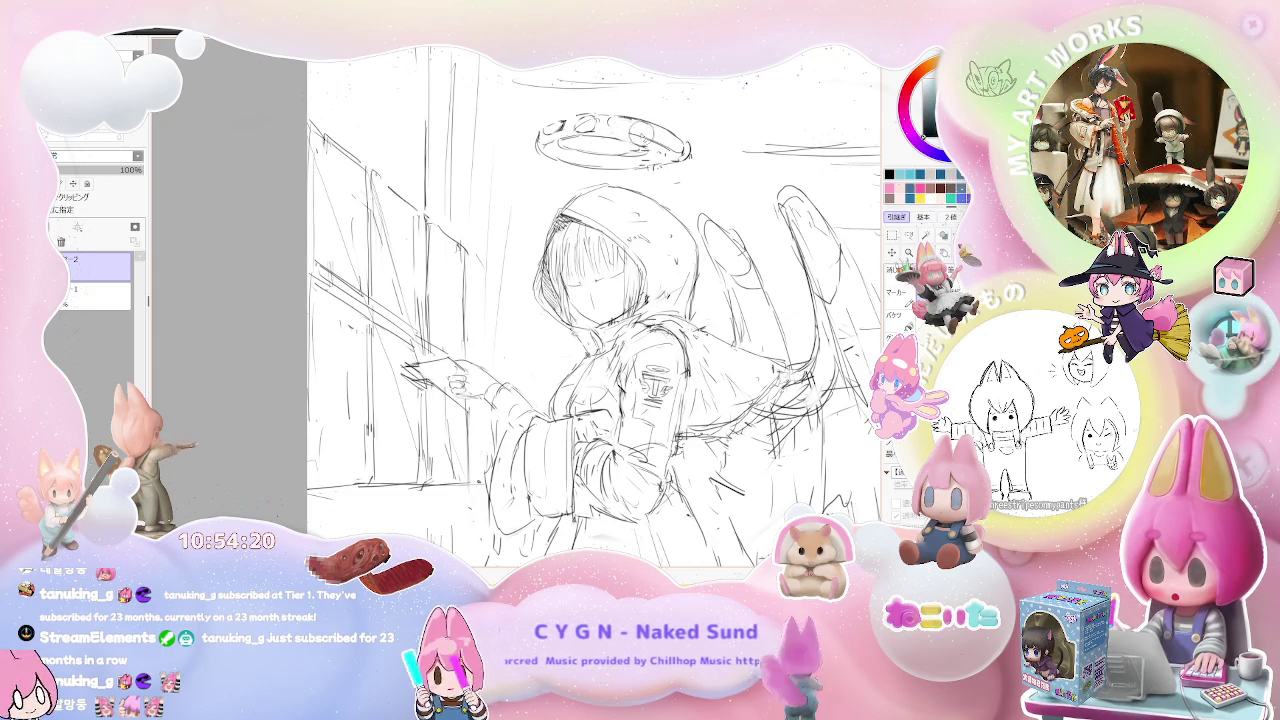
Write and touch up the small 1059 number markings on the halo band.
{"action": "scroll", "coordinate": [409, 291], "scroll_direction": "down", "scroll_amount": 2}
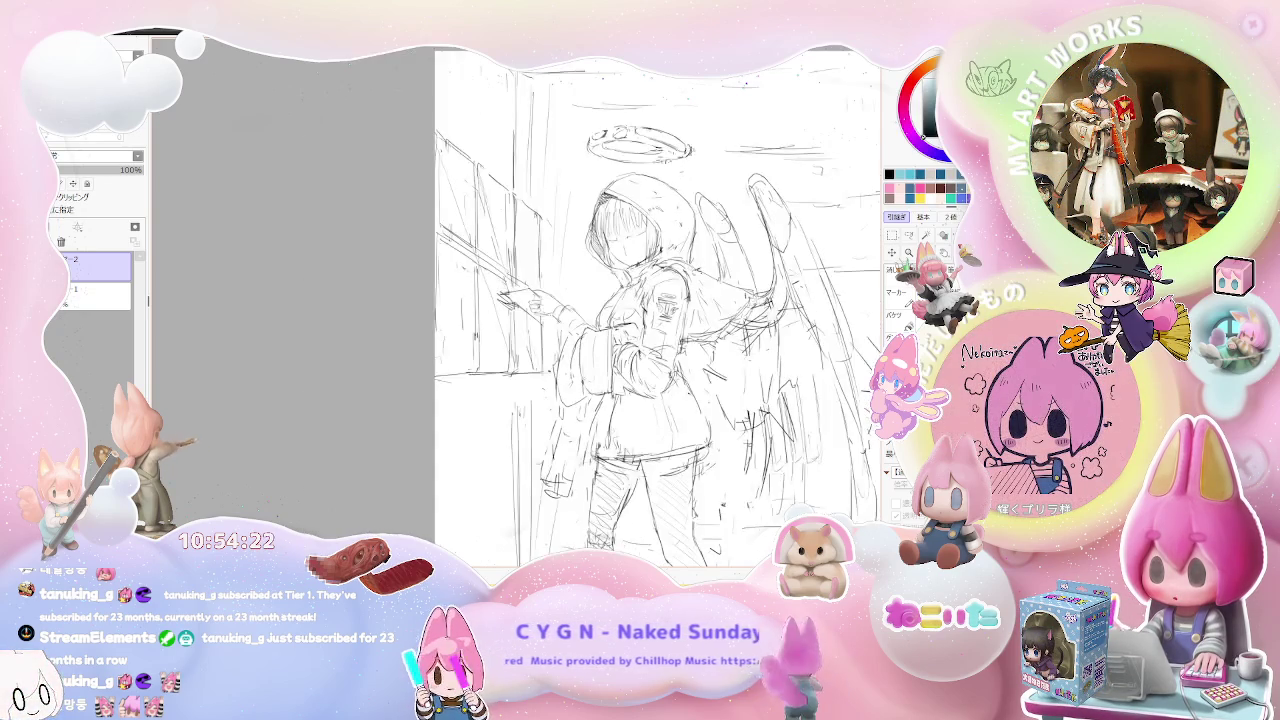
{"action": "scroll", "coordinate": [597, 195], "scroll_direction": "up", "scroll_amount": 3}
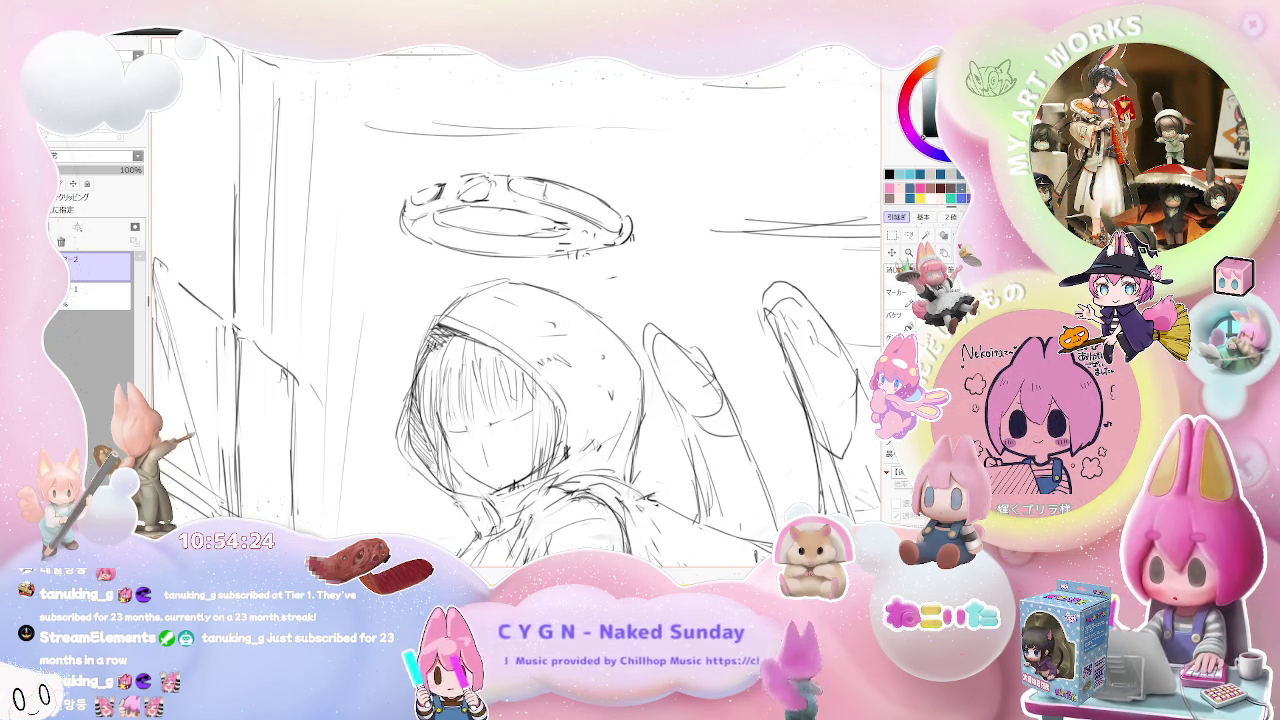
{"action": "left_click_drag", "start_coordinate": [560, 191], "coordinate": [620, 205]}
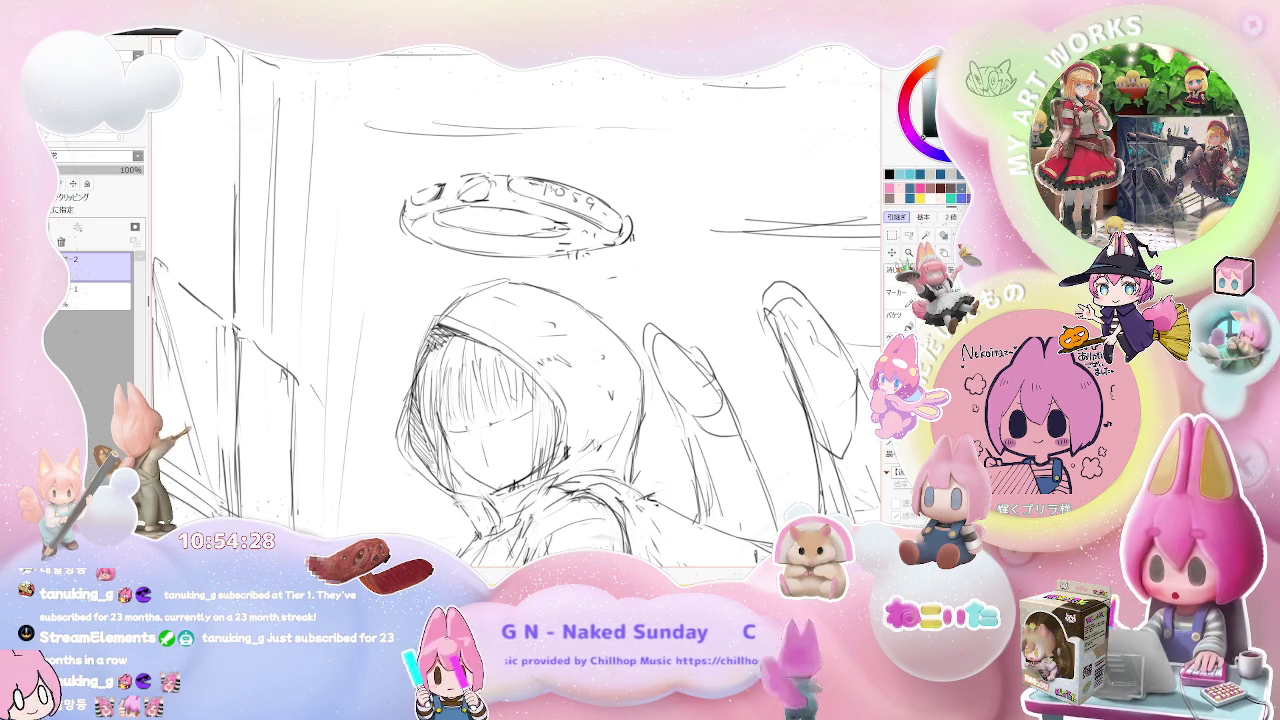
{"action": "left_click_drag", "start_coordinate": [530, 185], "coordinate": [538, 193]}
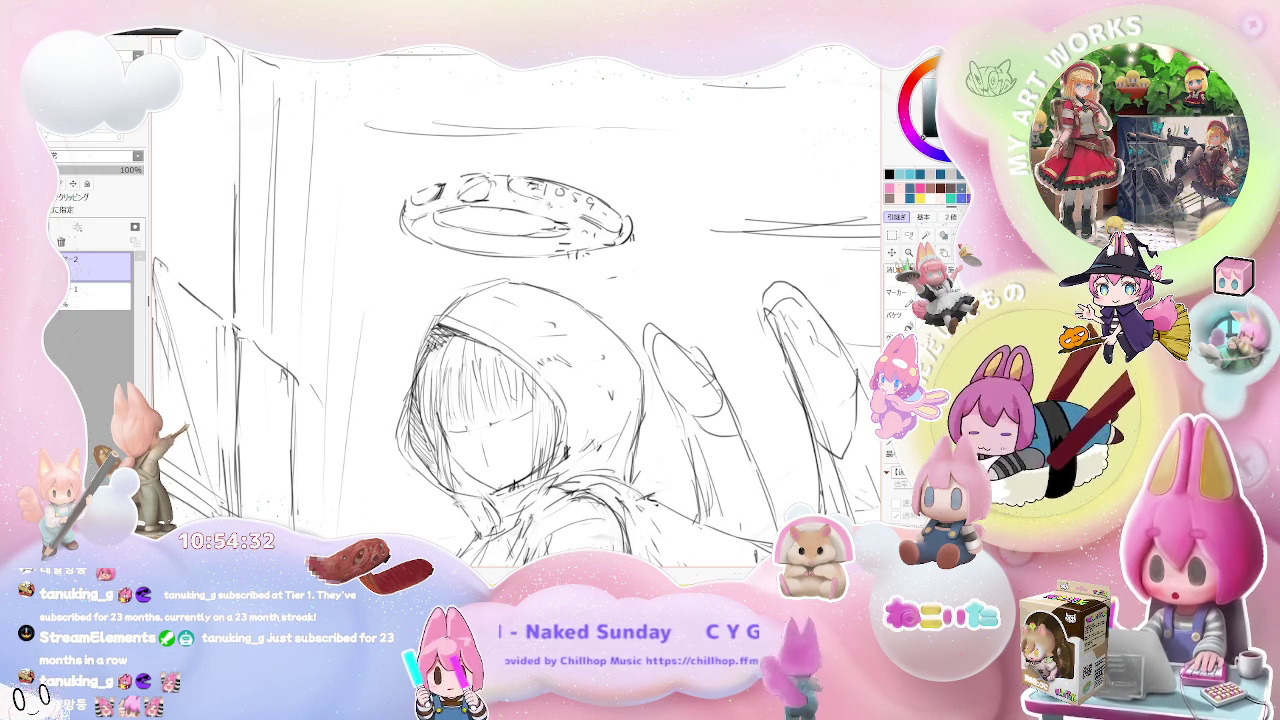
{"action": "key", "text": "minus"}
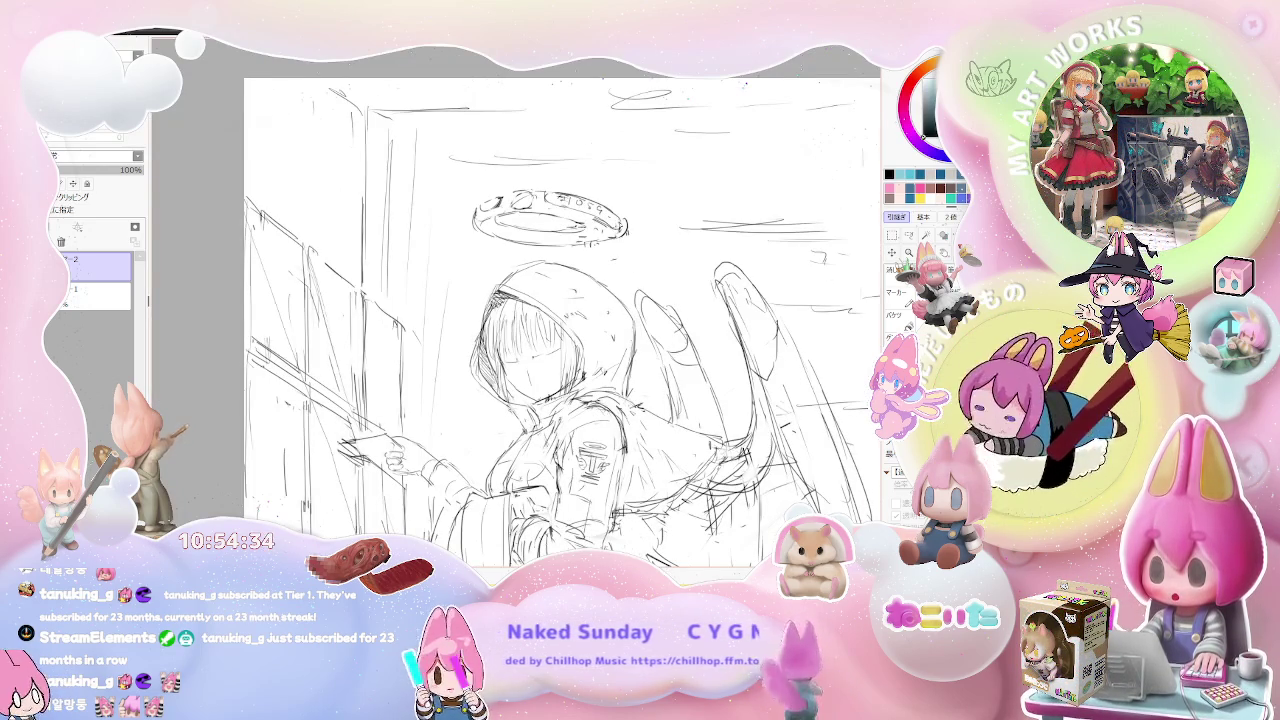
{"action": "key", "text": "minus"}
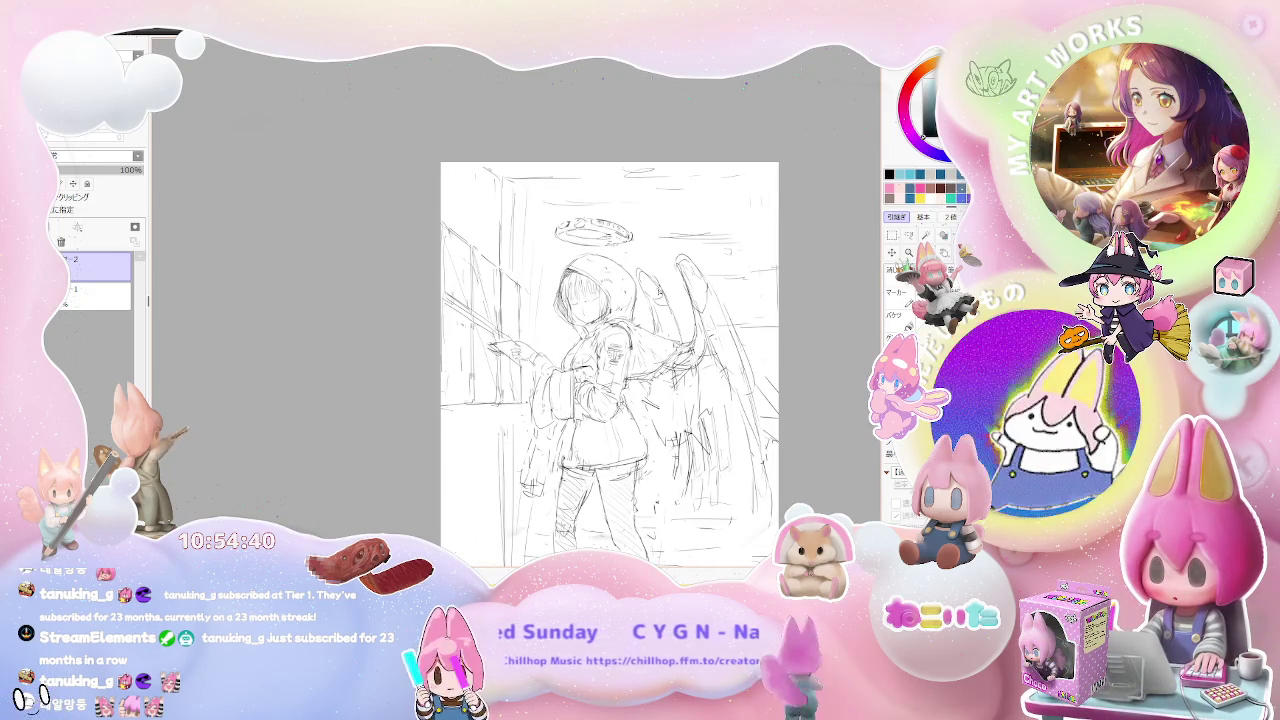
Check the sketch mirrored, then add a short stroke at the halo's right end.
{"action": "key", "text": "plus"}
{"action": "key", "text": "plus"}
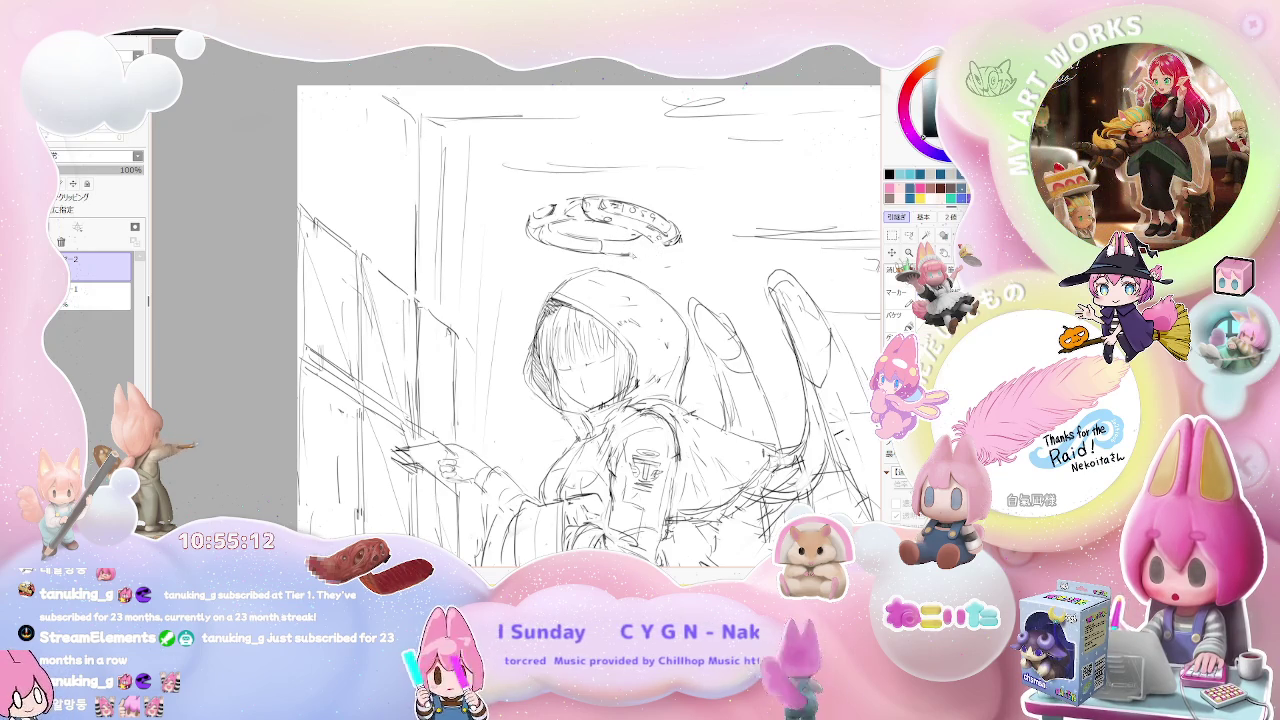
{"action": "key", "text": "ctrl+minus"}
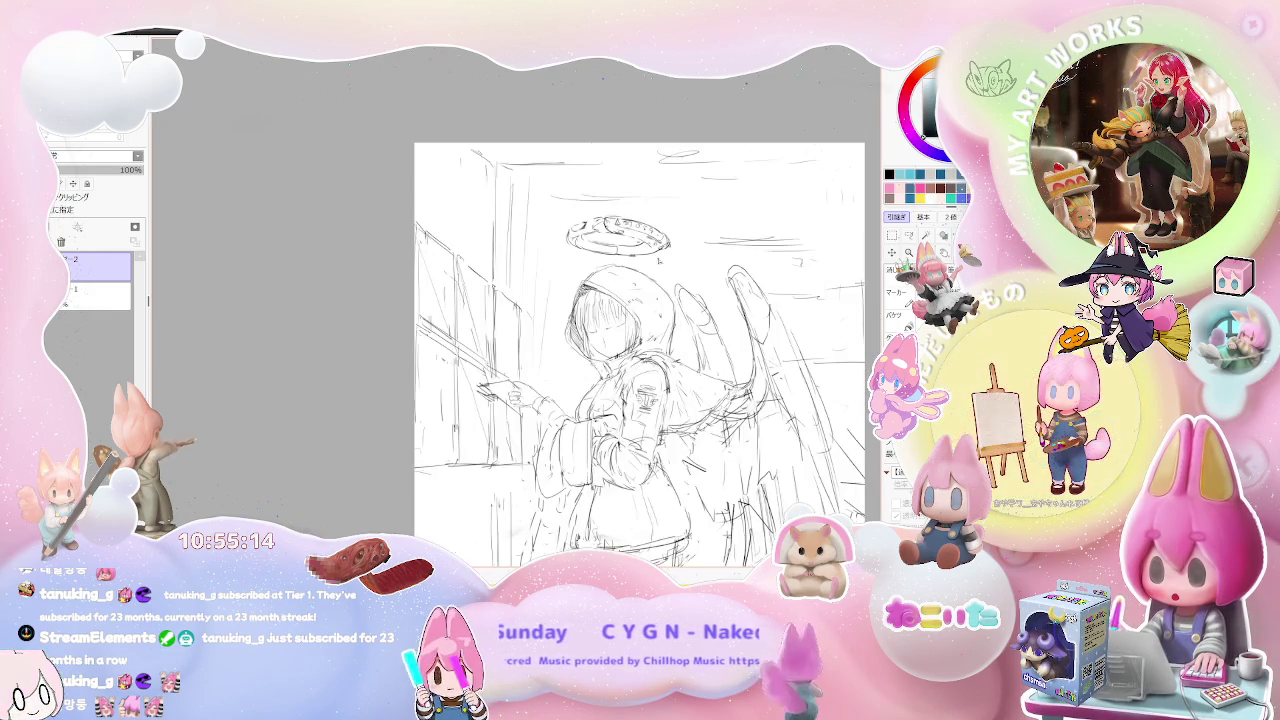
{"action": "key", "text": "h"}
{"action": "key", "text": "ctrl+plus"}
{"action": "key", "text": "ctrl+plus"}
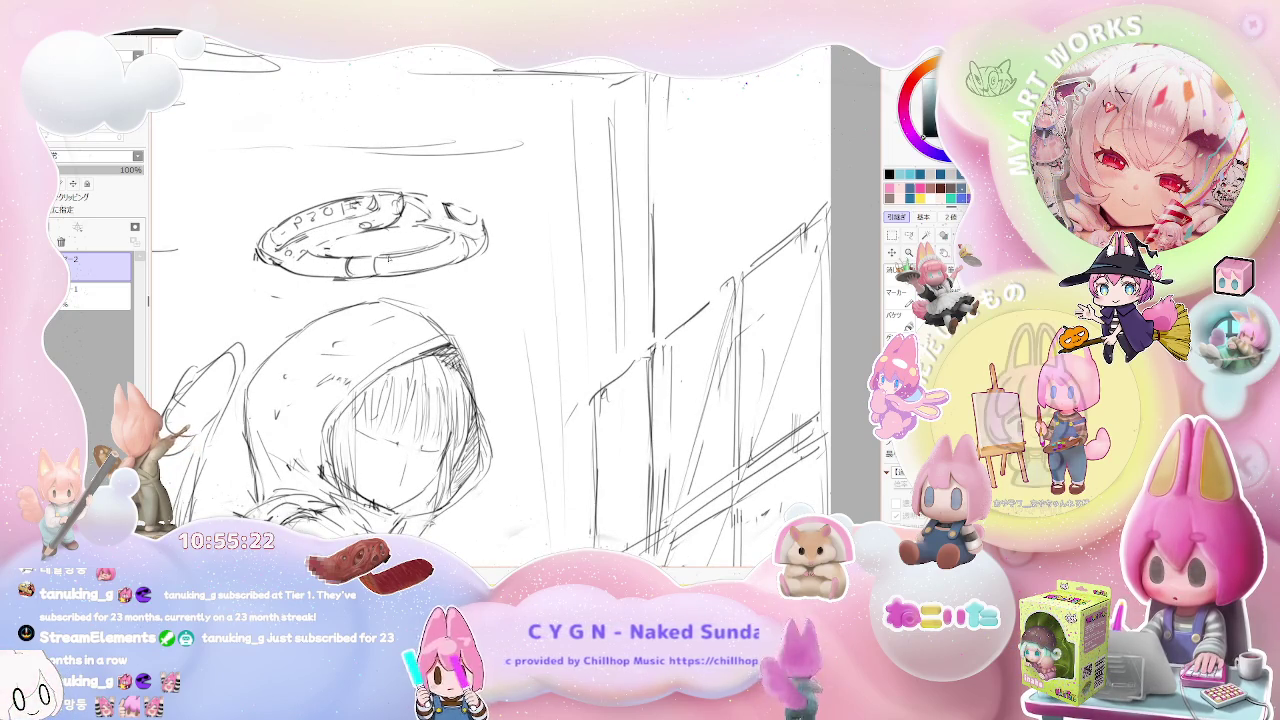
{"action": "key", "text": "ctrl+minus"}
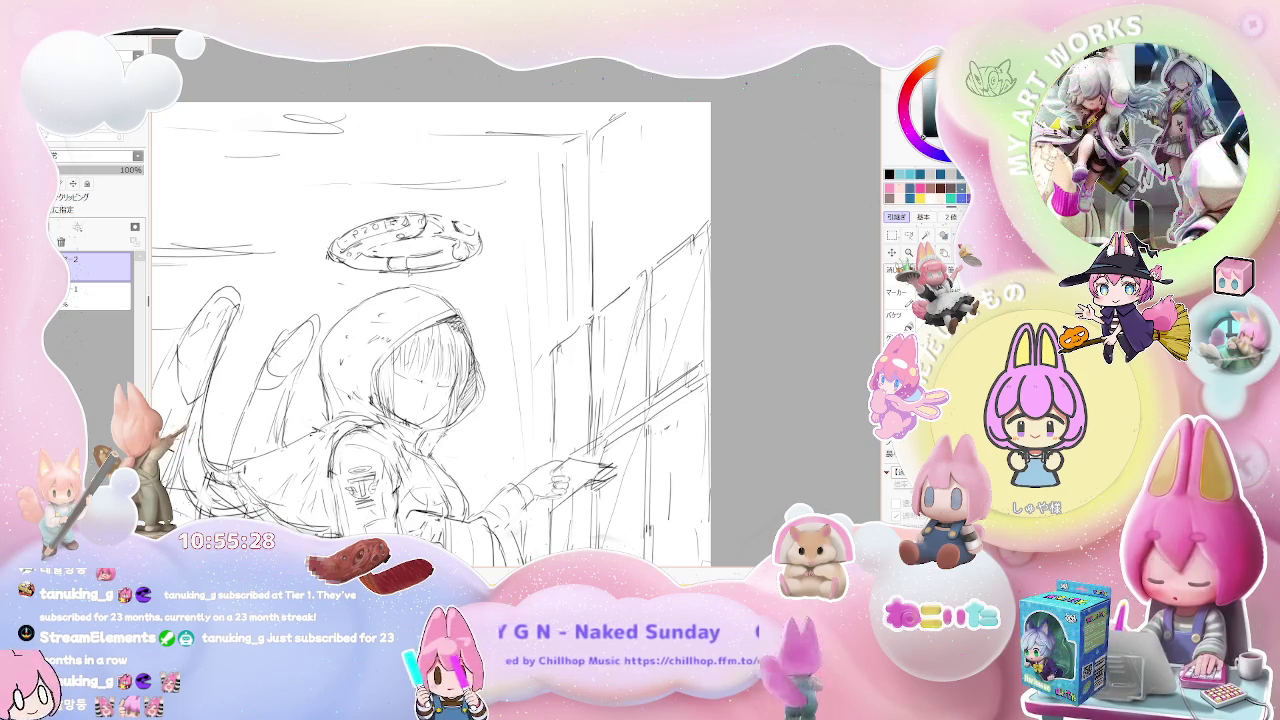
{"action": "key", "text": "ctrl+minus"}
{"action": "key", "text": "ctrl+minus"}
{"action": "key", "text": "ctrl+minus"}
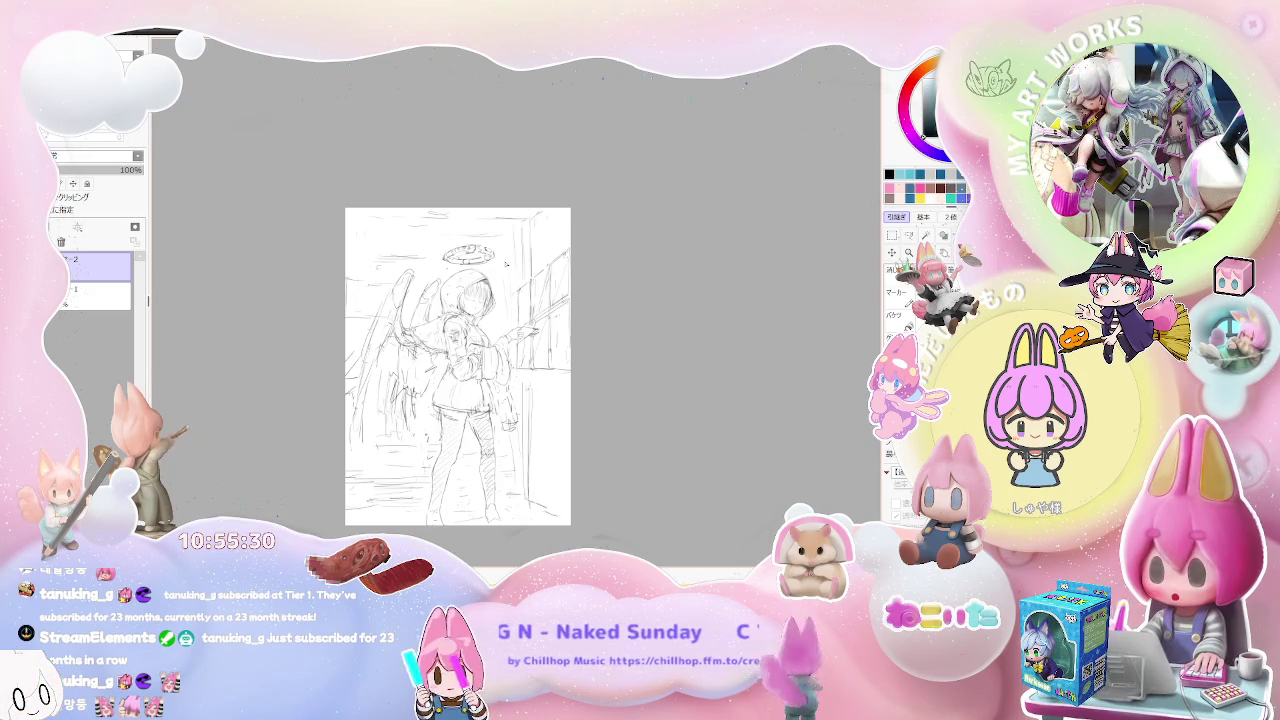
{"action": "scroll", "coordinate": [505, 263], "scroll_direction": "up", "scroll_amount": 1}
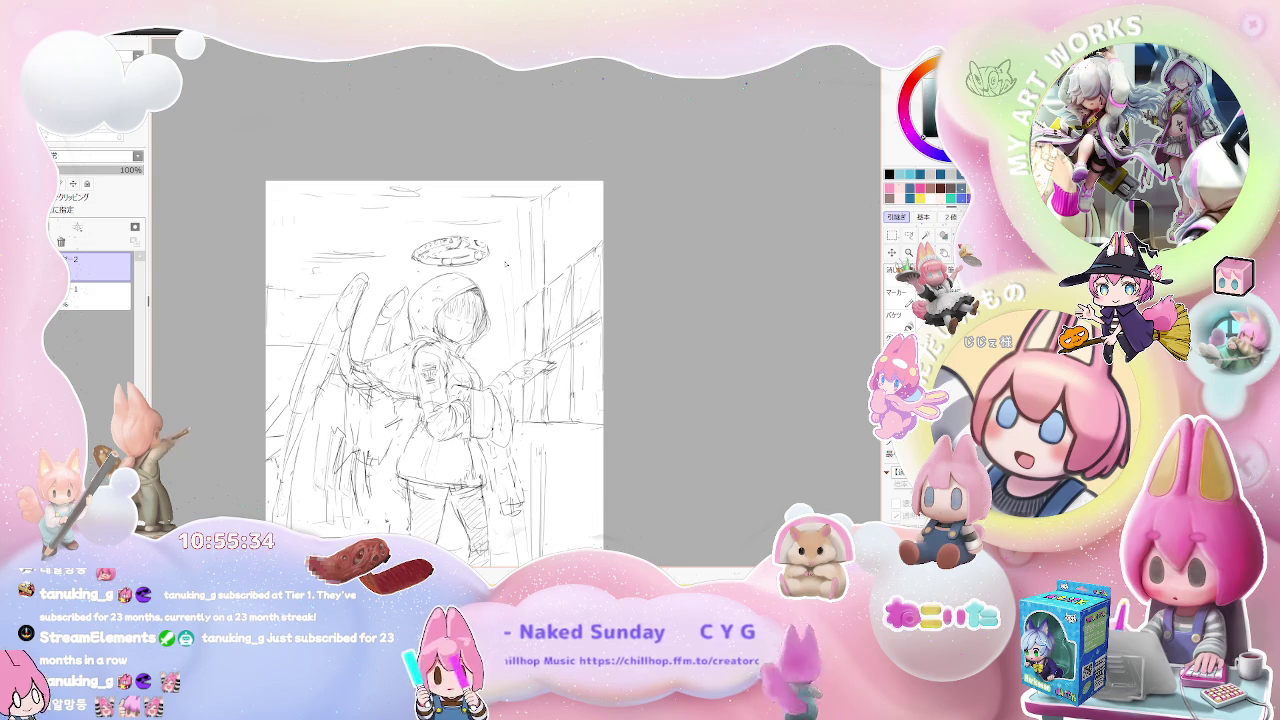
{"action": "scroll", "coordinate": [414, 263], "scroll_direction": "up", "scroll_amount": 2}
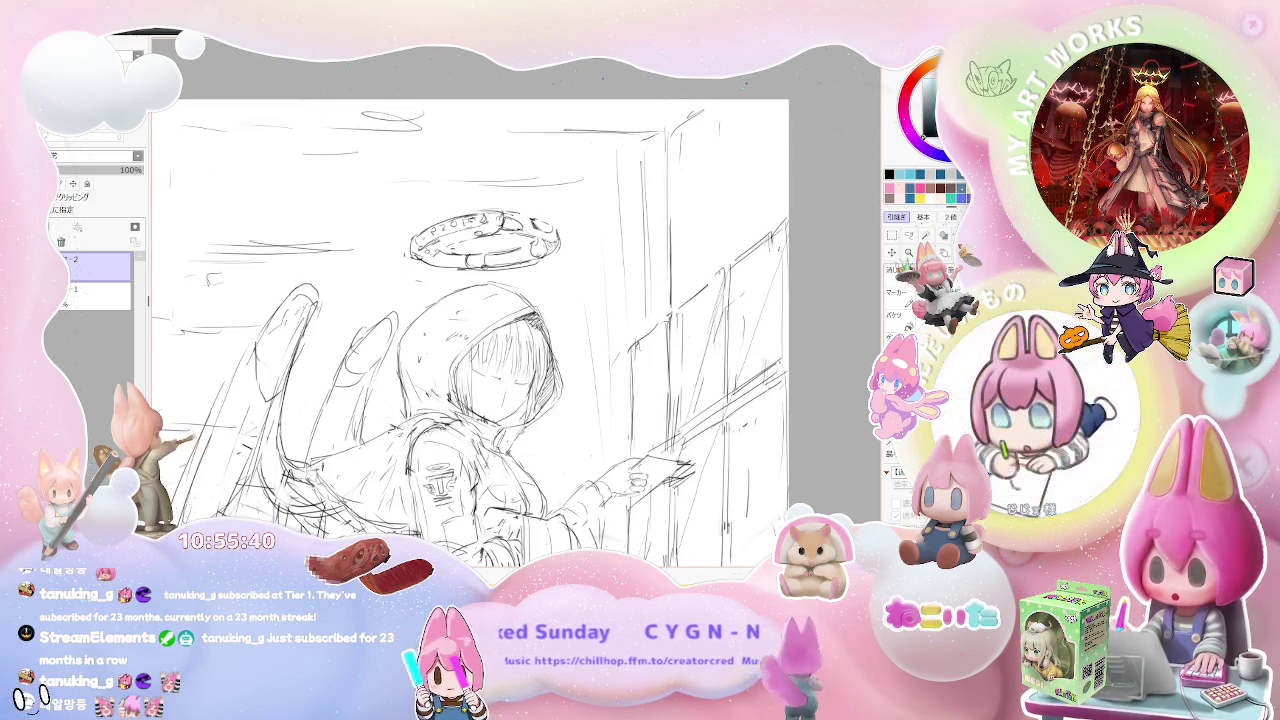
{"action": "left_click_drag", "start_coordinate": [546, 229], "coordinate": [566, 250]}
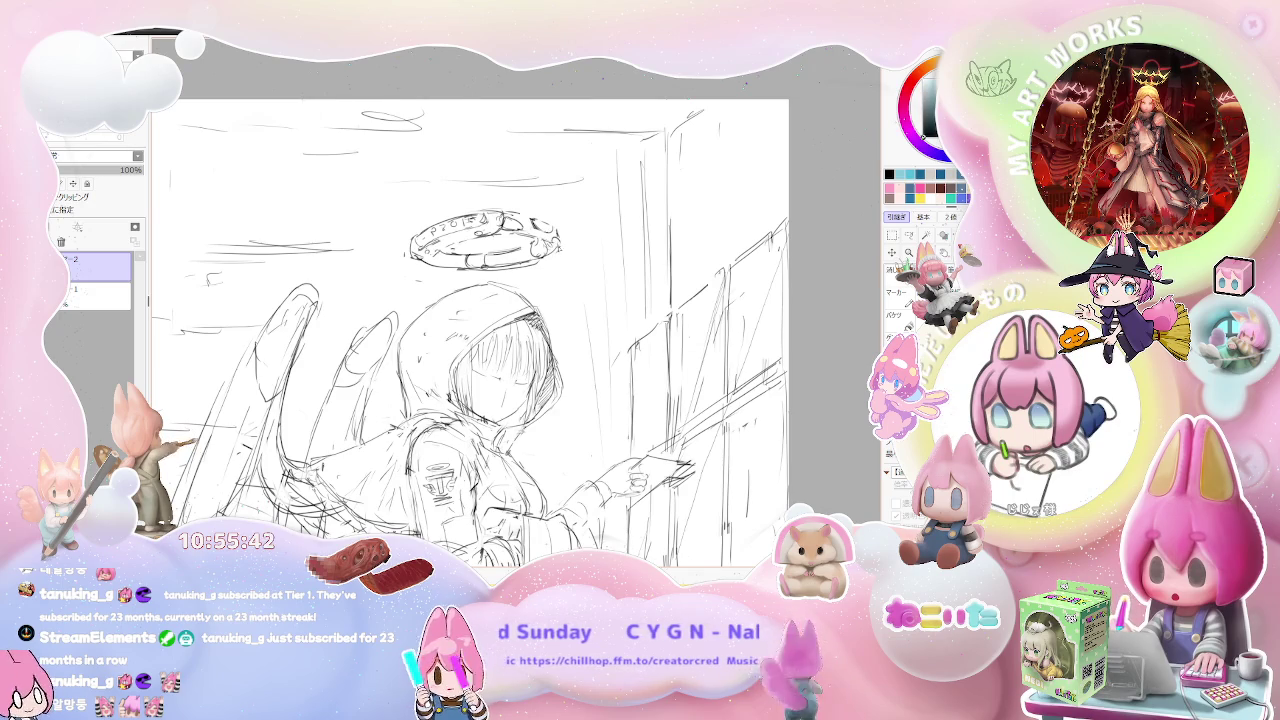
Write letters inside the small box on the halo.
{"action": "key", "text": "minus"}
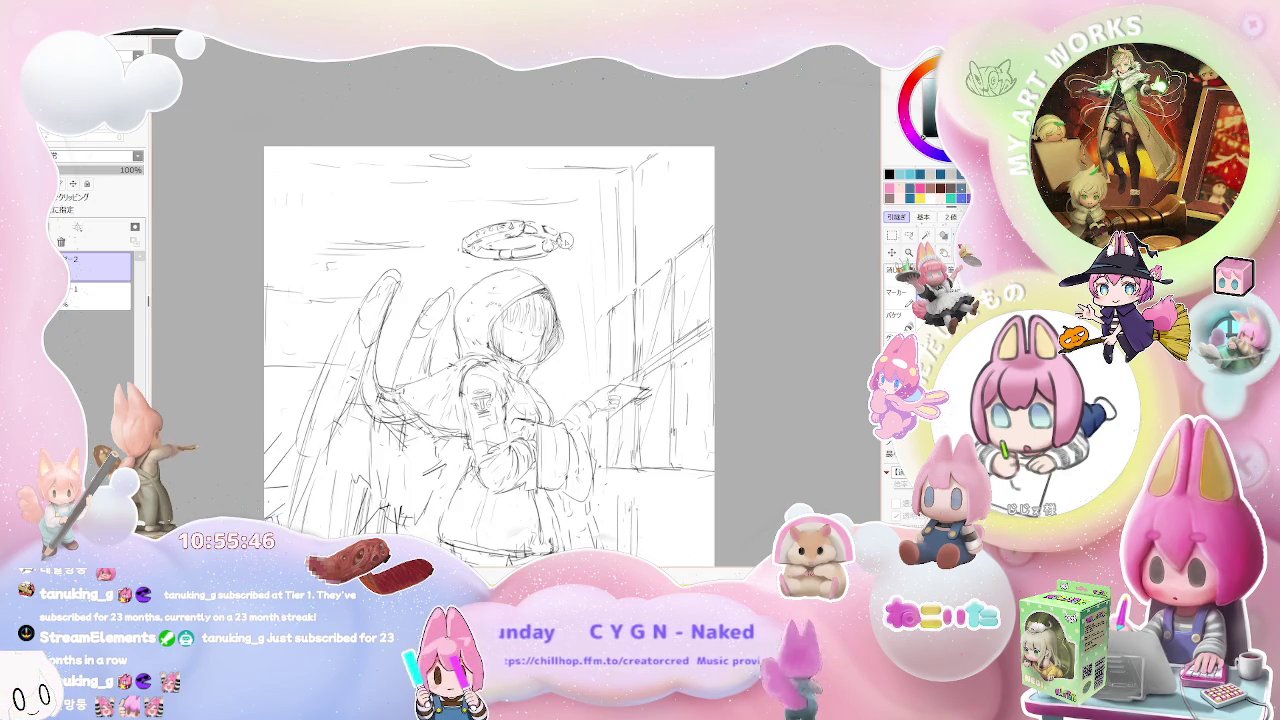
{"action": "scroll", "coordinate": [495, 230], "scroll_direction": "up", "scroll_amount": 2}
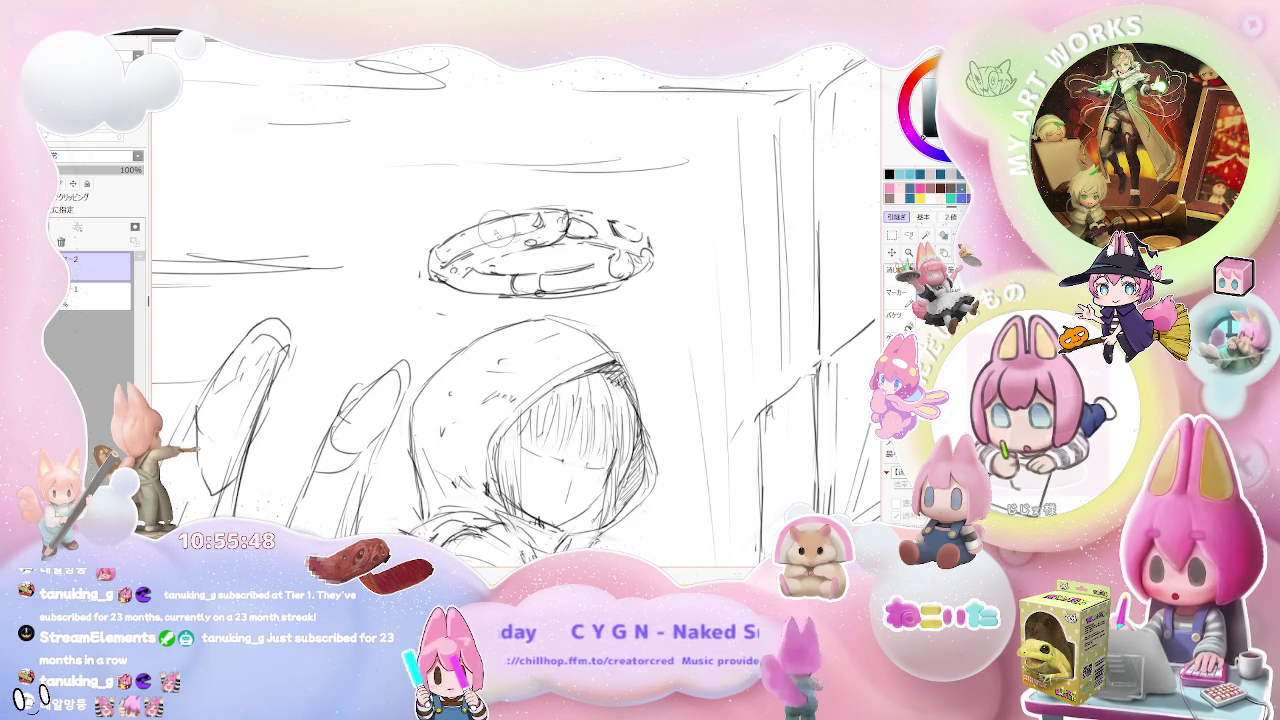
{"action": "scroll", "coordinate": [494, 228], "scroll_direction": "down", "scroll_amount": 2}
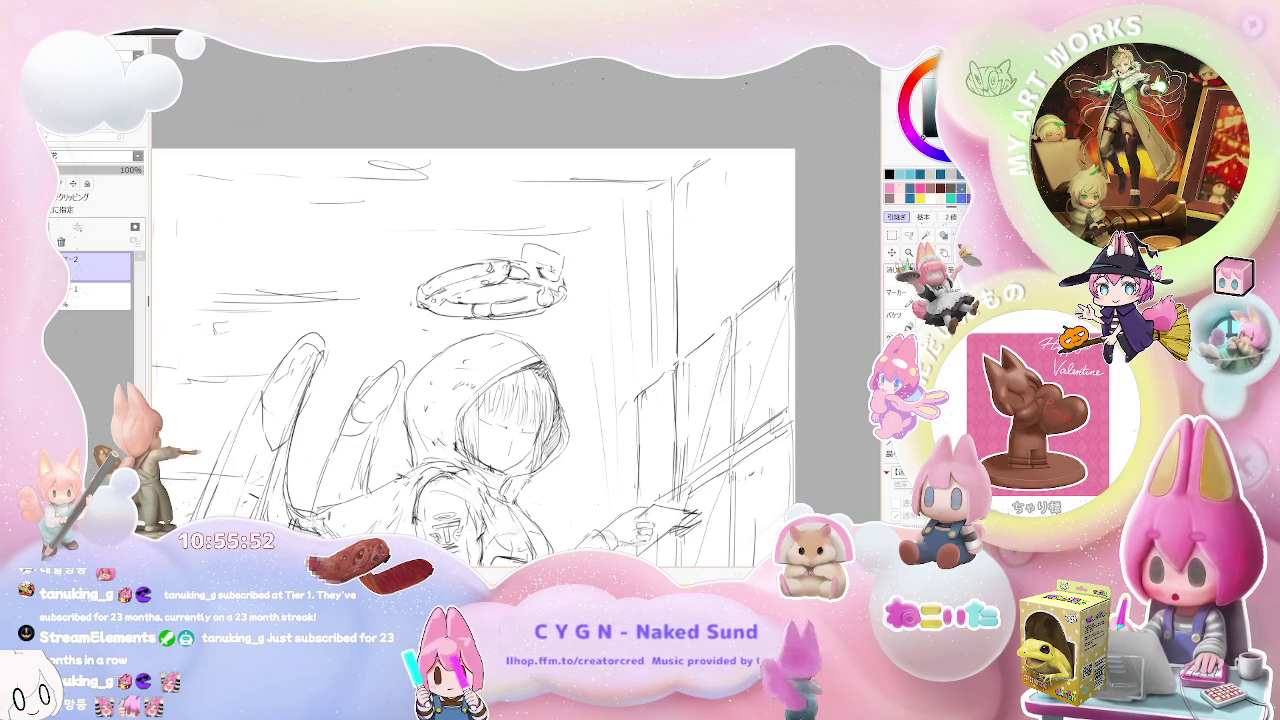
{"action": "scroll", "coordinate": [530, 306], "scroll_direction": "up", "scroll_amount": 1}
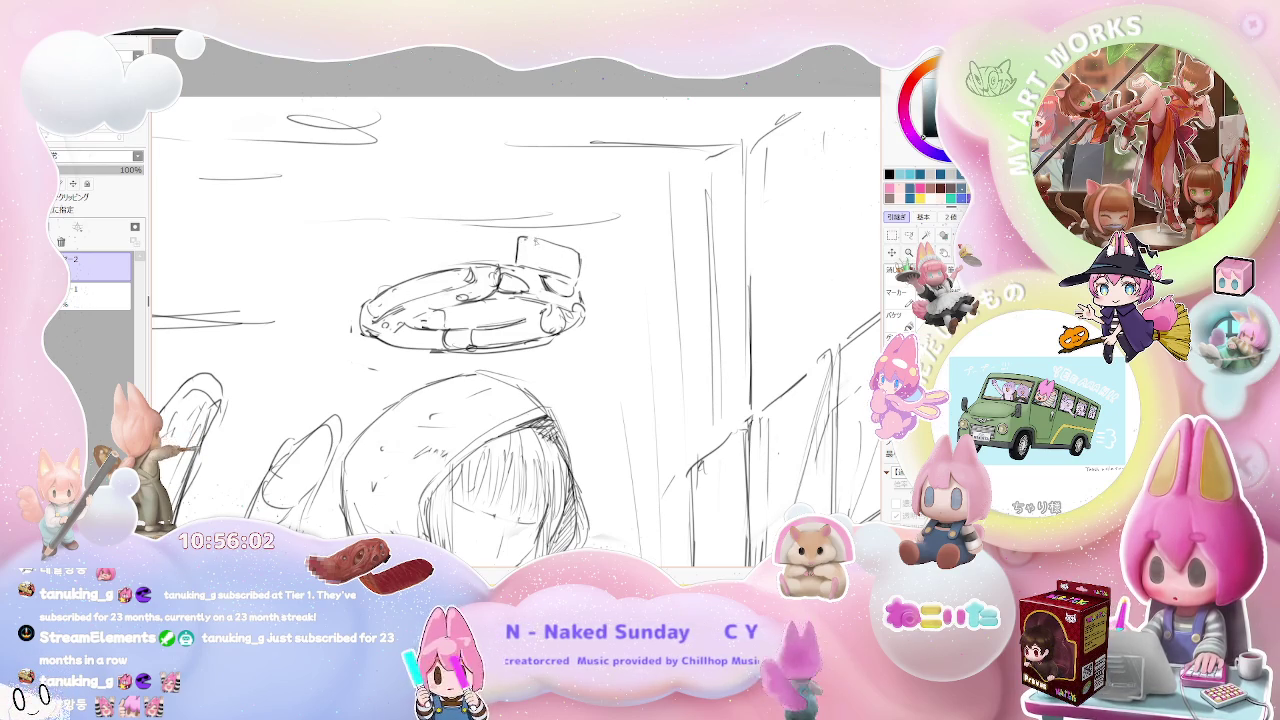
{"action": "scroll", "coordinate": [516, 330], "scroll_direction": "down", "scroll_amount": 1}
{"action": "scroll", "coordinate": [516, 330], "scroll_direction": "down", "scroll_amount": 1}
{"action": "scroll", "coordinate": [516, 330], "scroll_direction": "down", "scroll_amount": 2}
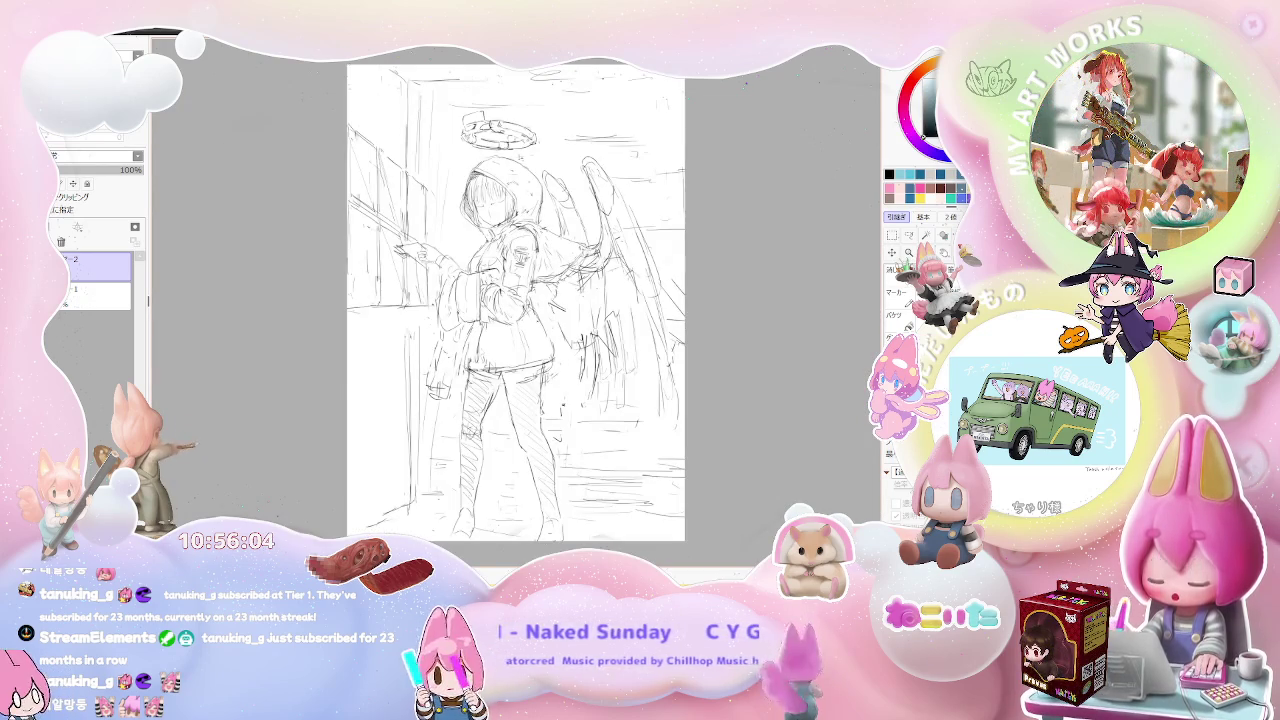
{"action": "scroll", "coordinate": [465, 110], "scroll_direction": "up", "scroll_amount": 2}
{"action": "scroll", "coordinate": [465, 110], "scroll_direction": "up", "scroll_amount": 2}
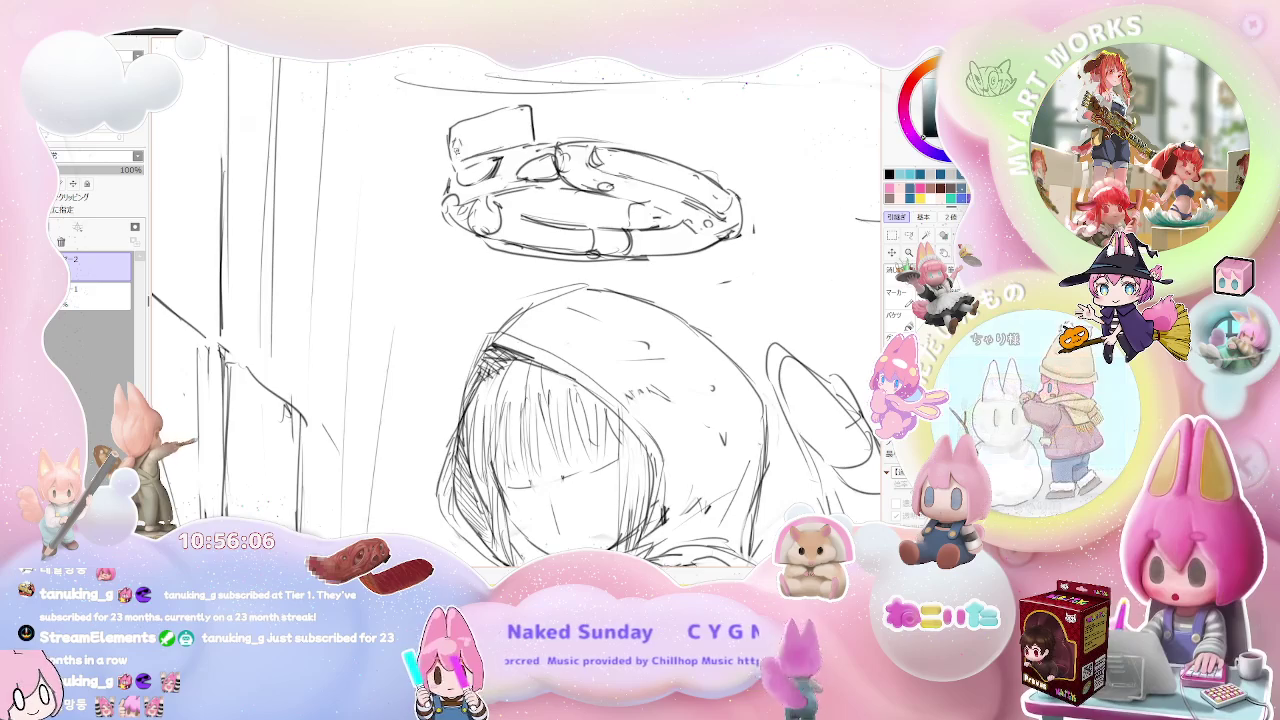
{"action": "scroll", "coordinate": [485, 143], "scroll_direction": "down", "scroll_amount": 1}
{"action": "left_click_drag", "start_coordinate": [461, 145], "coordinate": [512, 133]}
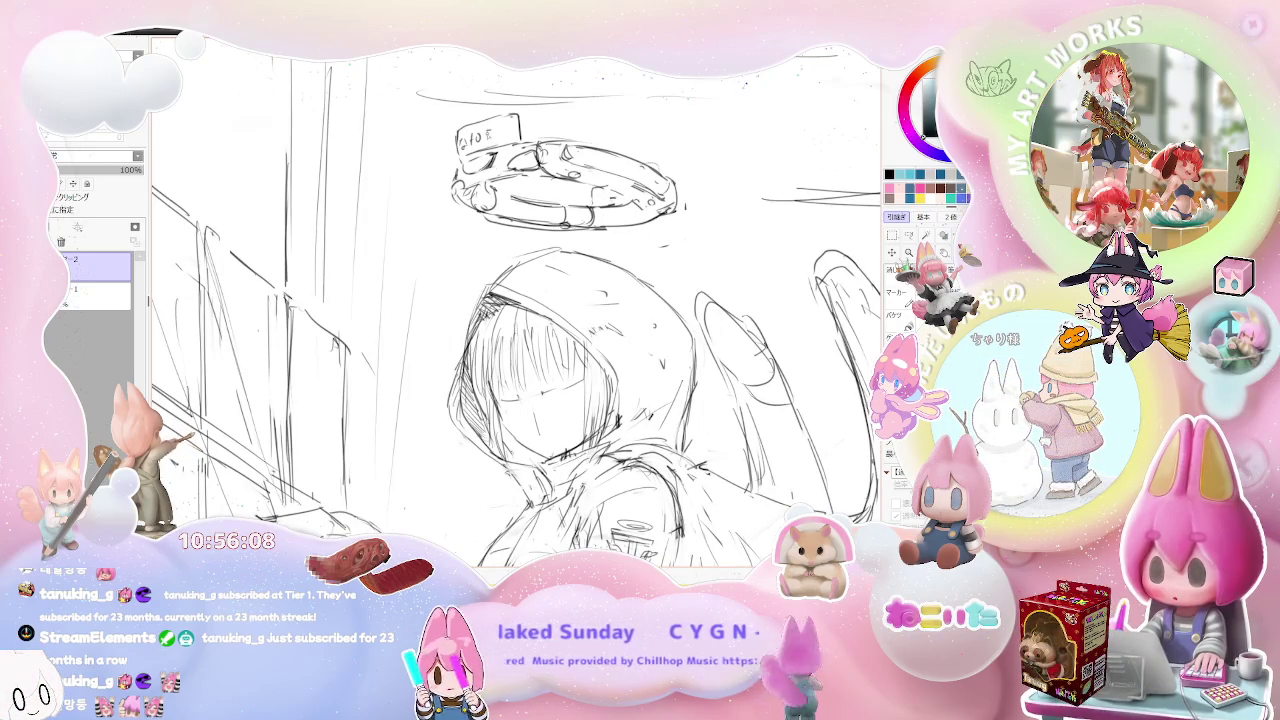
Erase part of the licence-plate lettering to lighten it.
{"action": "scroll", "coordinate": [513, 119], "scroll_direction": "down", "scroll_amount": 2}
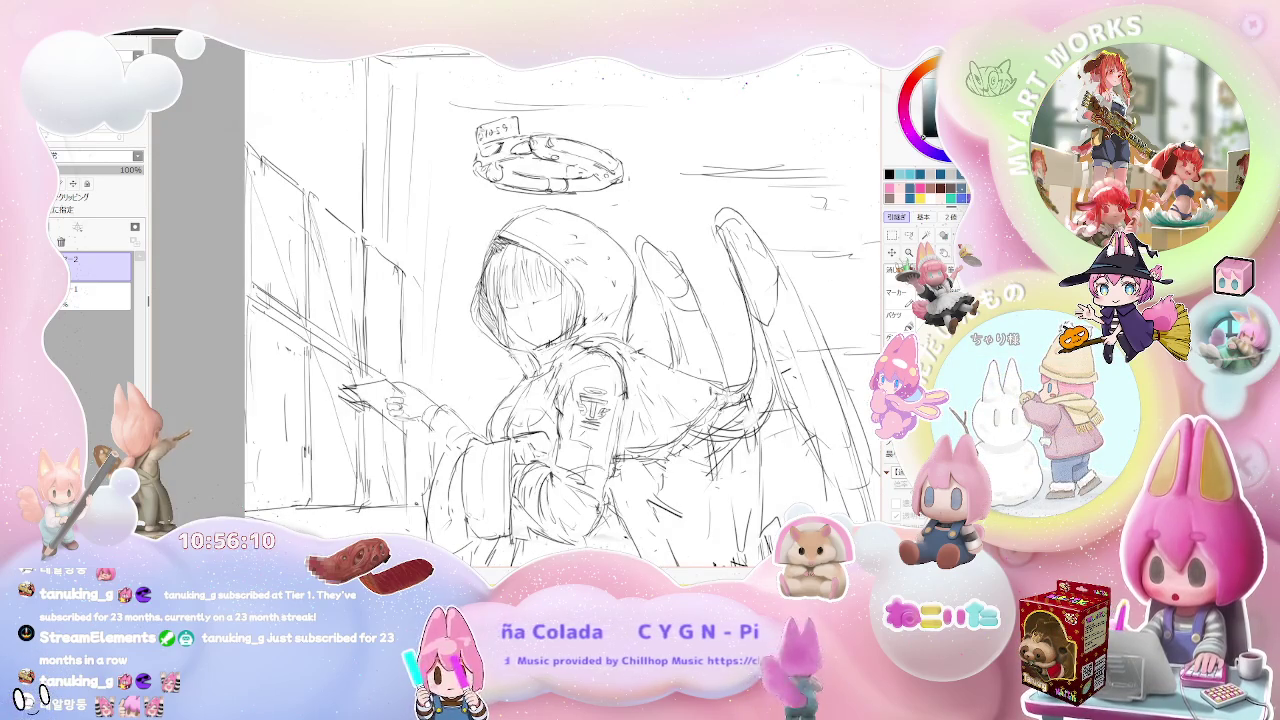
{"action": "scroll", "coordinate": [577, 115], "scroll_direction": "down", "scroll_amount": 1}
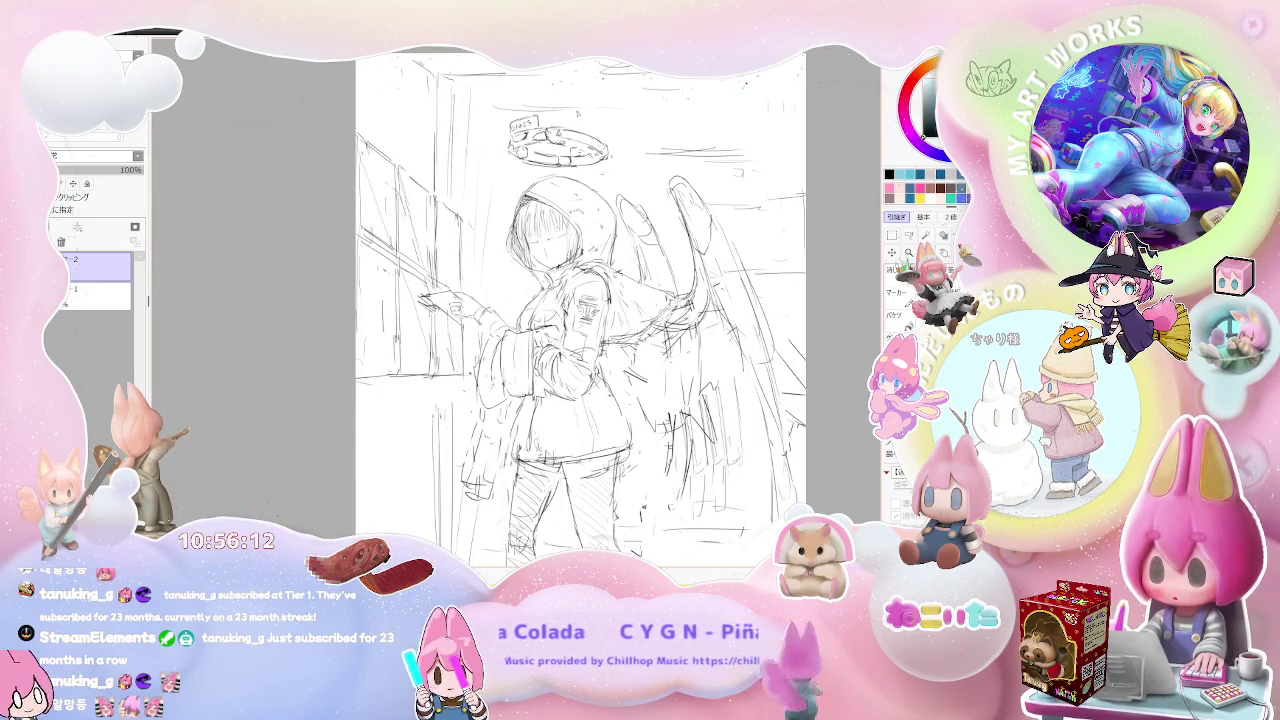
{"action": "scroll", "coordinate": [577, 114], "scroll_direction": "up", "scroll_amount": 1}
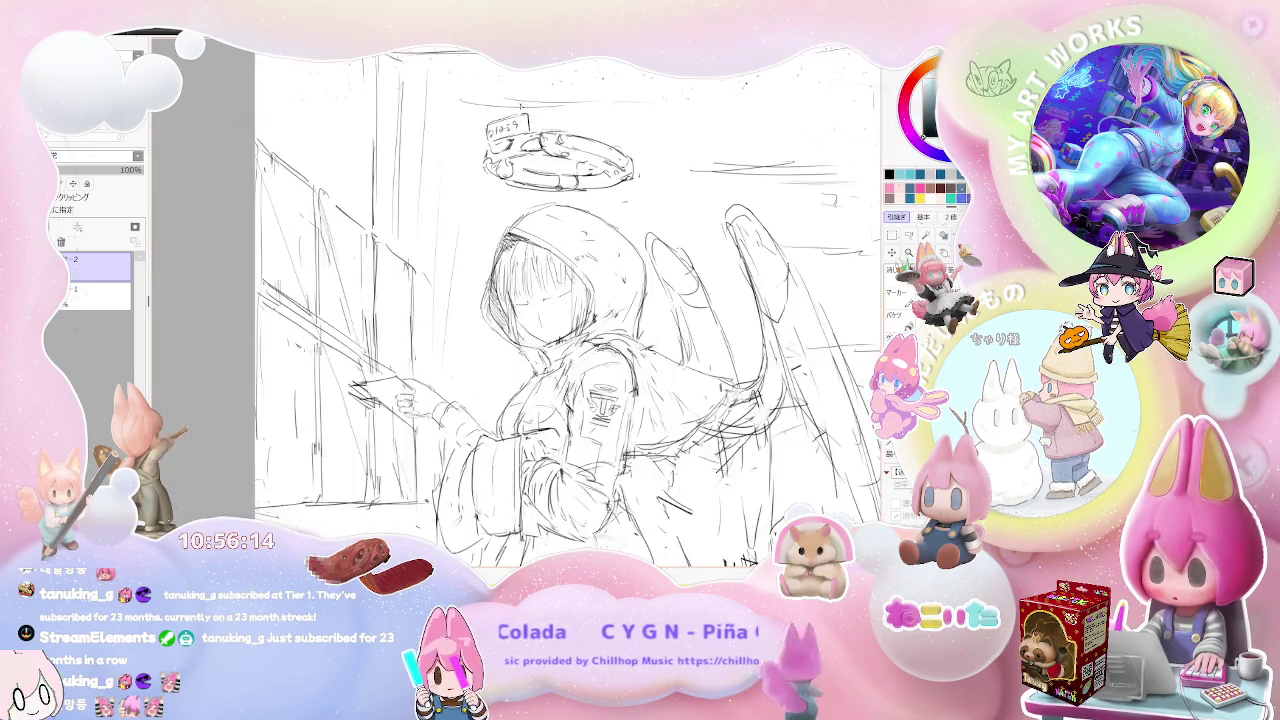
{"action": "scroll", "coordinate": [577, 114], "scroll_direction": "up", "scroll_amount": 2}
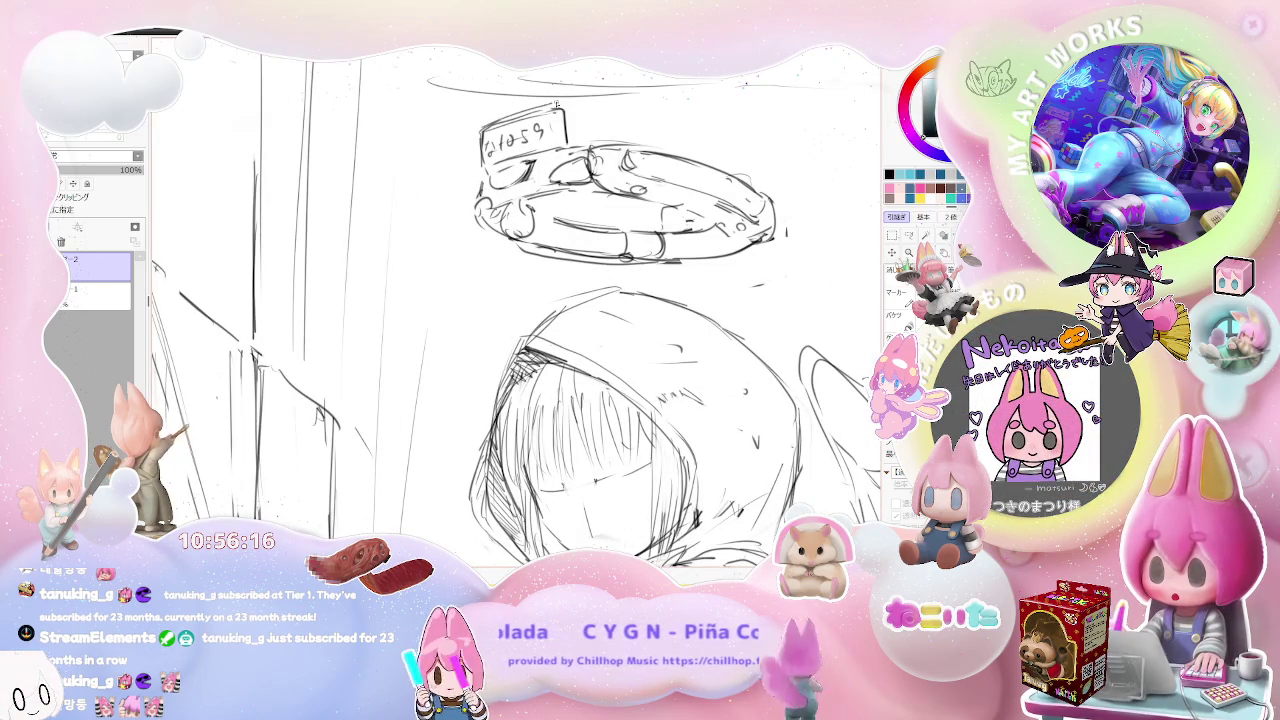
{"action": "left_click_drag", "start_coordinate": [540, 125], "coordinate": [490, 115]}
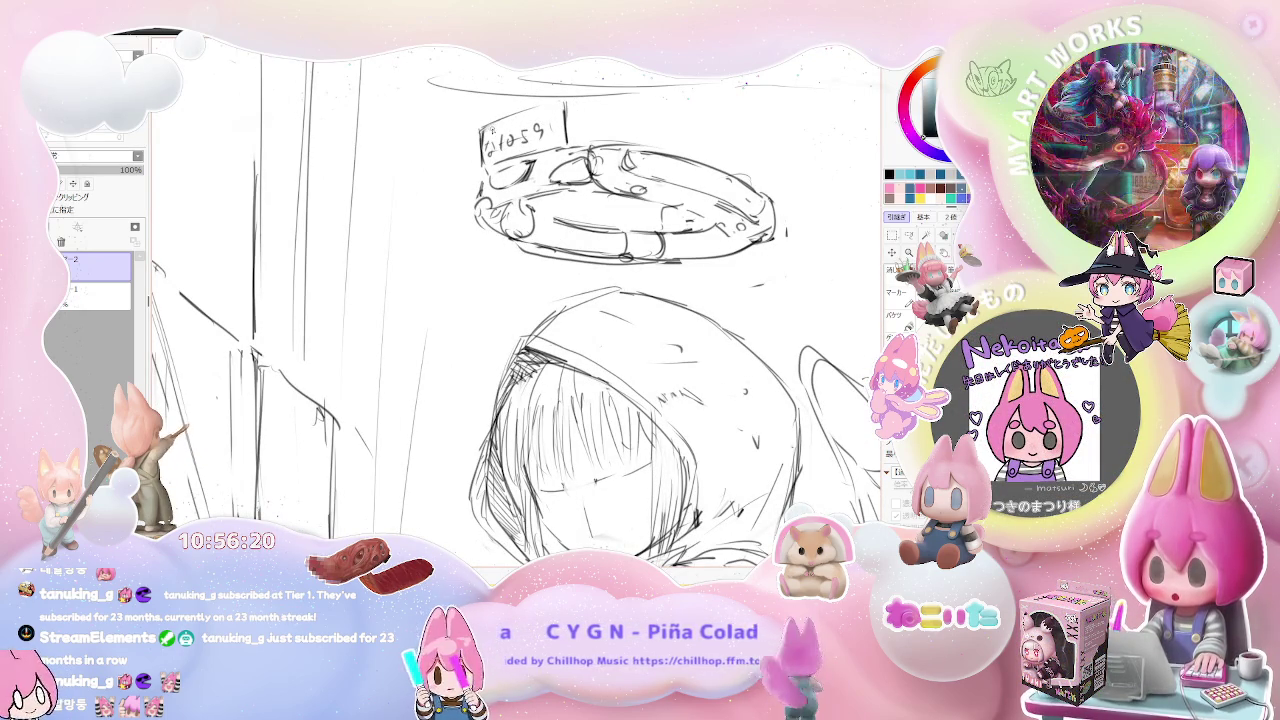
Write the number 99 on the licence plate.
{"action": "scroll", "coordinate": [512, 110], "scroll_direction": "up", "scroll_amount": 1}
{"action": "scroll", "coordinate": [505, 112], "scroll_direction": "up", "scroll_amount": 1}
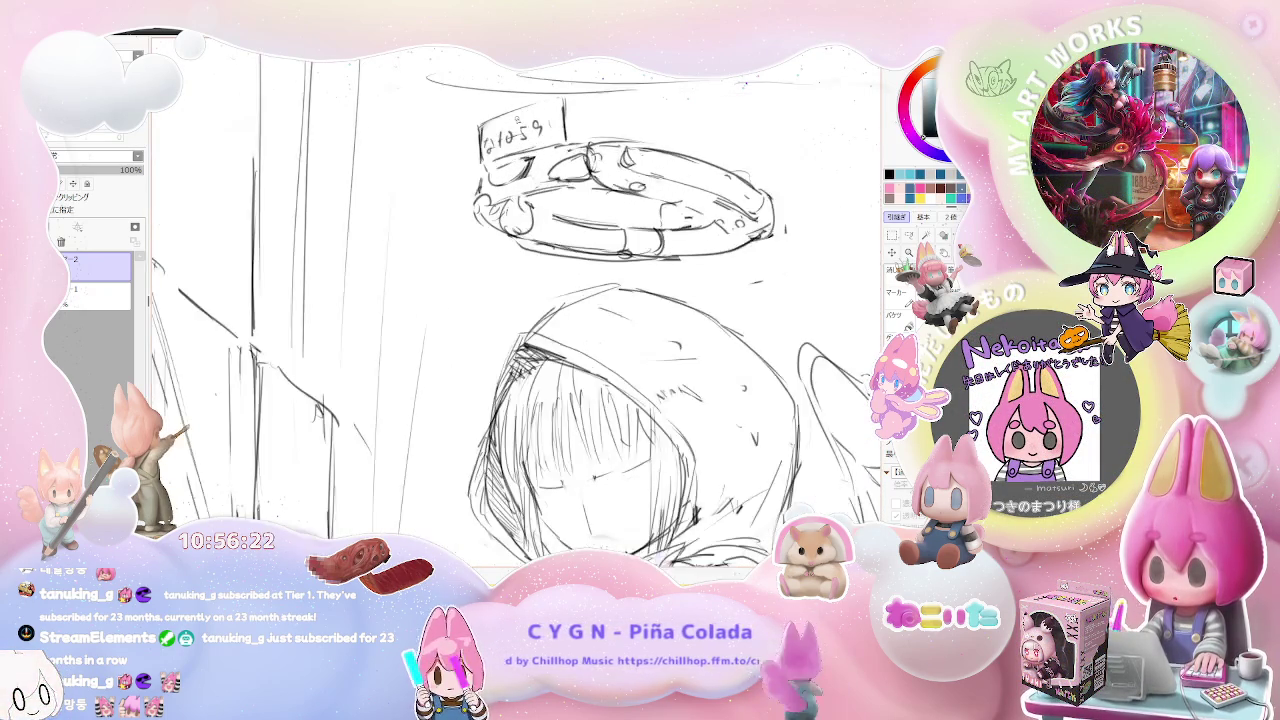
{"action": "scroll", "coordinate": [495, 115], "scroll_direction": "up", "scroll_amount": 1}
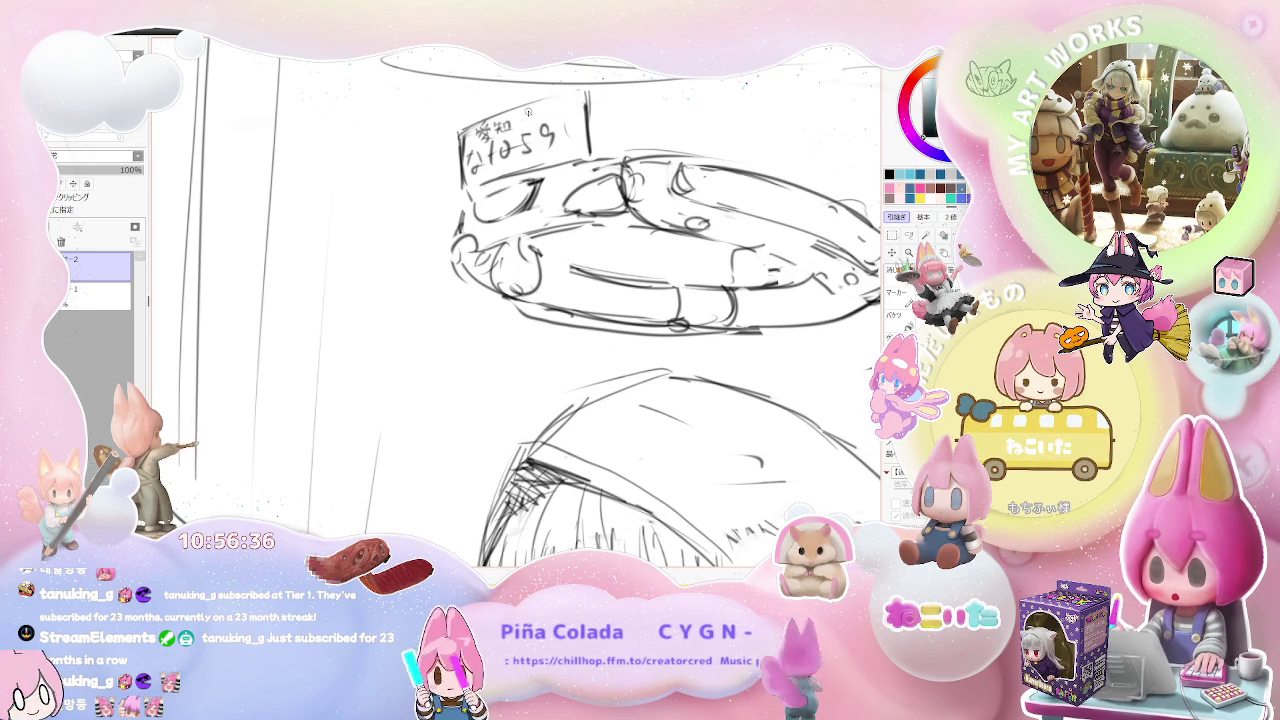
{"action": "left_click_drag", "start_coordinate": [522, 110], "coordinate": [545, 116]}
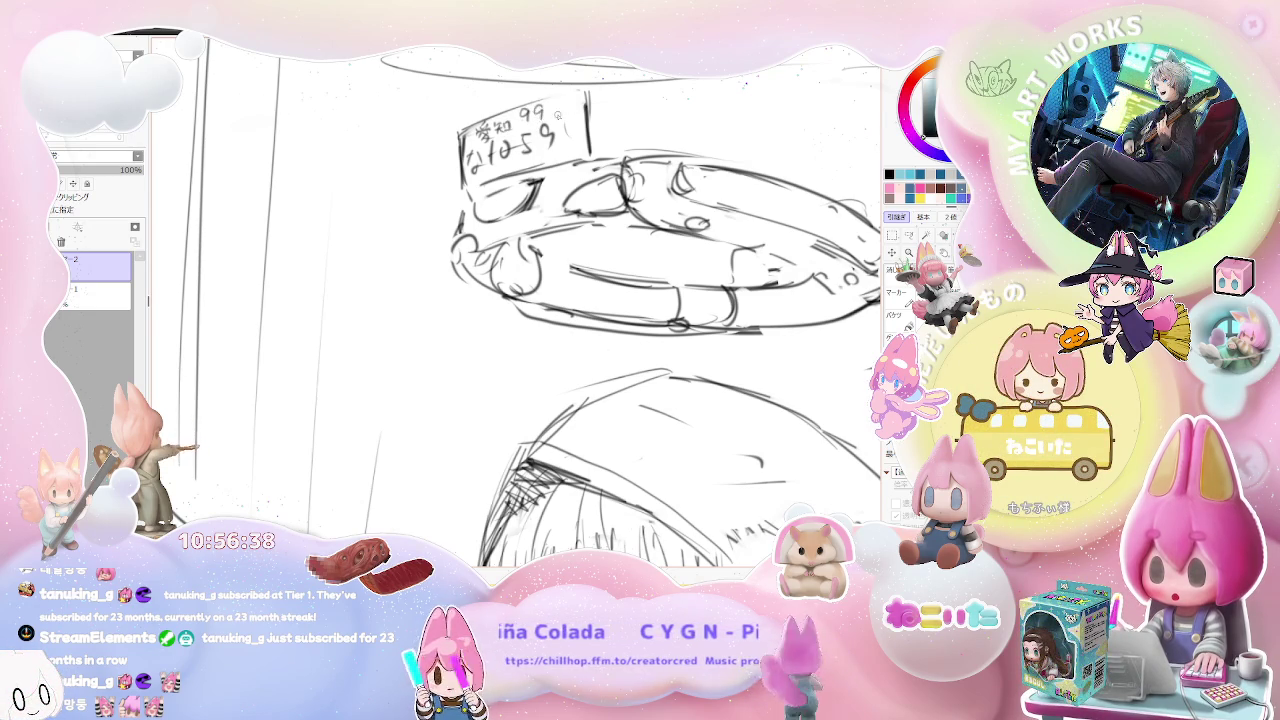
{"action": "scroll", "coordinate": [558, 116], "scroll_direction": "down", "scroll_amount": 2}
{"action": "scroll", "coordinate": [558, 116], "scroll_direction": "down", "scroll_amount": 2}
{"action": "scroll", "coordinate": [558, 116], "scroll_direction": "down", "scroll_amount": 2}
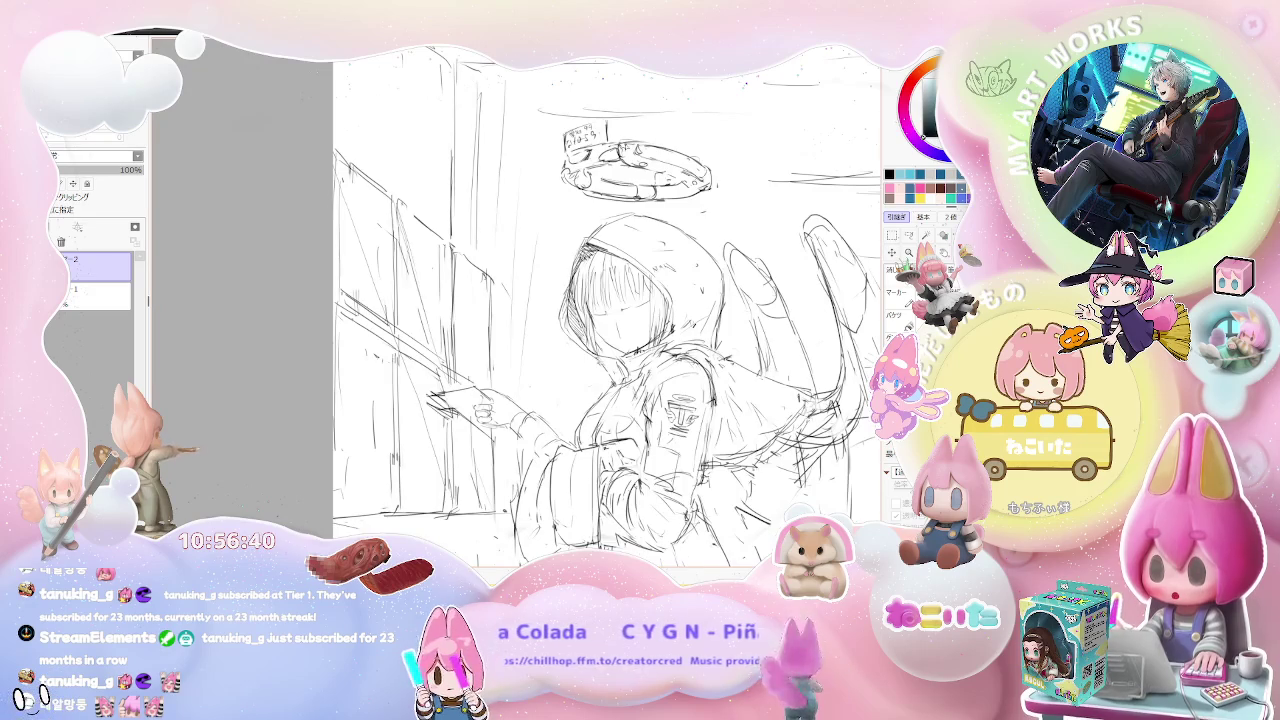
{"action": "scroll", "coordinate": [628, 144], "scroll_direction": "down", "scroll_amount": 1}
{"action": "scroll", "coordinate": [628, 144], "scroll_direction": "down", "scroll_amount": 1}
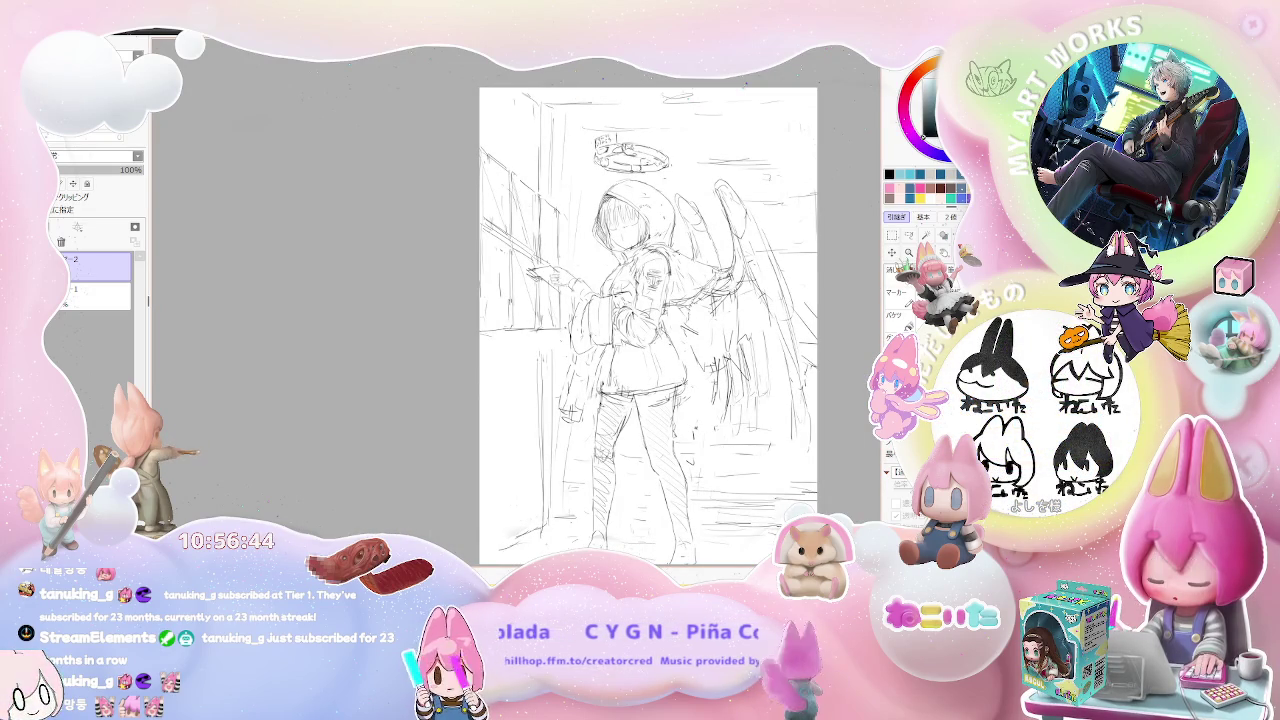
{"action": "scroll", "coordinate": [615, 155], "scroll_direction": "up", "scroll_amount": 1}
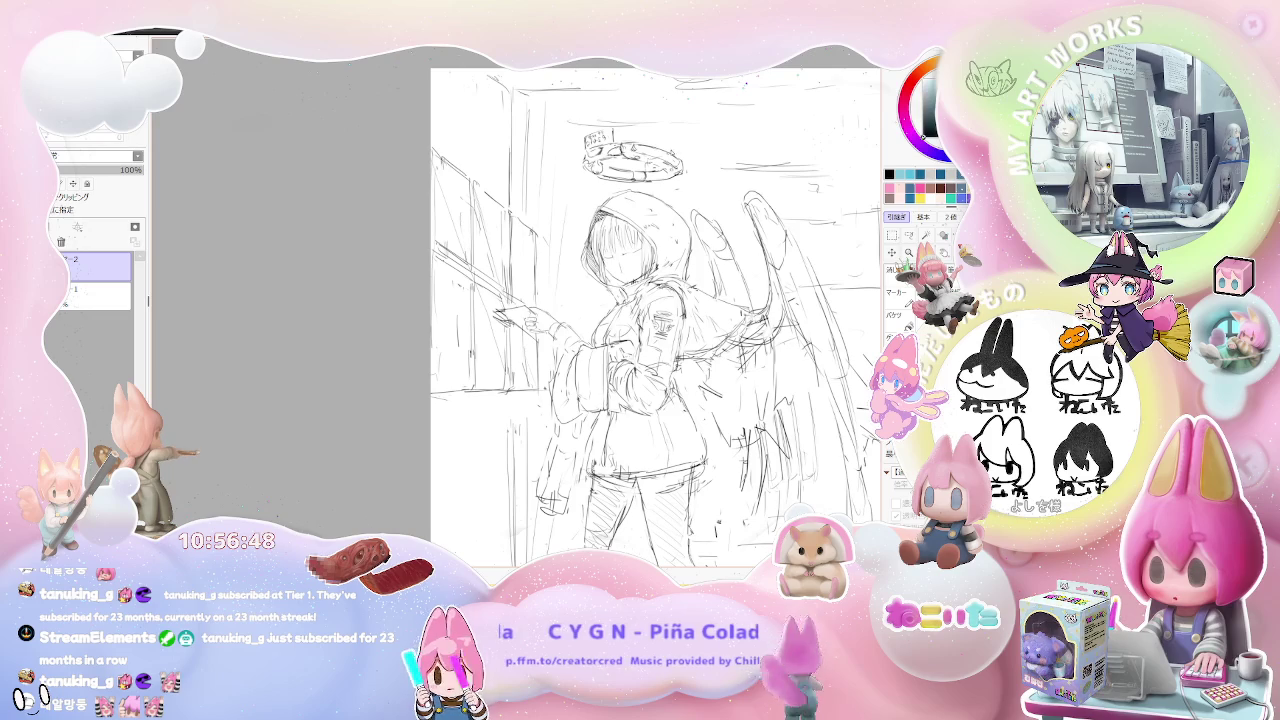
{"action": "scroll", "coordinate": [660, 318], "scroll_direction": "down", "scroll_amount": 1}
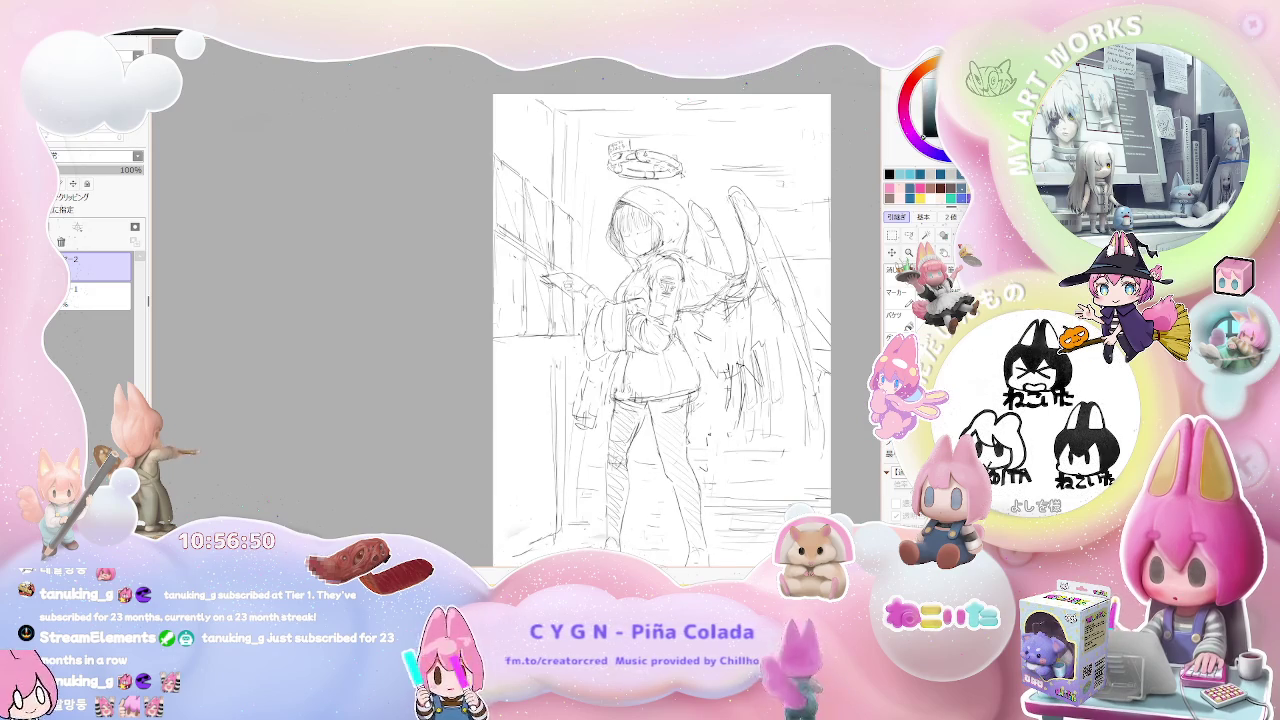
{"action": "left_click_drag", "start_coordinate": [660, 318], "coordinate": [528, 316]}
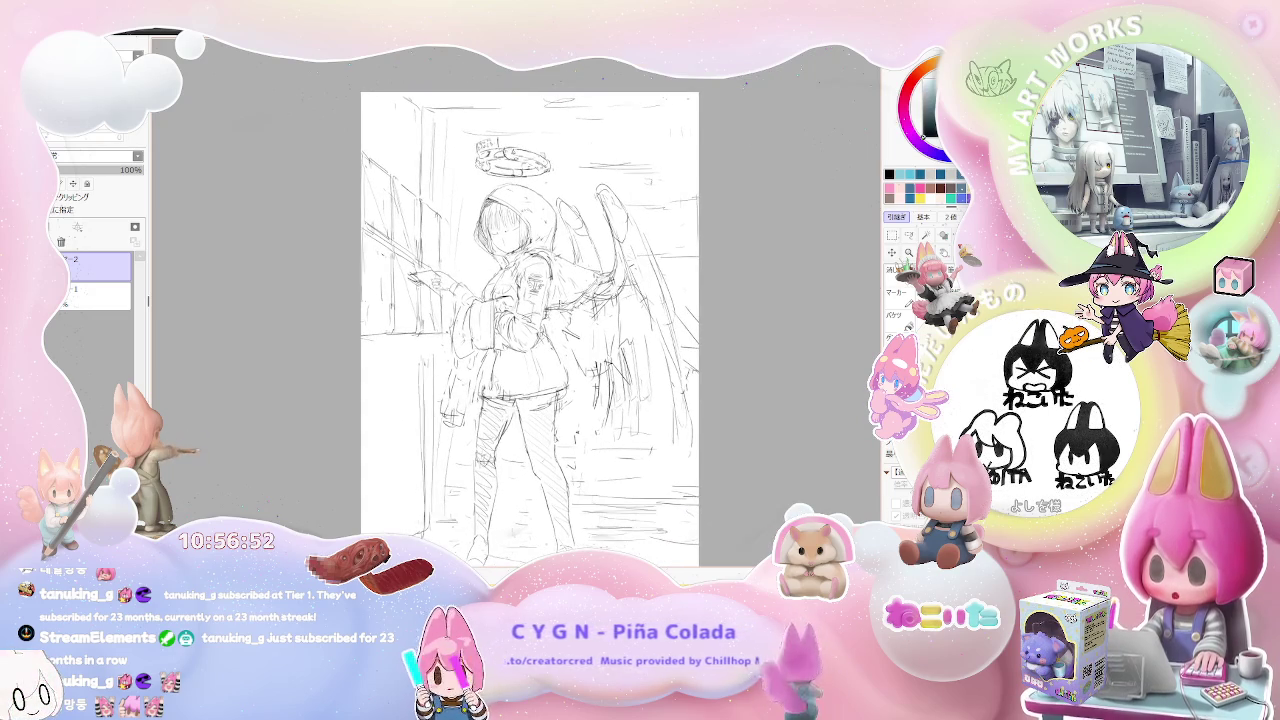
{"action": "scroll", "coordinate": [660, 330], "scroll_direction": "up", "scroll_amount": 1}
{"action": "scroll", "coordinate": [660, 330], "scroll_direction": "up", "scroll_amount": 1}
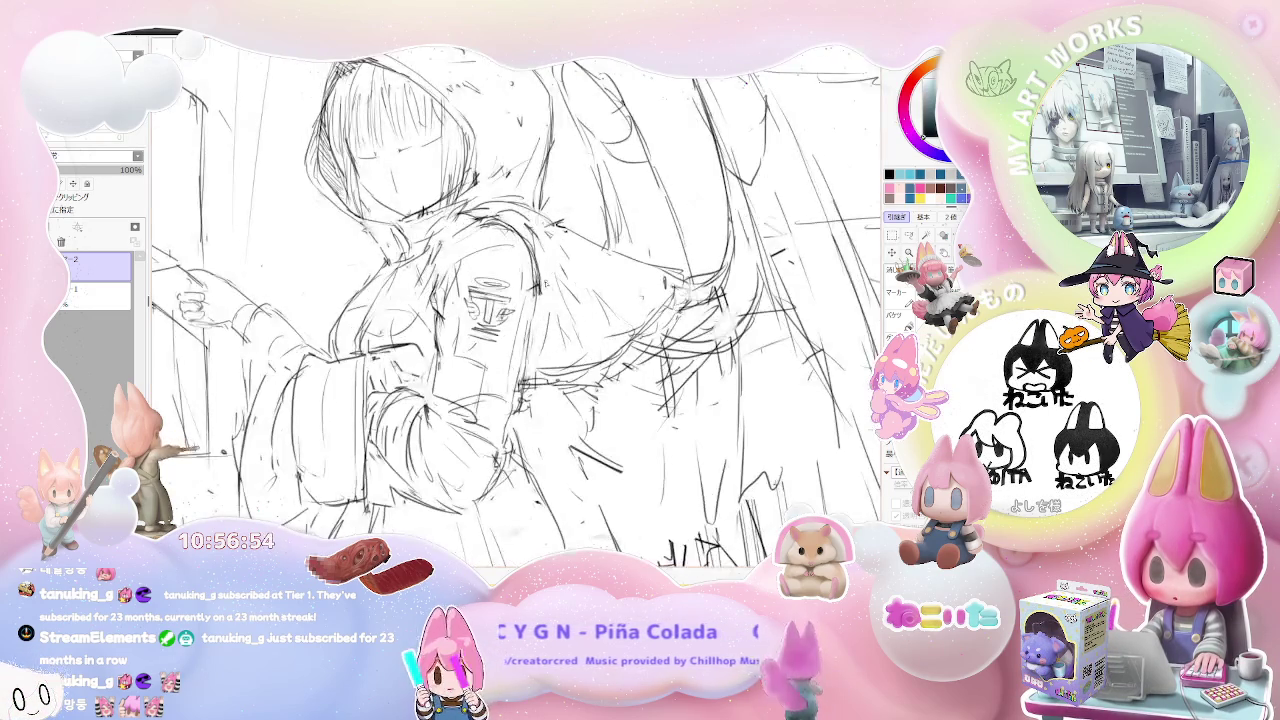
{"action": "scroll", "coordinate": [620, 330], "scroll_direction": "down", "scroll_amount": 1}
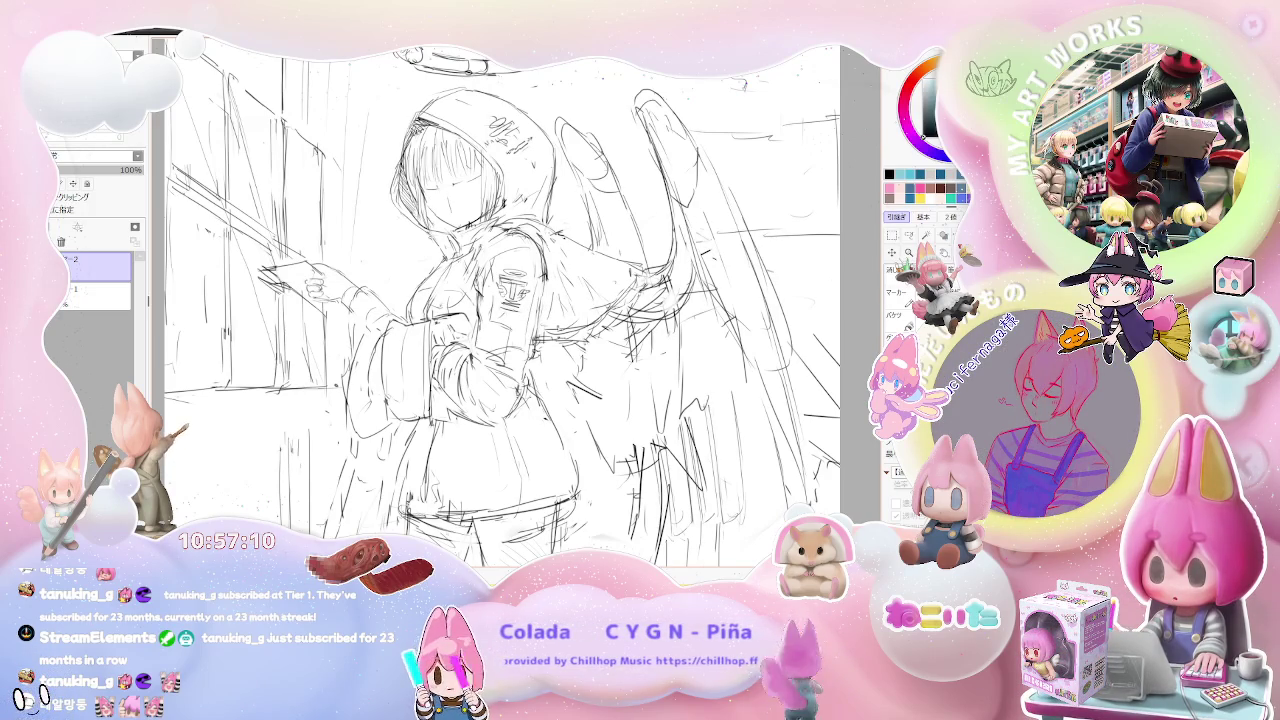
{"action": "key", "text": "minus"}
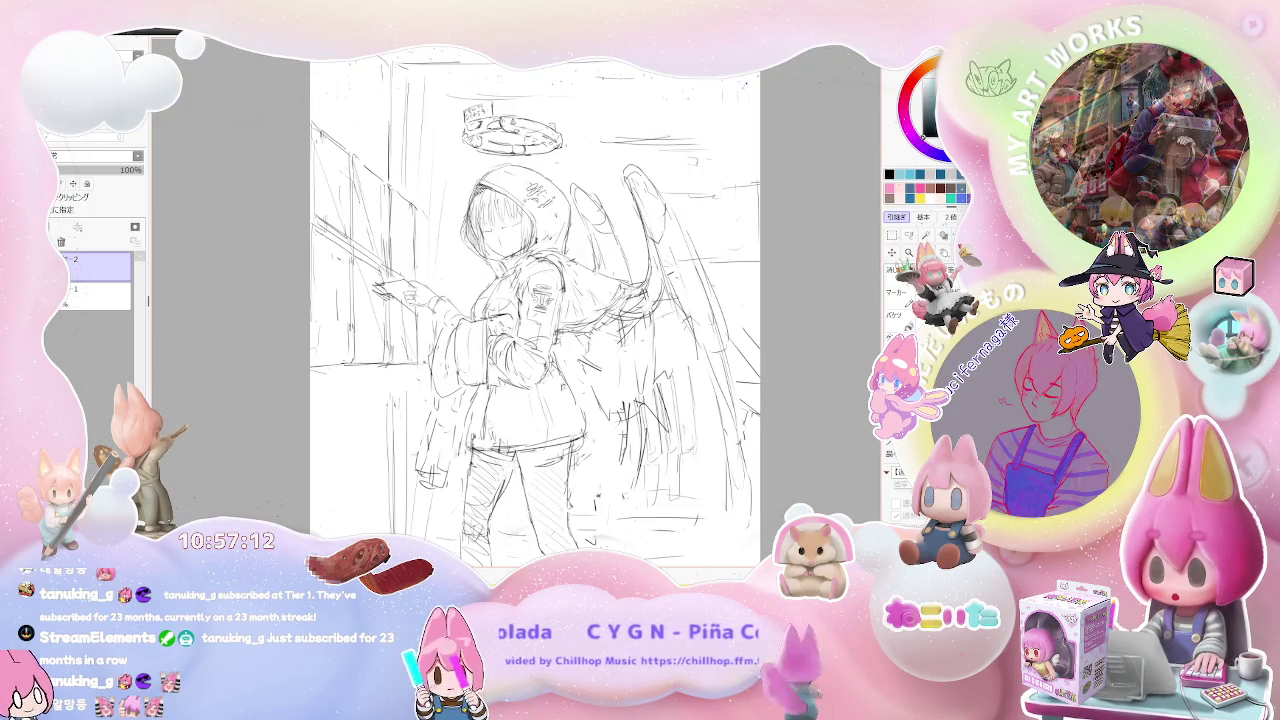
Pencil small marks and a handwritten label onto the bag on the girl's back.
{"action": "key", "text": "plus"}
{"action": "key", "text": "plus"}
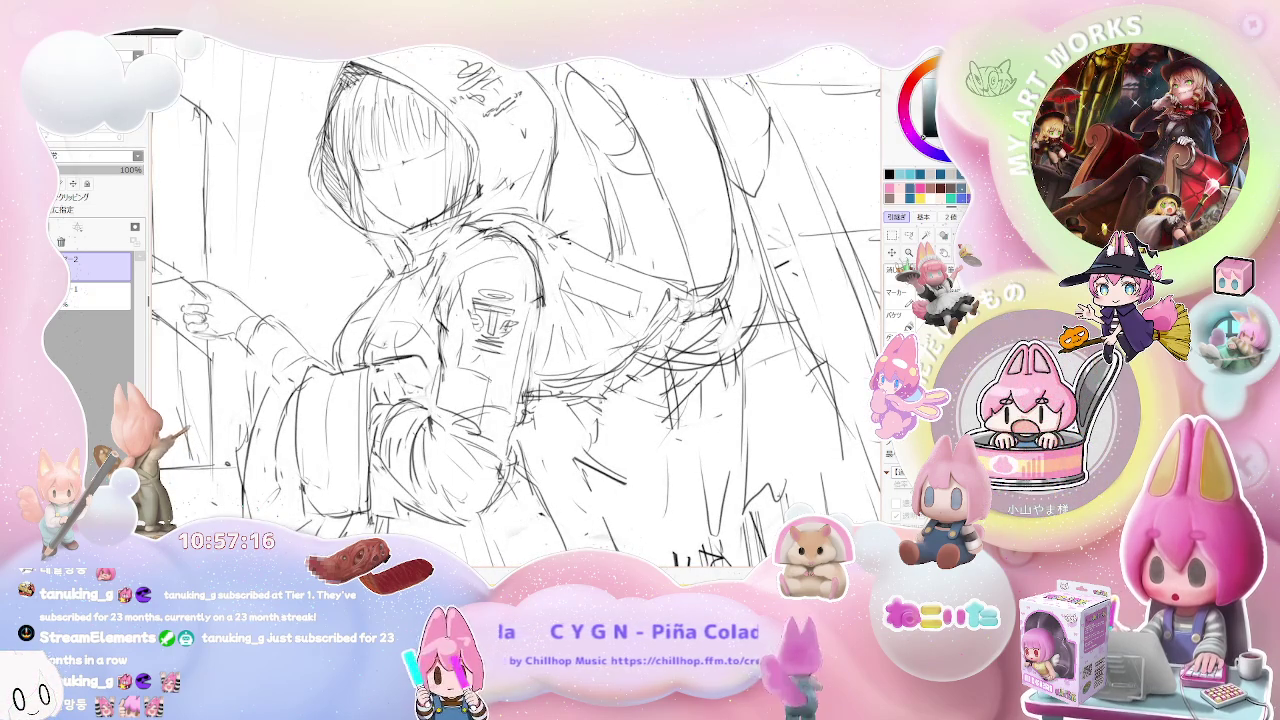
{"action": "key", "text": "minus"}
{"action": "key", "text": "plus"}
{"action": "key", "text": "plus"}
{"action": "key", "text": "plus"}
{"action": "mouse_move", "coordinate": [523, 226]}
{"action": "left_mouse_down"}
{"action": "mouse_move", "coordinate": [523, 256]}
{"action": "mouse_move", "coordinate": [570, 252]}
{"action": "left_mouse_up"}
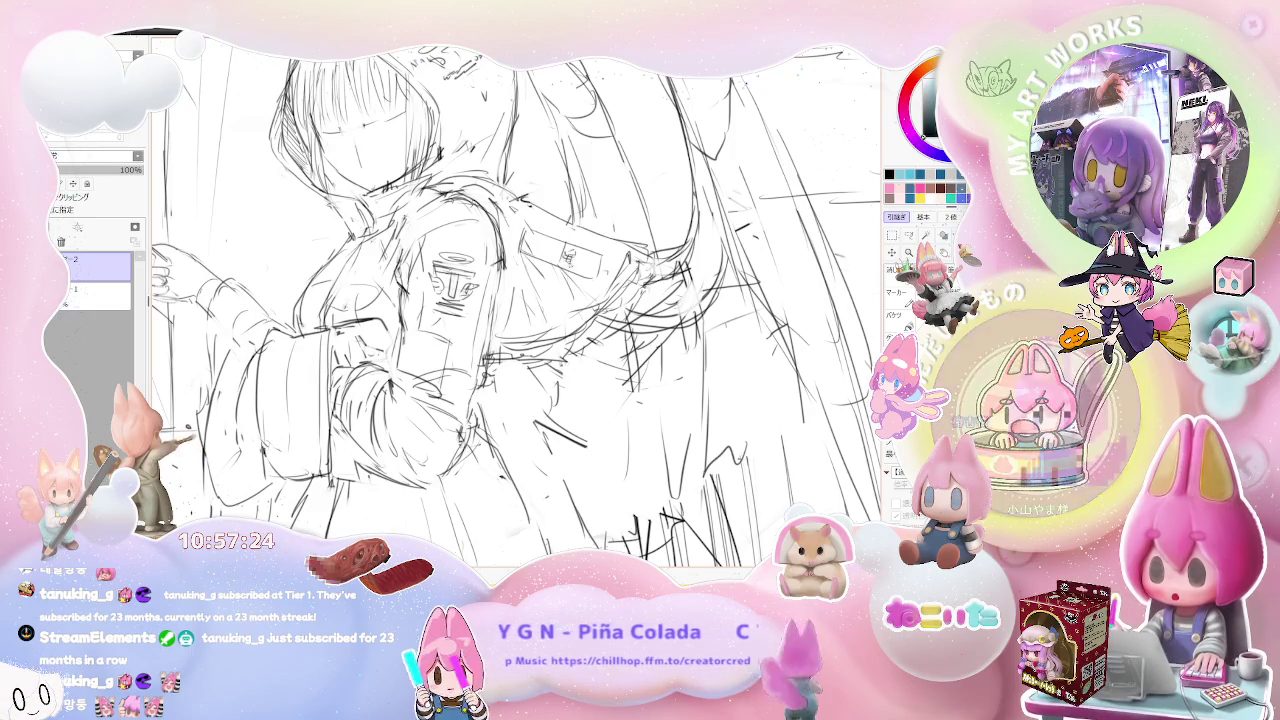
{"action": "left_click_drag", "start_coordinate": [576, 253], "coordinate": [601, 277]}
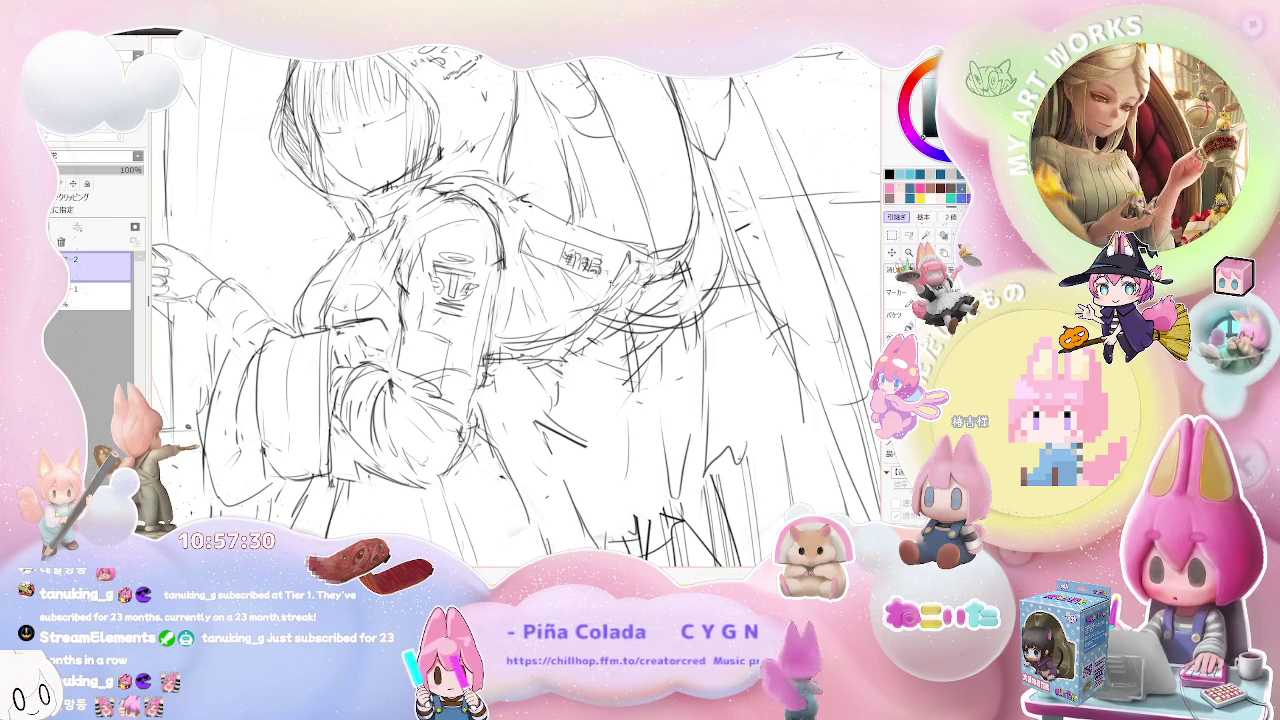
{"action": "key", "text": "minus"}
{"action": "key", "text": "minus"}
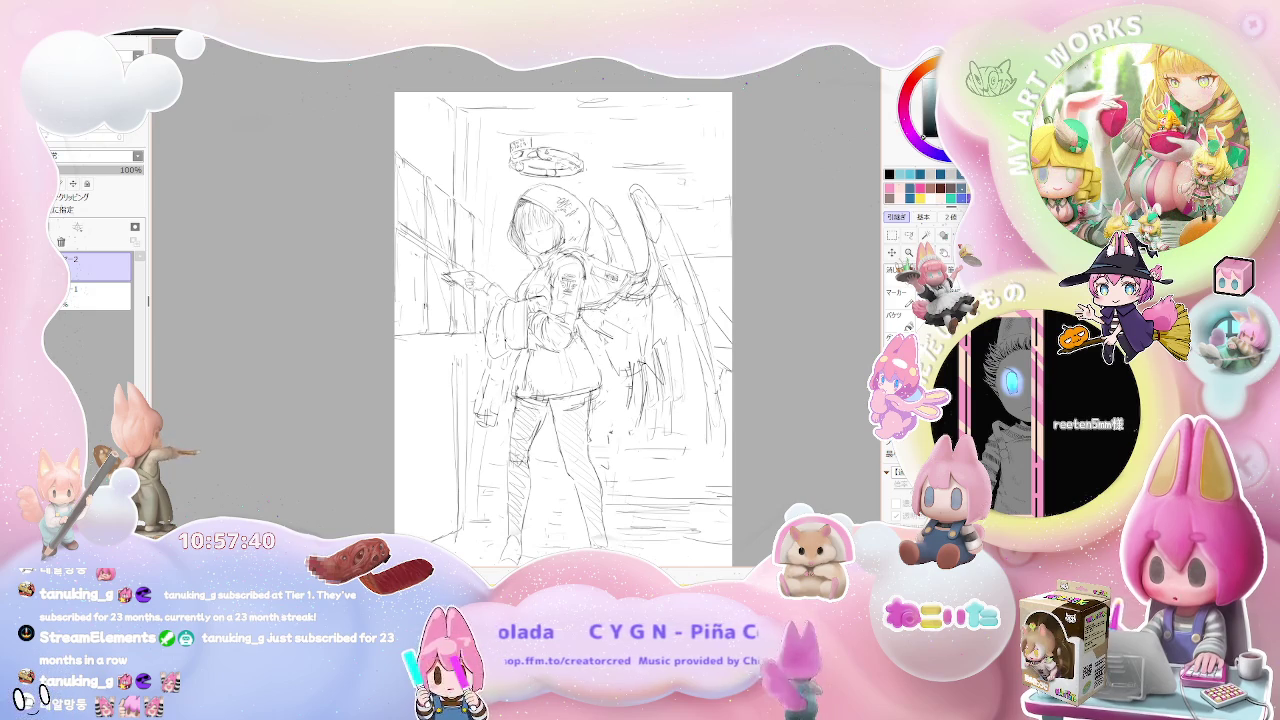
{"action": "left_click_drag", "start_coordinate": [606, 326], "coordinate": [613, 340]}
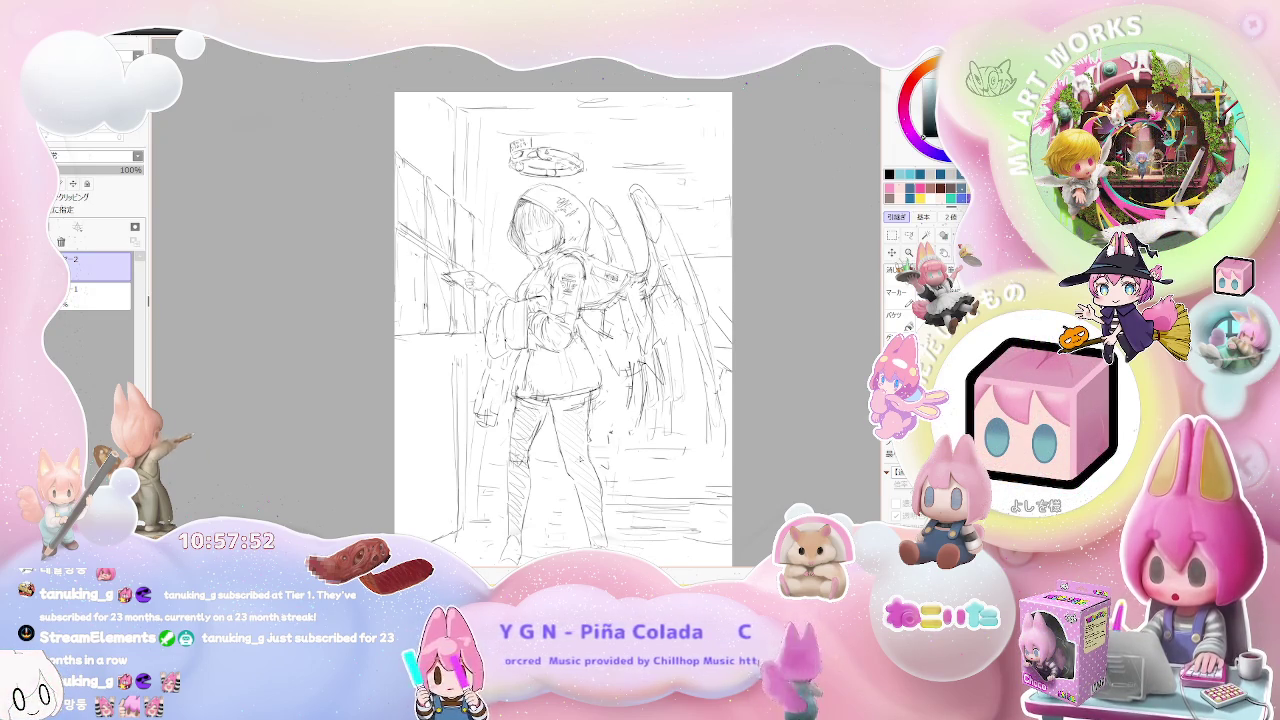
{"action": "scroll", "coordinate": [560, 330], "scroll_direction": "down", "scroll_amount": 1}
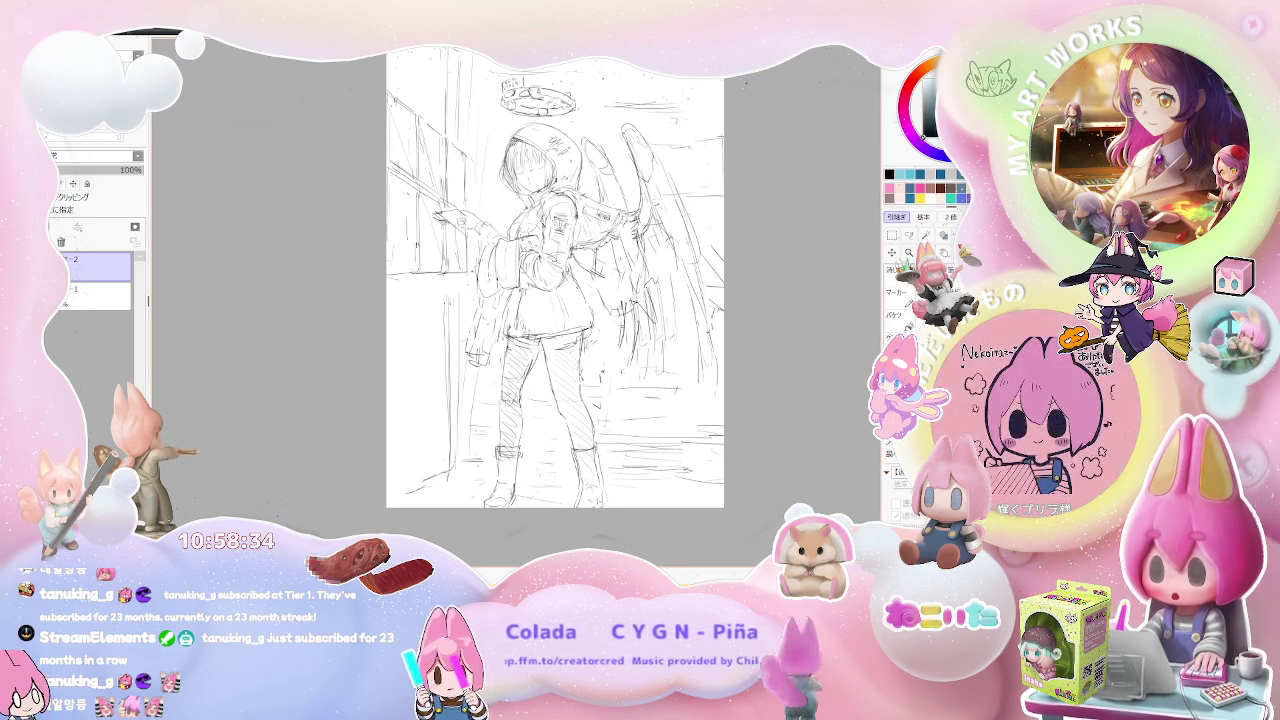
{"action": "scroll", "coordinate": [630, 500], "scroll_direction": "down", "scroll_amount": 1}
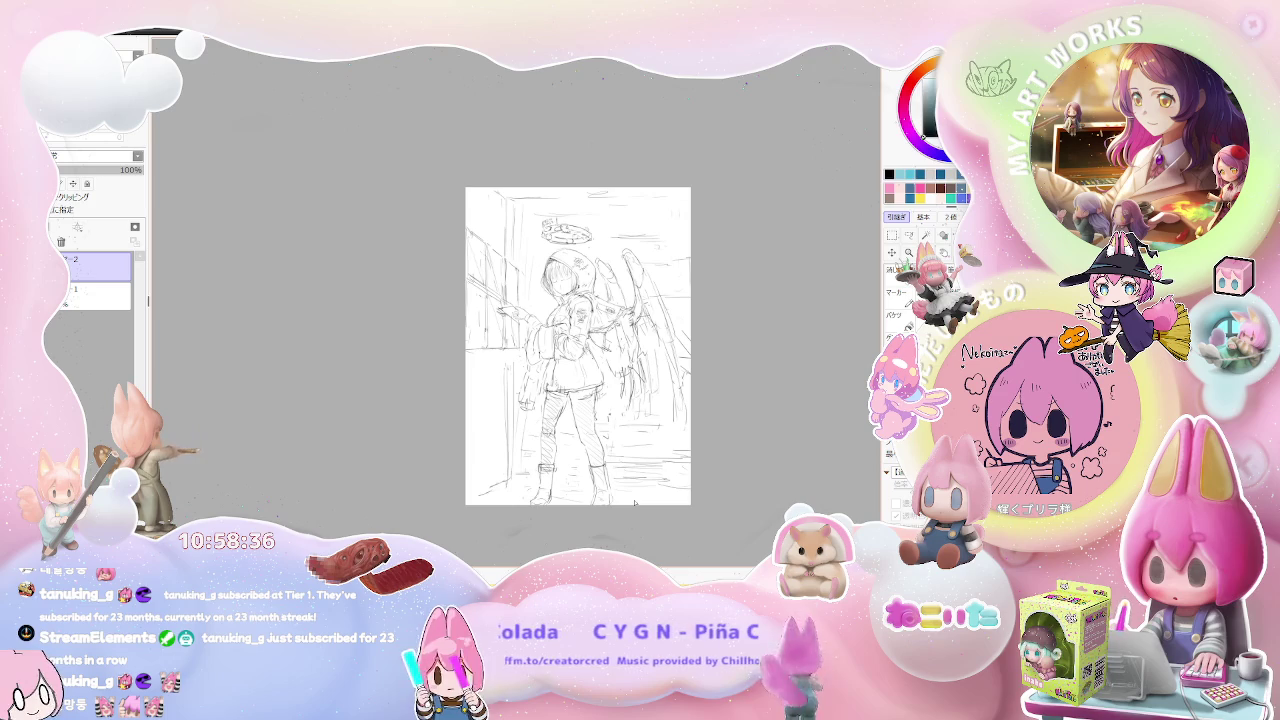
{"action": "scroll", "coordinate": [634, 503], "scroll_direction": "up", "scroll_amount": 1}
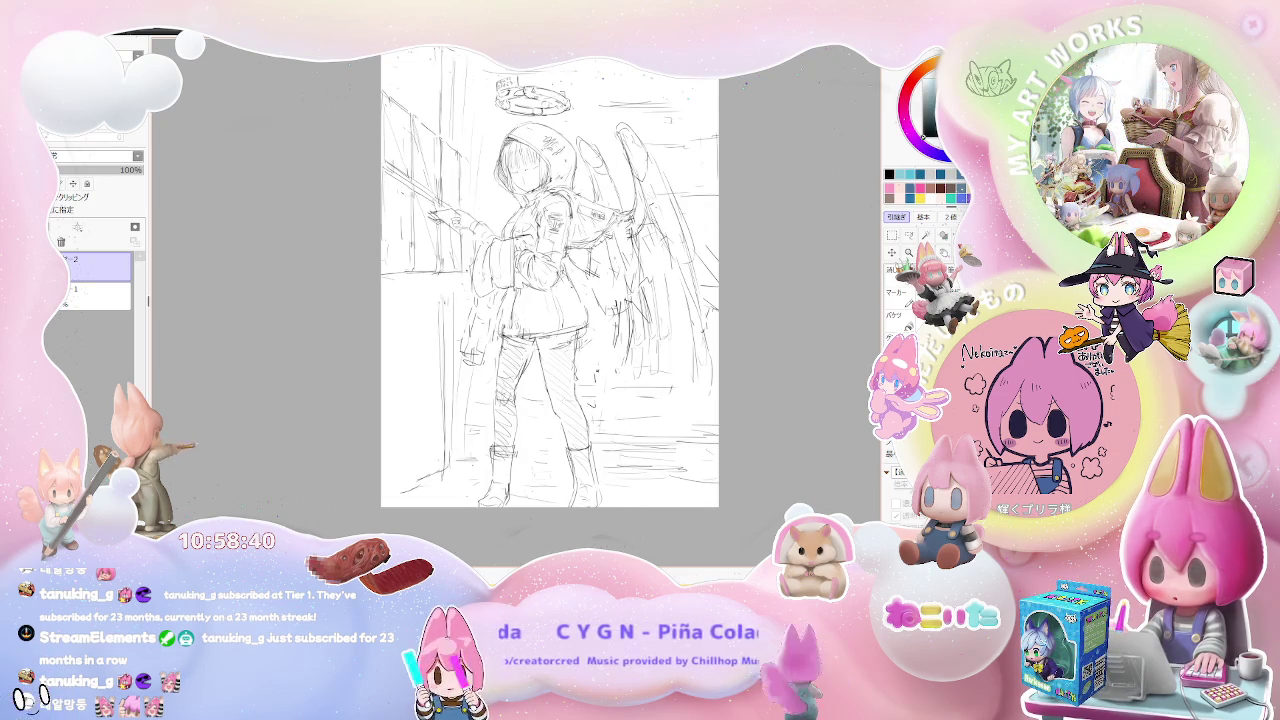
{"action": "scroll", "coordinate": [500, 150], "scroll_direction": "up", "scroll_amount": 2}
{"action": "scroll", "coordinate": [500, 150], "scroll_direction": "up", "scroll_amount": 1}
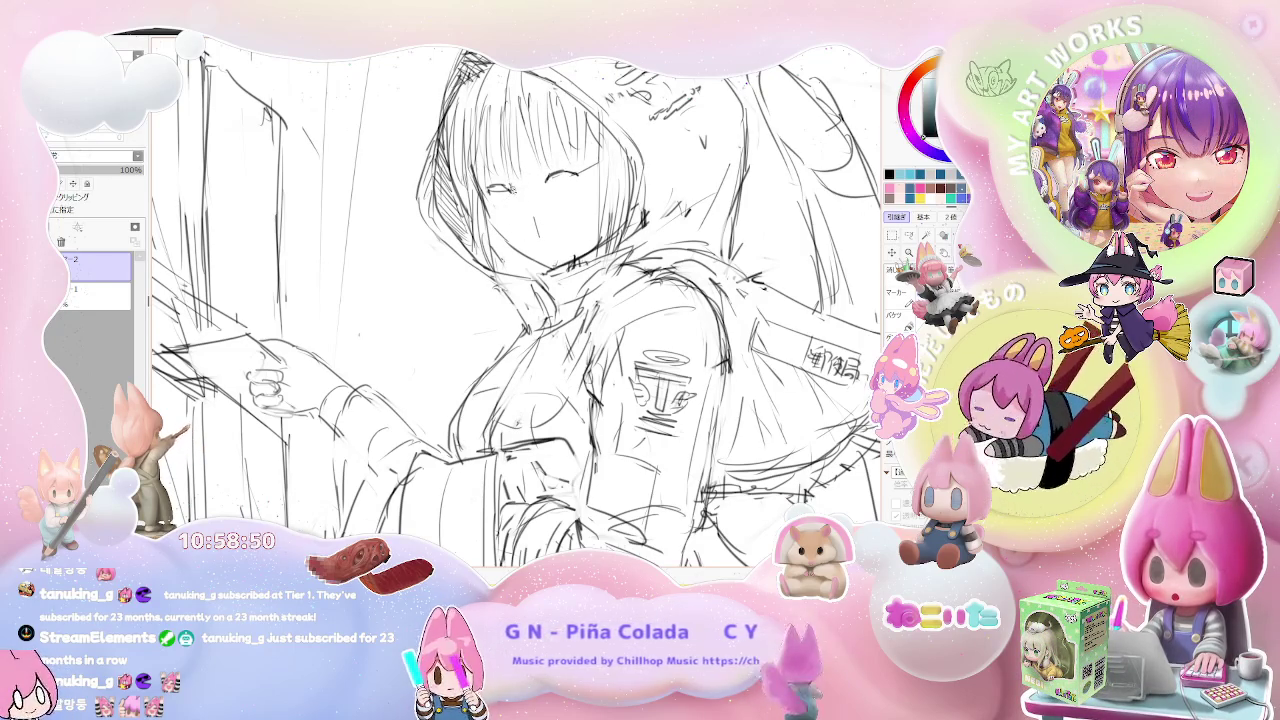
Draw a short vertical pencil line on the girl's hanging sleeve.
{"action": "key", "text": "Home"}
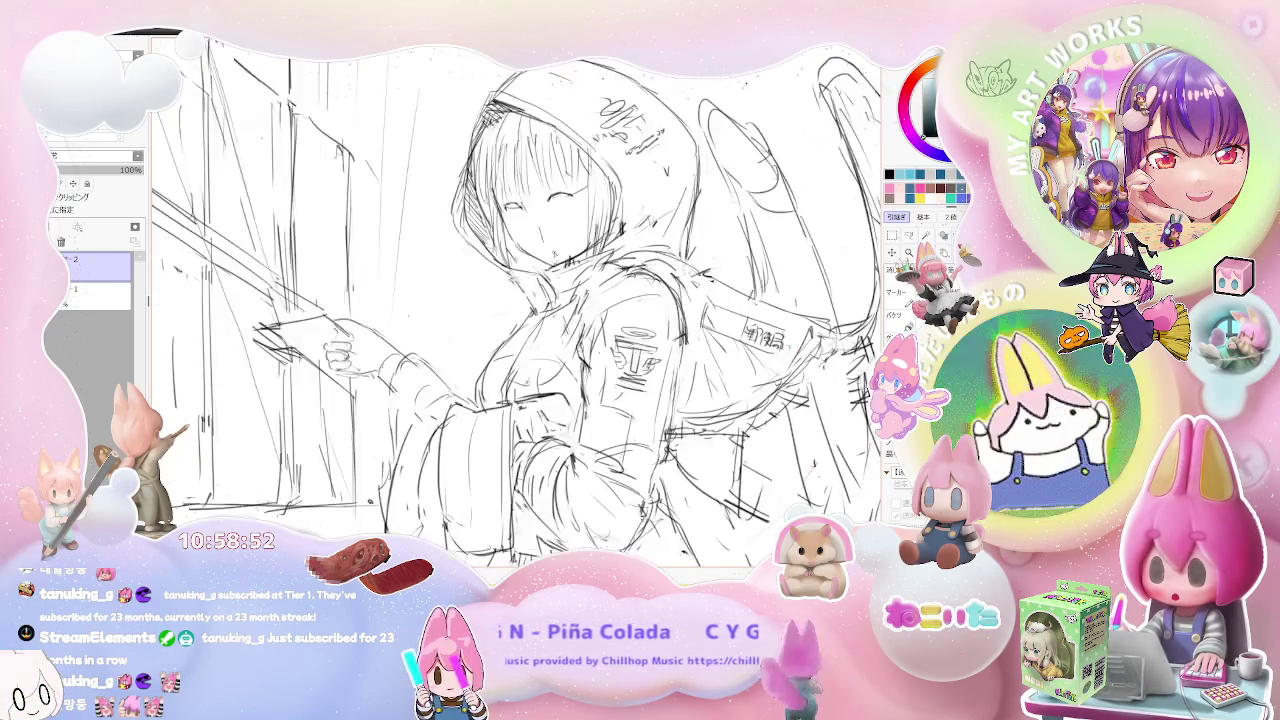
{"action": "key", "text": "minus"}
{"action": "key", "text": "minus"}
{"action": "key", "text": "minus"}
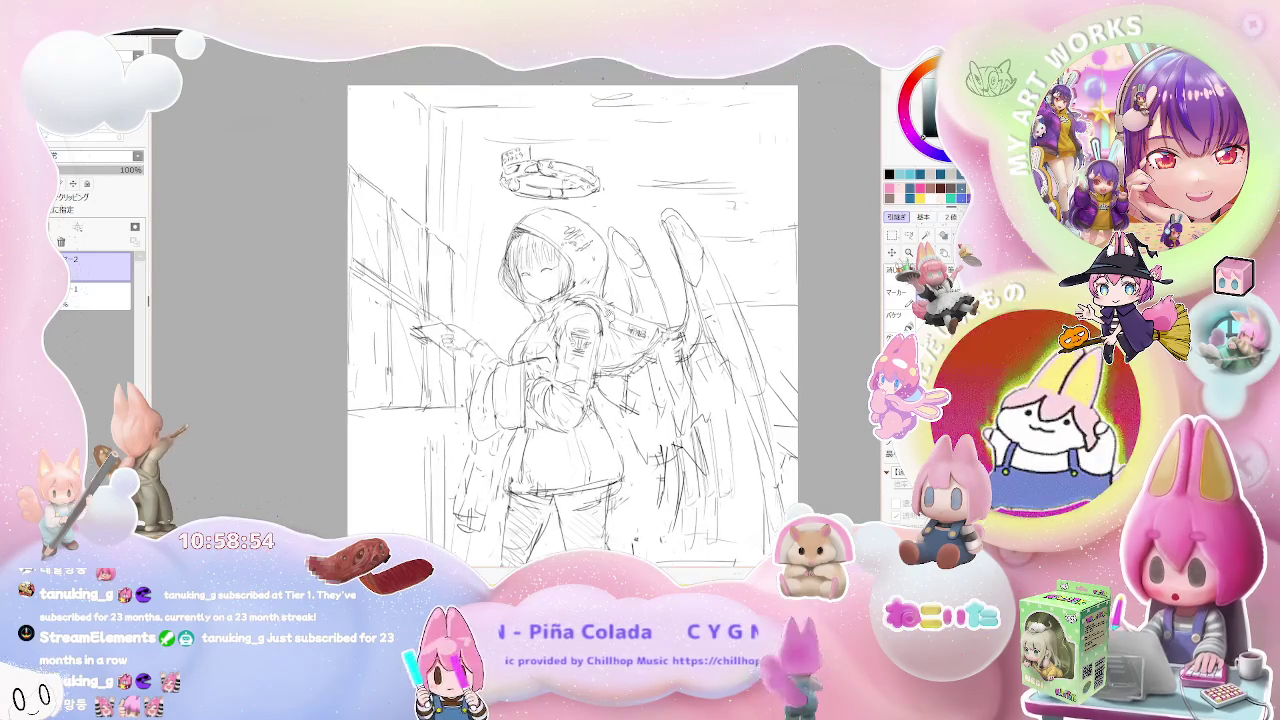
{"action": "scroll", "coordinate": [507, 380], "scroll_direction": "up", "scroll_amount": 1}
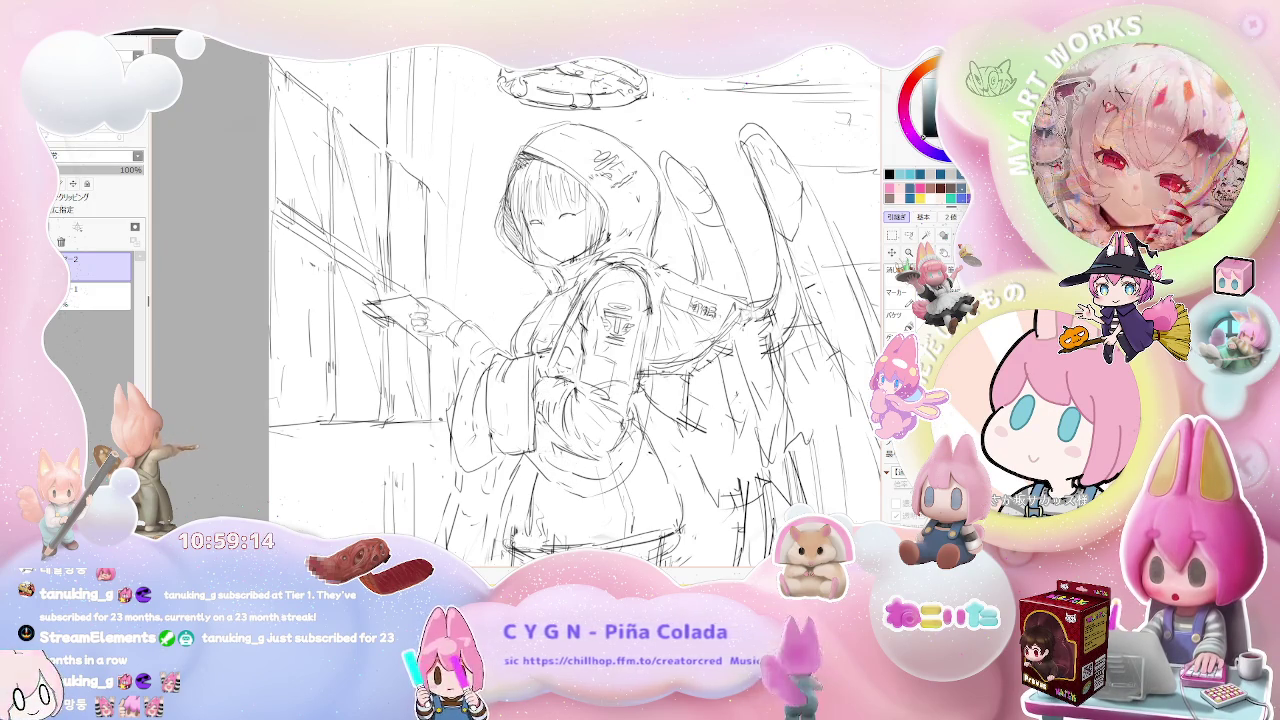
{"action": "left_click_drag", "start_coordinate": [580, 400], "coordinate": [580, 350]}
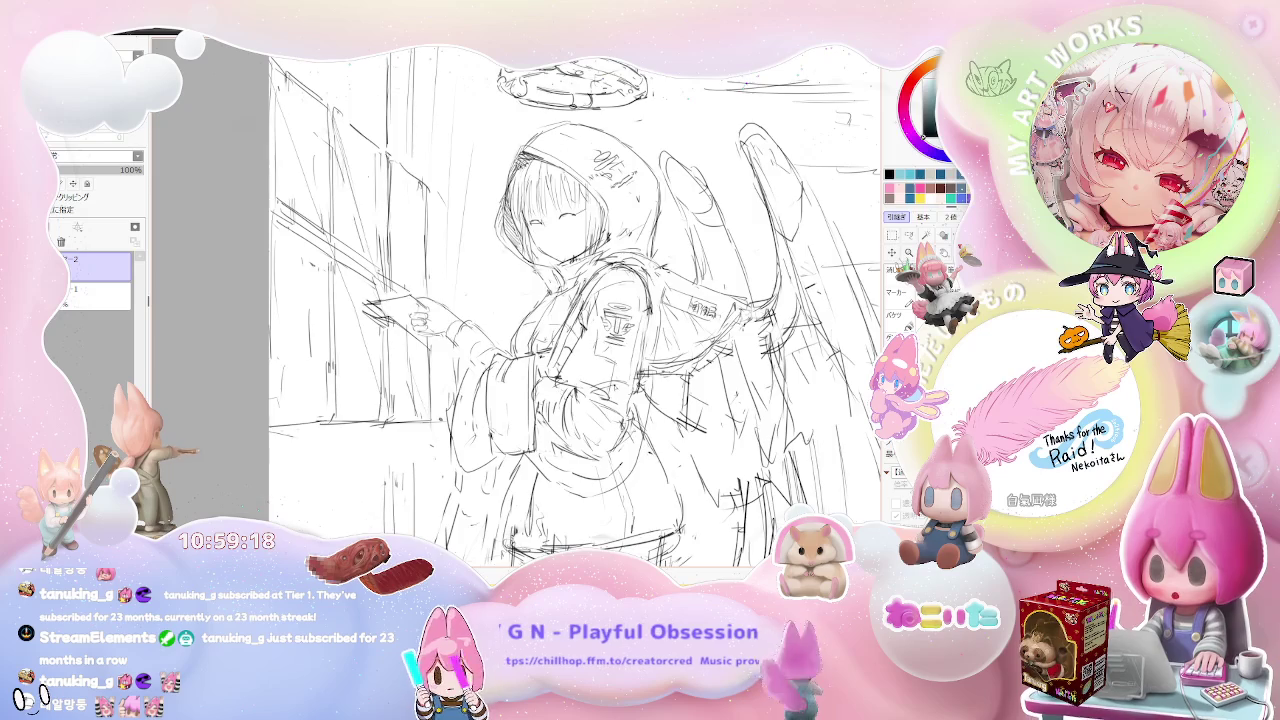
{"action": "key", "text": "Home"}
{"action": "scroll", "coordinate": [610, 395], "scroll_direction": "up", "scroll_amount": 1}
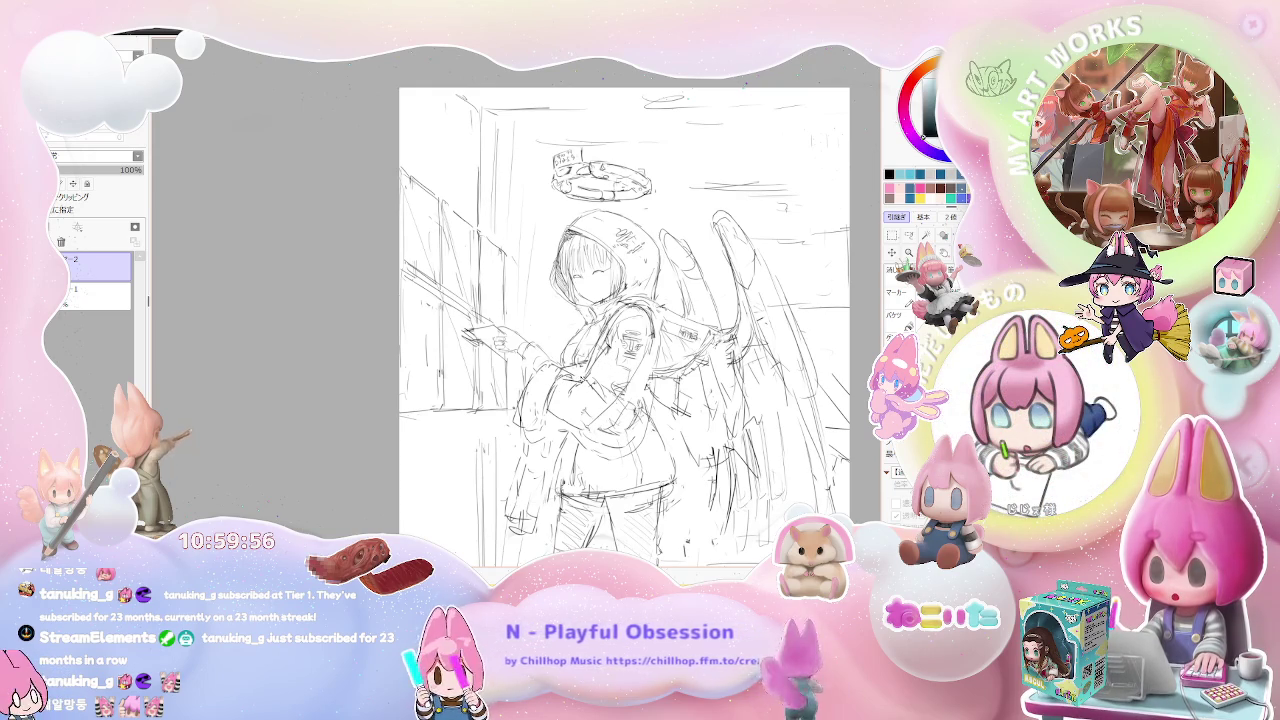
{"action": "key", "text": "h"}
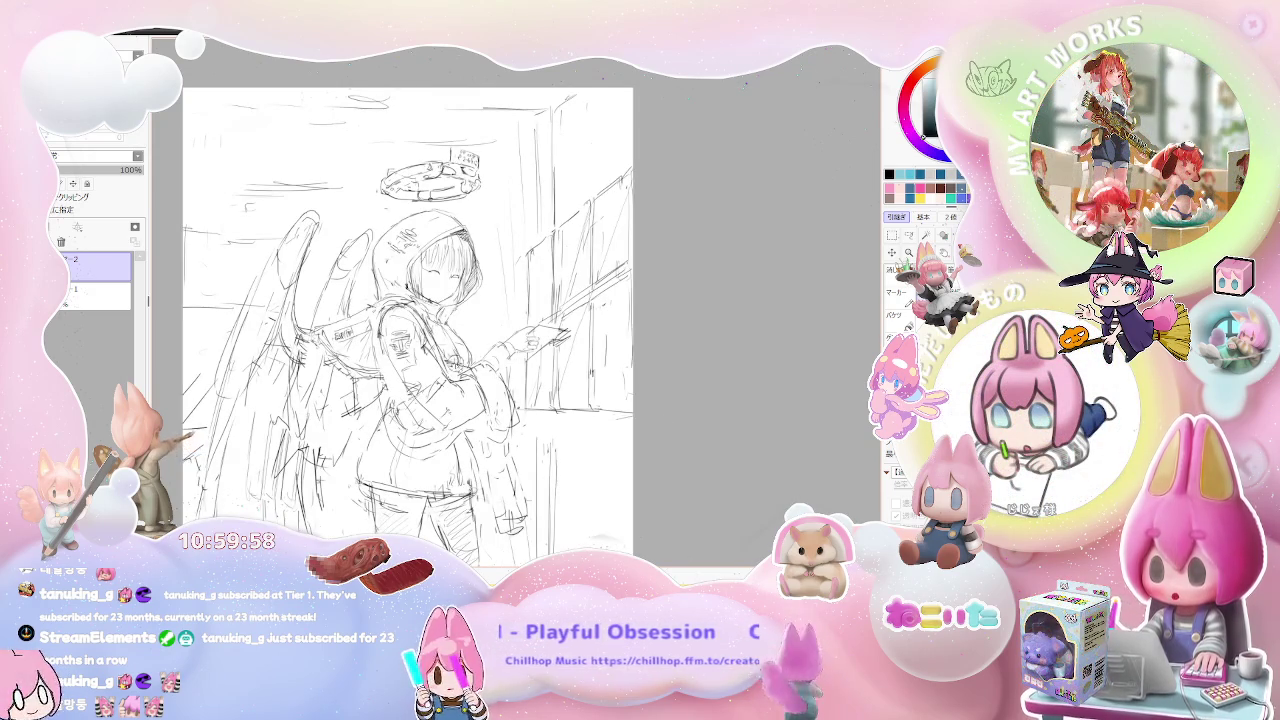
Sketch rough pencil lines over the girl's outstretched arm and sleeve in the mirrored view.
{"action": "key", "text": "ctrl+plus"}
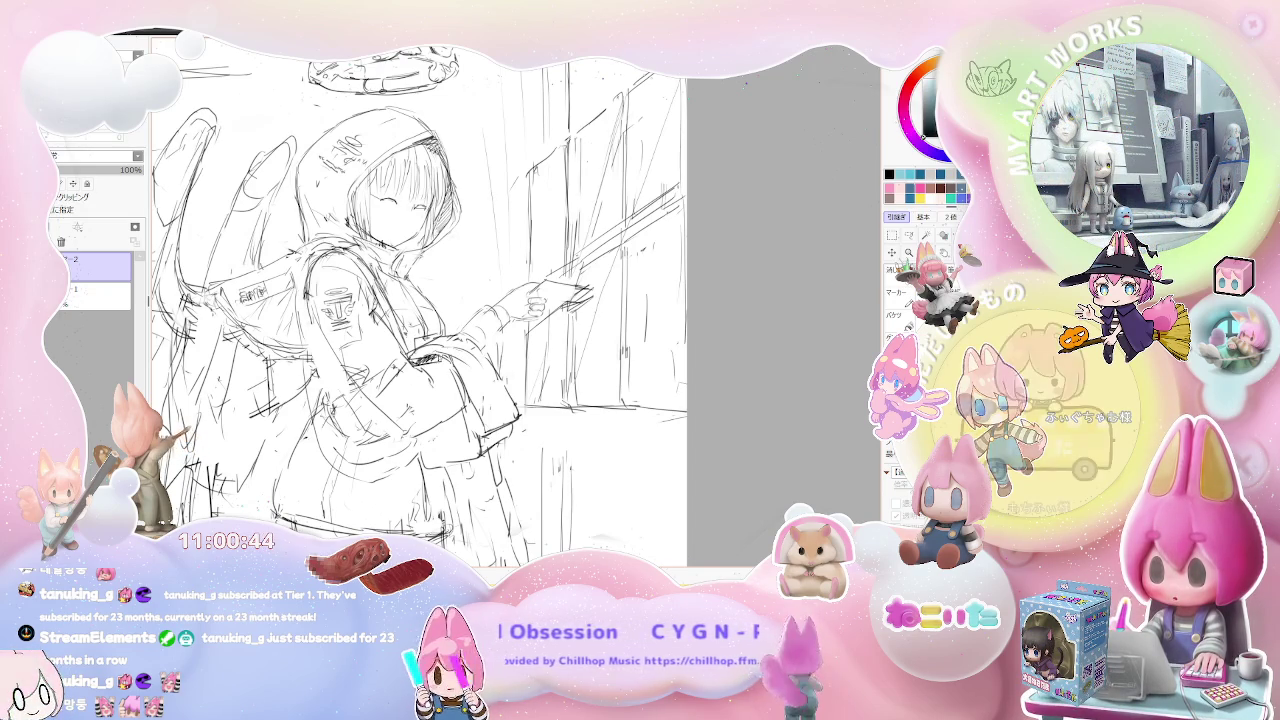
{"action": "scroll", "coordinate": [447, 374], "scroll_direction": "down", "scroll_amount": 1}
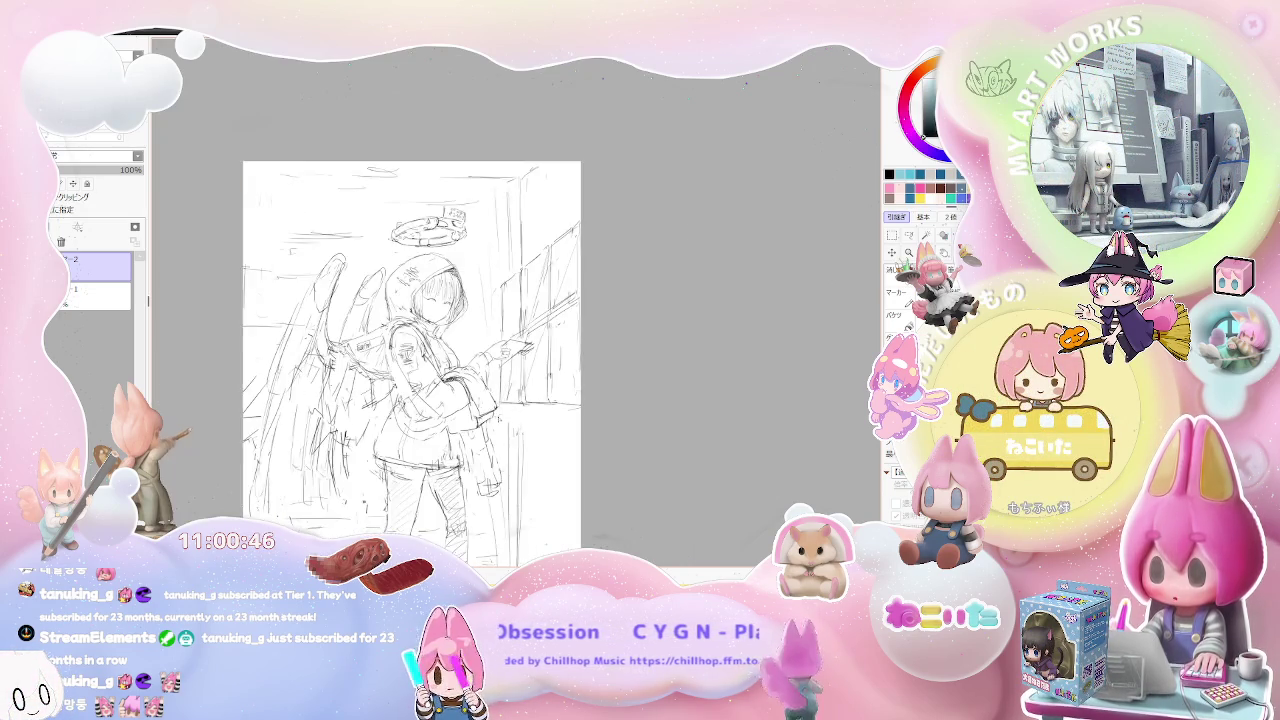
{"action": "scroll", "coordinate": [447, 374], "scroll_direction": "down", "scroll_amount": 1}
{"action": "scroll", "coordinate": [447, 374], "scroll_direction": "down", "scroll_amount": 1}
{"action": "scroll", "coordinate": [500, 422], "scroll_direction": "up", "scroll_amount": 2}
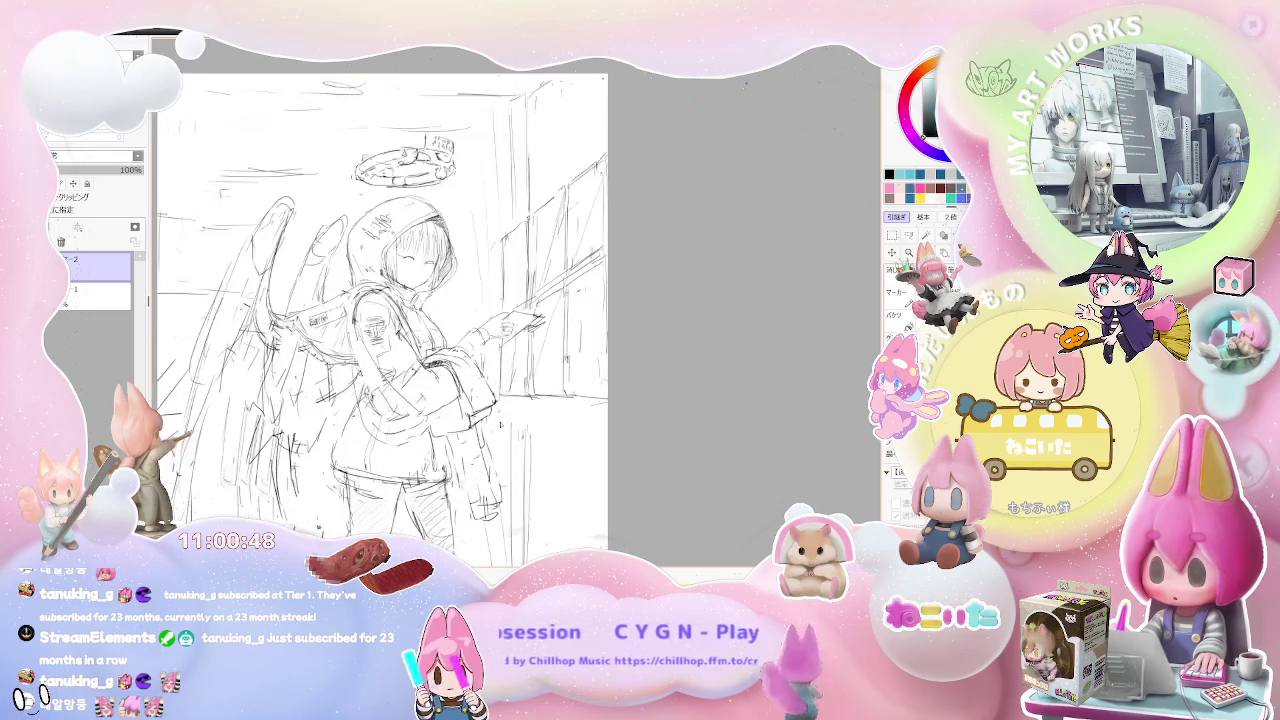
{"action": "scroll", "coordinate": [500, 422], "scroll_direction": "up", "scroll_amount": 1}
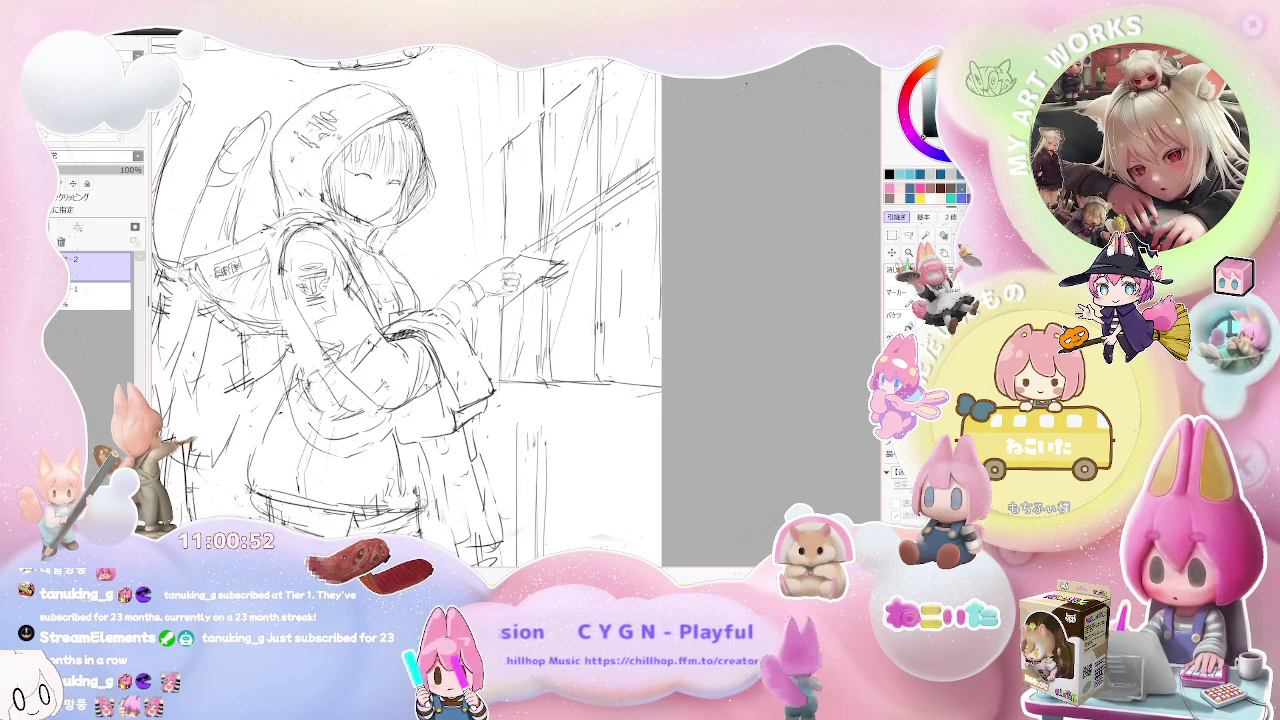
{"action": "scroll", "coordinate": [390, 483], "scroll_direction": "down", "scroll_amount": 1}
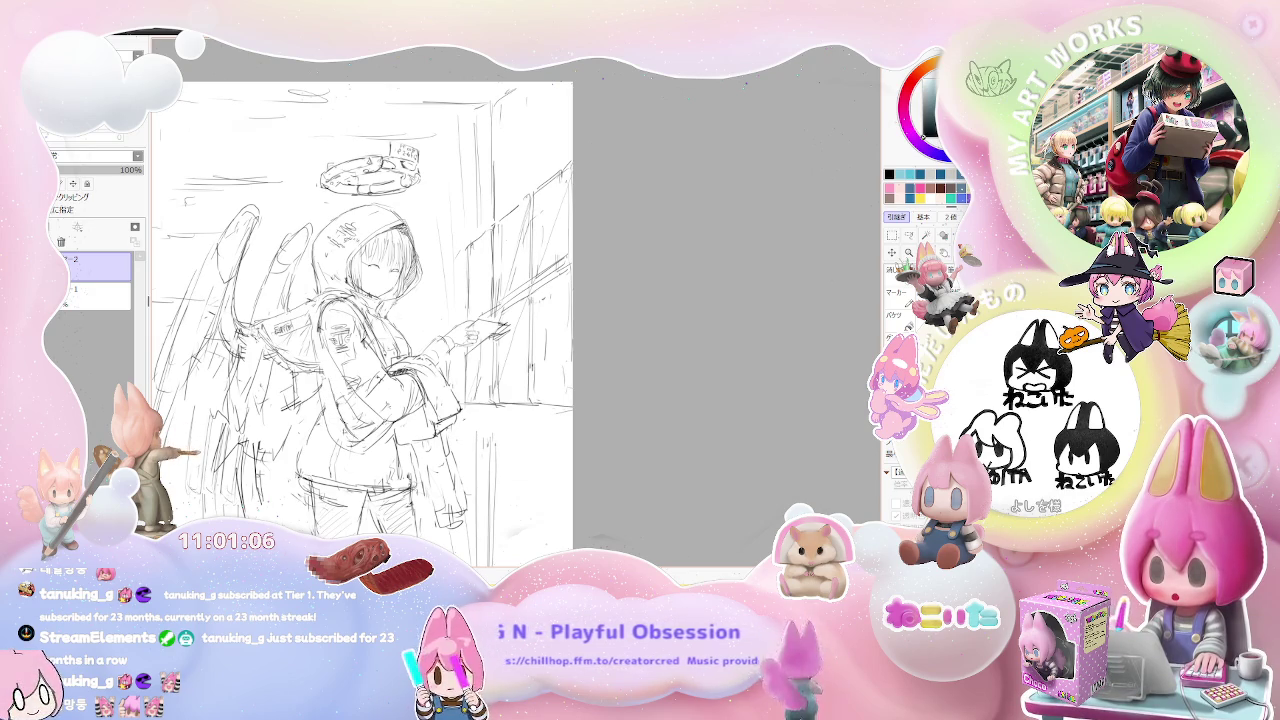
{"action": "left_click_drag", "start_coordinate": [318, 356], "coordinate": [330, 384]}
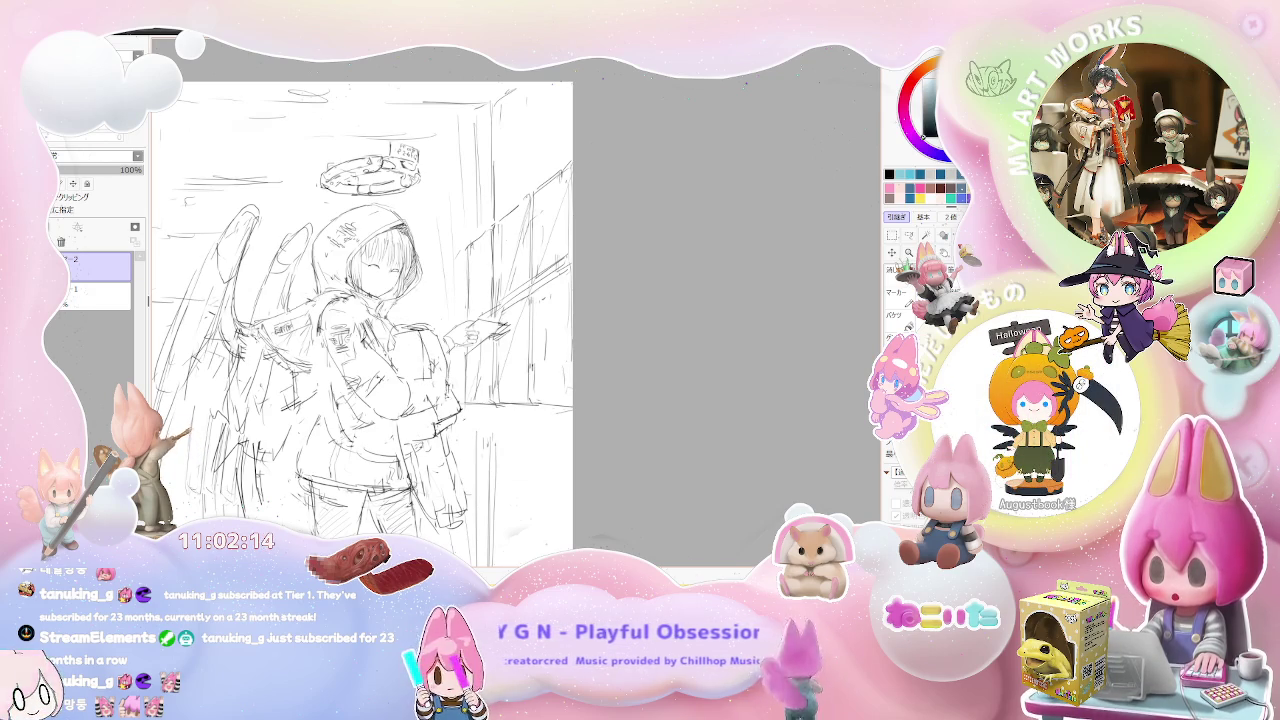
{"action": "scroll", "coordinate": [458, 433], "scroll_direction": "down", "scroll_amount": 1}
{"action": "scroll", "coordinate": [458, 433], "scroll_direction": "down", "scroll_amount": 2}
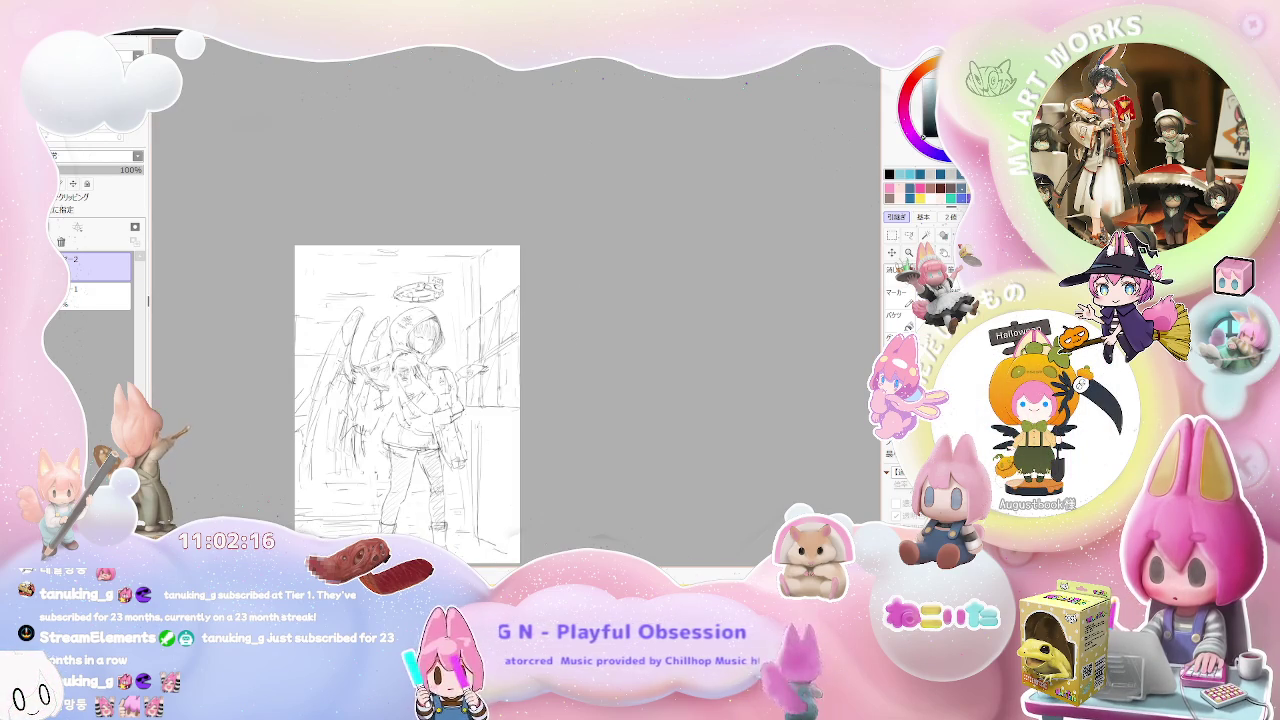
{"action": "scroll", "coordinate": [443, 387], "scroll_direction": "up", "scroll_amount": 1}
{"action": "scroll", "coordinate": [443, 387], "scroll_direction": "up", "scroll_amount": 1}
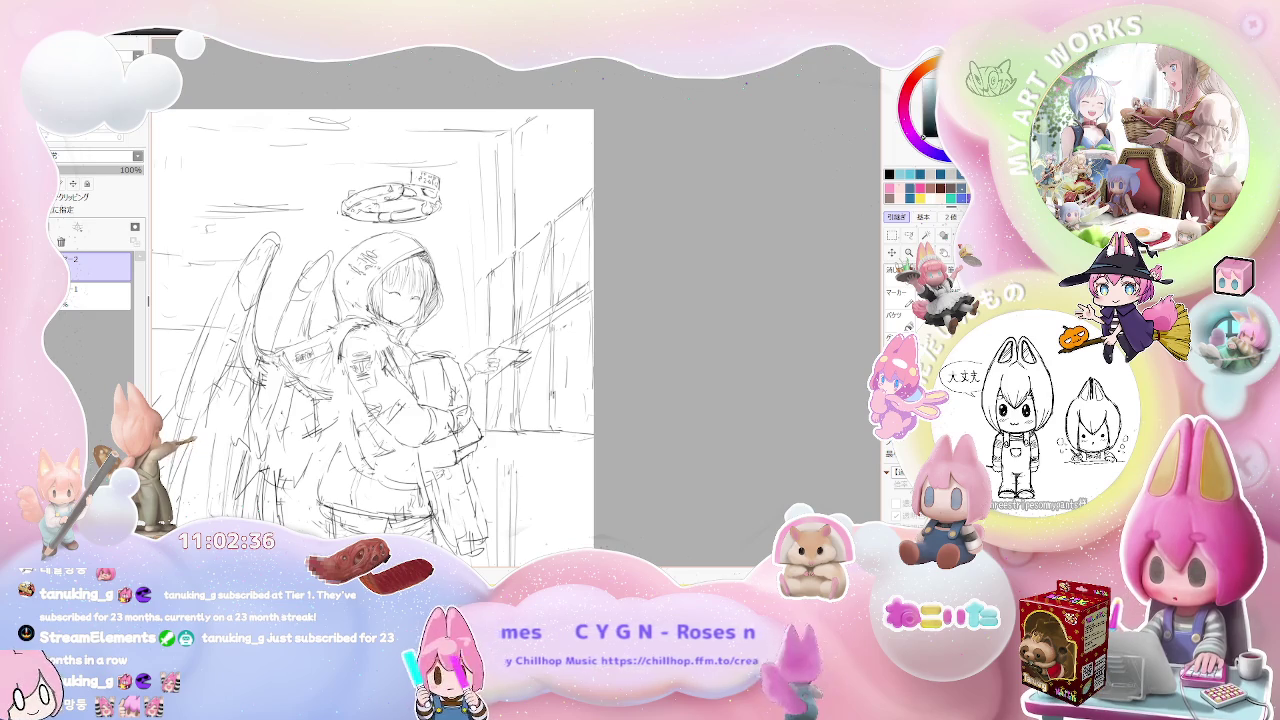
{"action": "scroll", "coordinate": [500, 416], "scroll_direction": "down", "scroll_amount": 3}
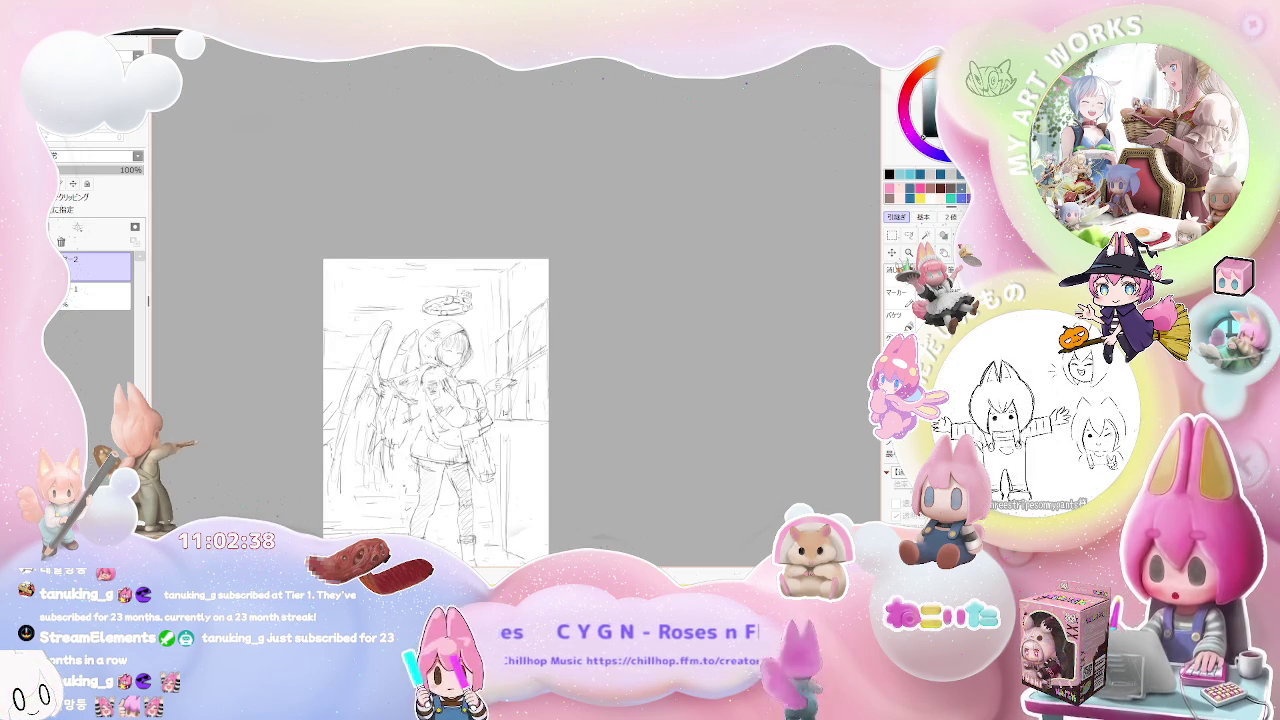
{"action": "scroll", "coordinate": [510, 417], "scroll_direction": "up", "scroll_amount": 2}
{"action": "scroll", "coordinate": [510, 417], "scroll_direction": "up", "scroll_amount": 1}
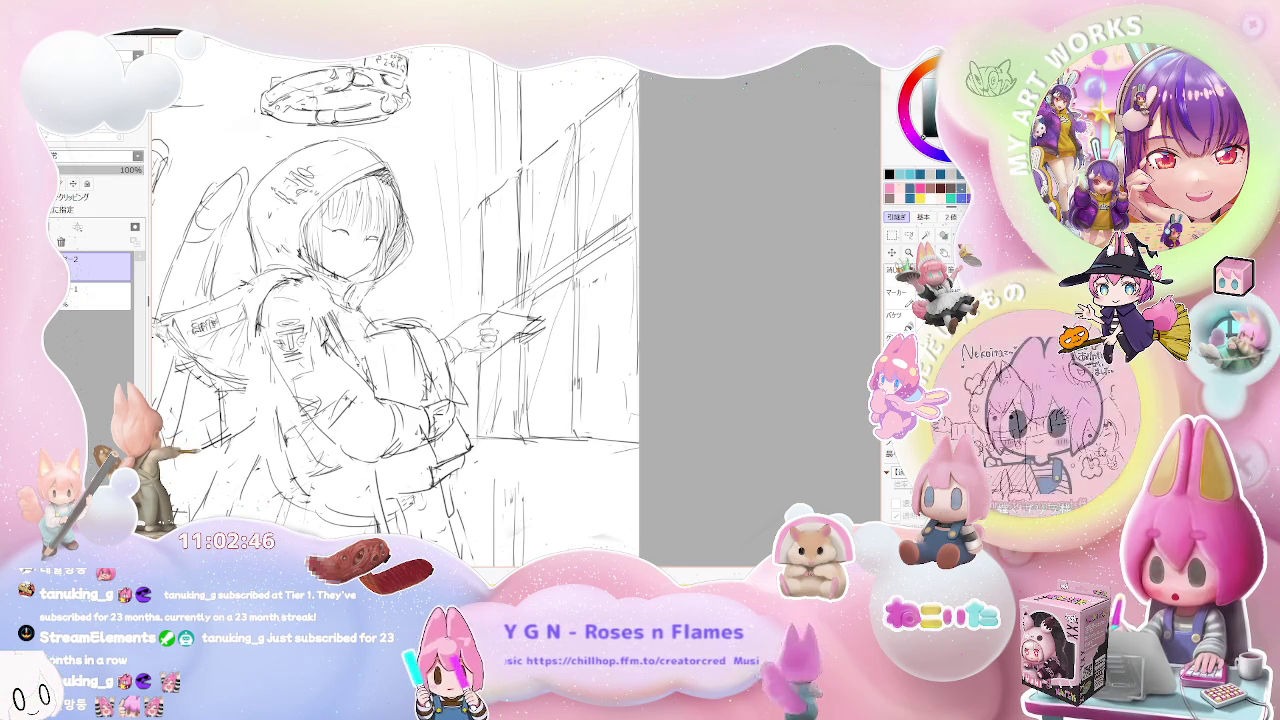
{"action": "key", "text": "minus"}
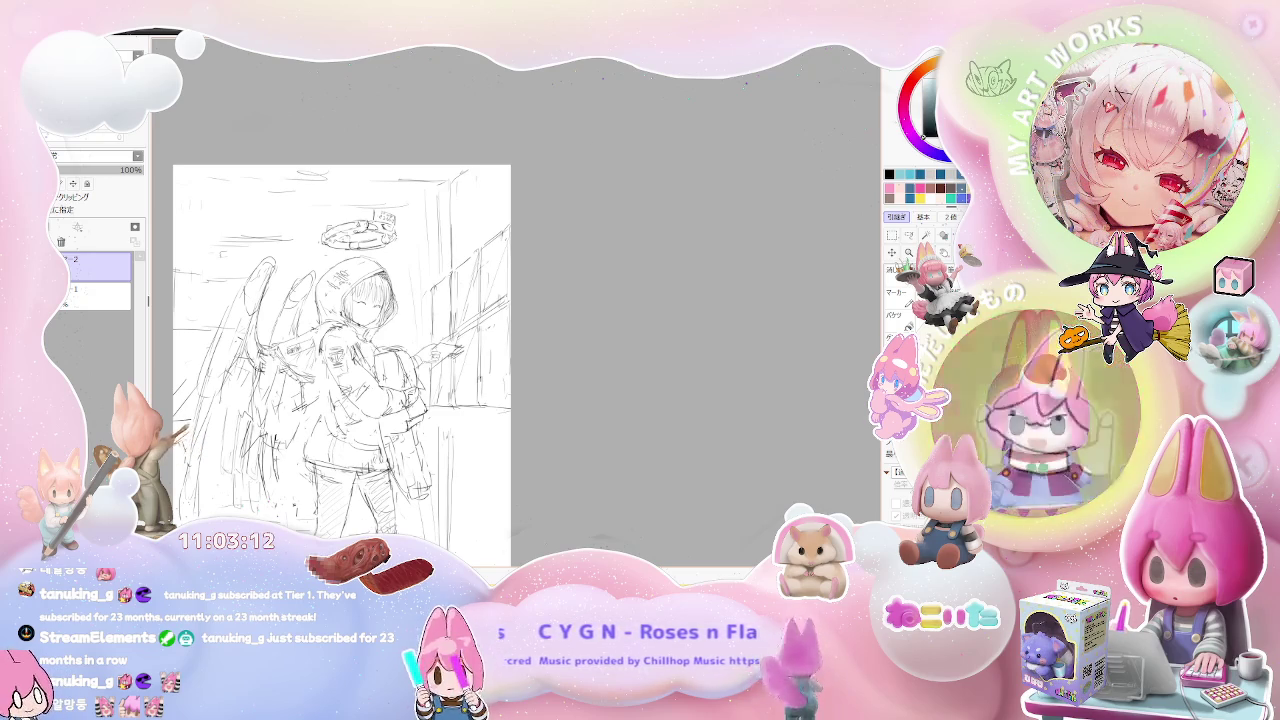
{"action": "key", "text": "minus"}
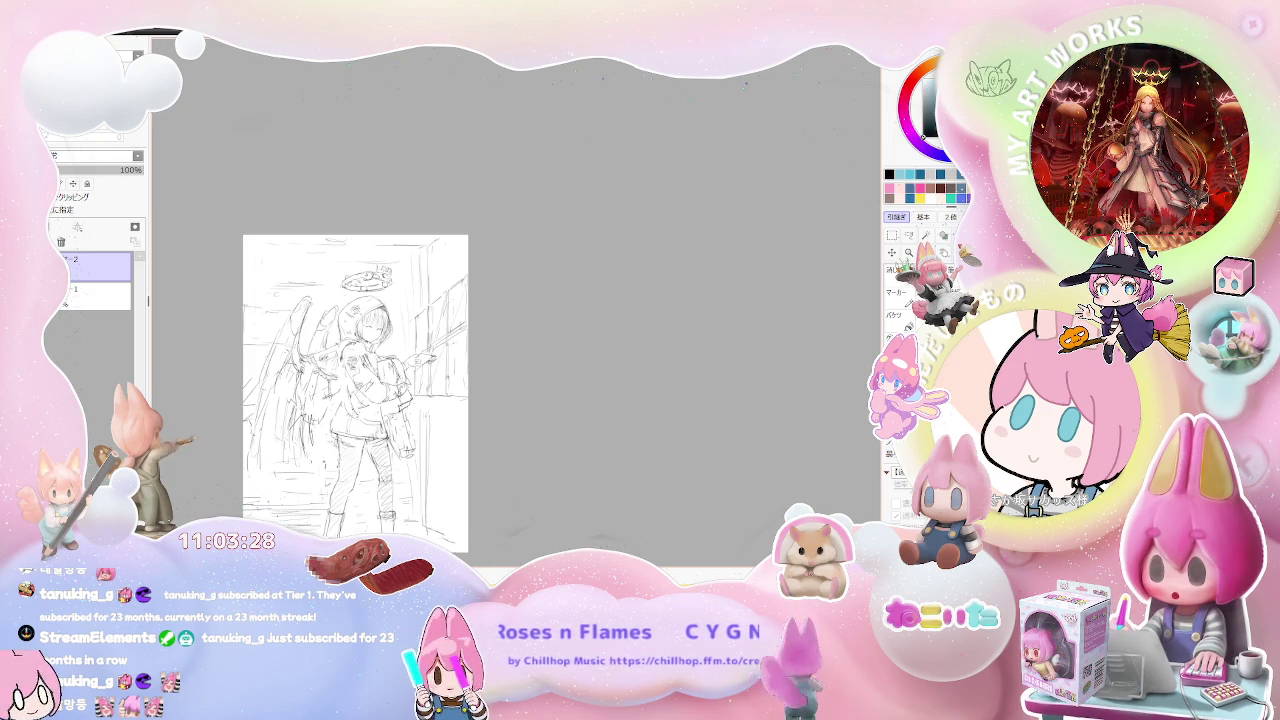
{"action": "scroll", "coordinate": [364, 410], "scroll_direction": "up", "scroll_amount": 2}
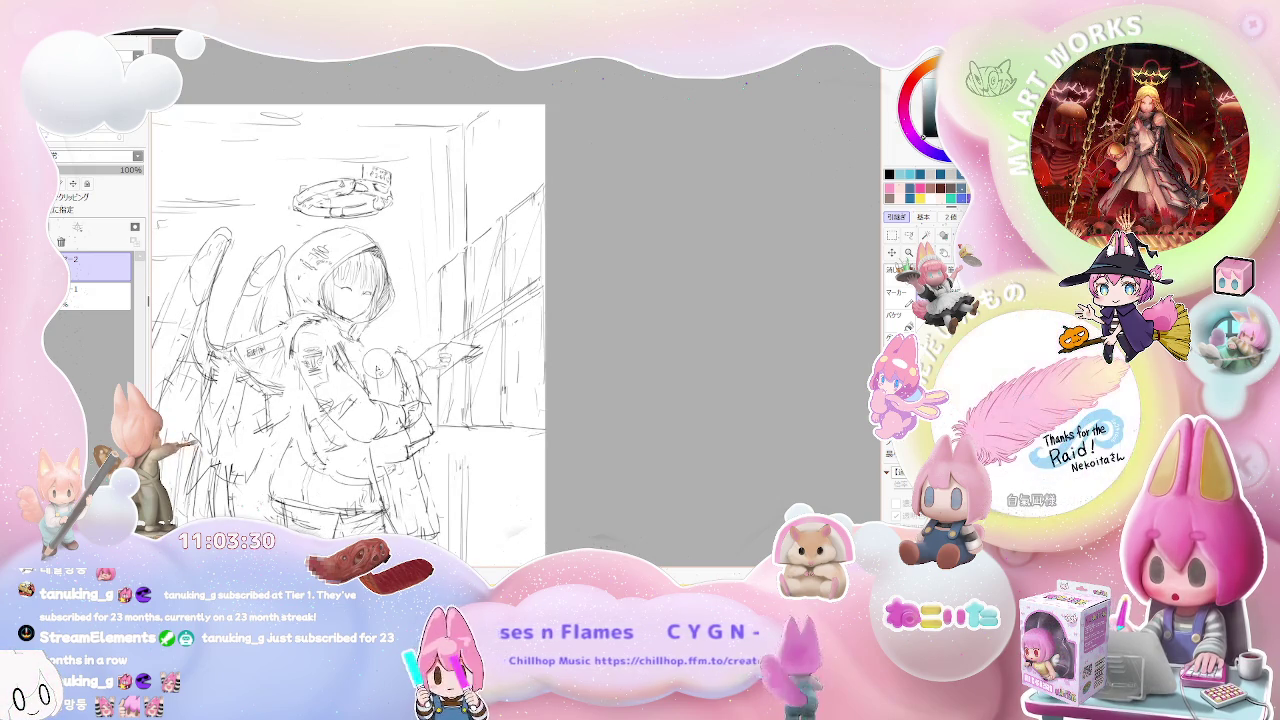
{"action": "mouse_move", "coordinate": [407, 356]}
{"action": "left_mouse_down"}
{"action": "mouse_move", "coordinate": [415, 442]}
{"action": "mouse_move", "coordinate": [307, 390]}
{"action": "mouse_move", "coordinate": [300, 350]}
{"action": "left_mouse_up"}
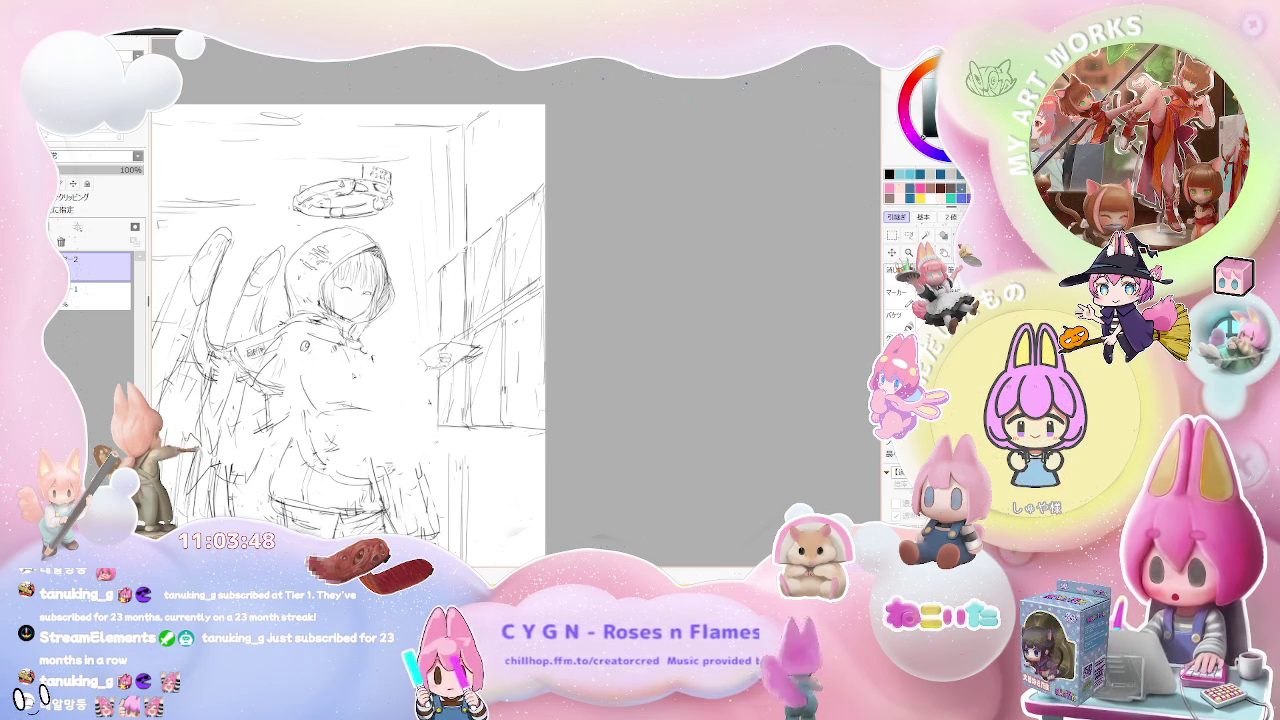
Sketch the new arm pose across the chest, then darken its strokes.
{"action": "mouse_move", "coordinate": [322, 424]}
{"action": "left_mouse_down"}
{"action": "mouse_move", "coordinate": [352, 390]}
{"action": "mouse_move", "coordinate": [368, 410]}
{"action": "left_mouse_up"}
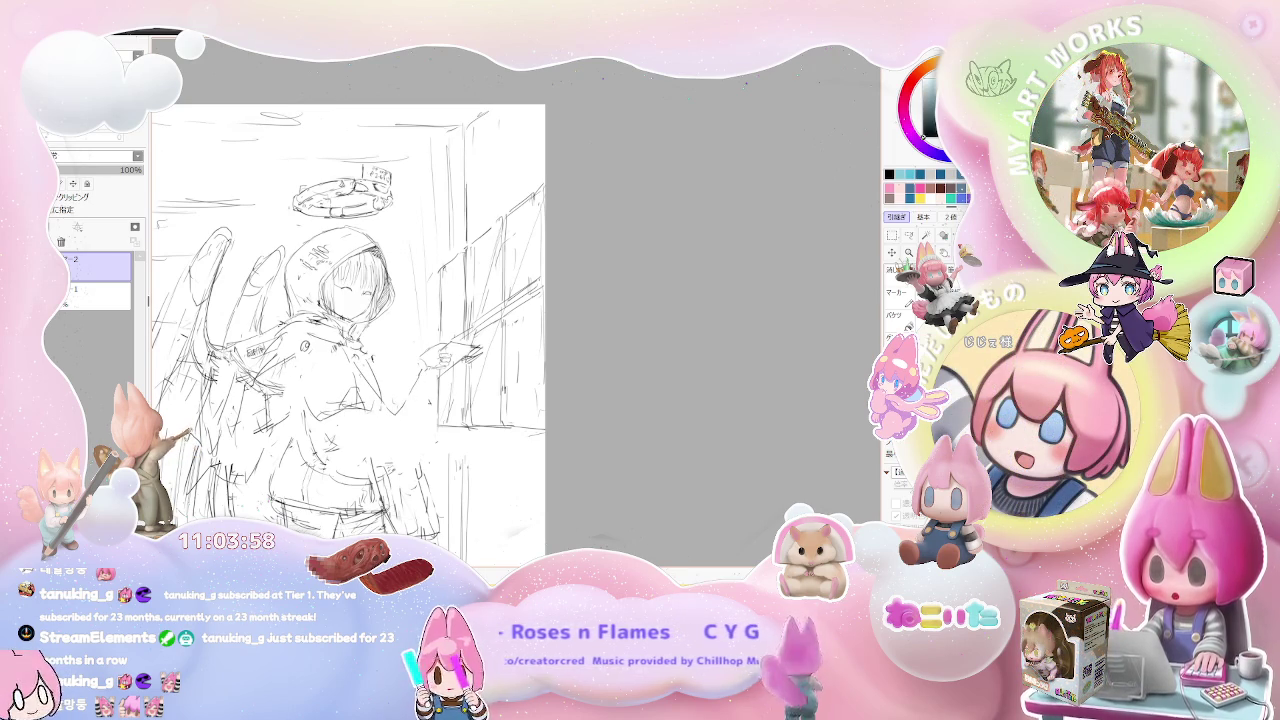
{"action": "left_click_drag", "start_coordinate": [240, 385], "coordinate": [290, 355]}
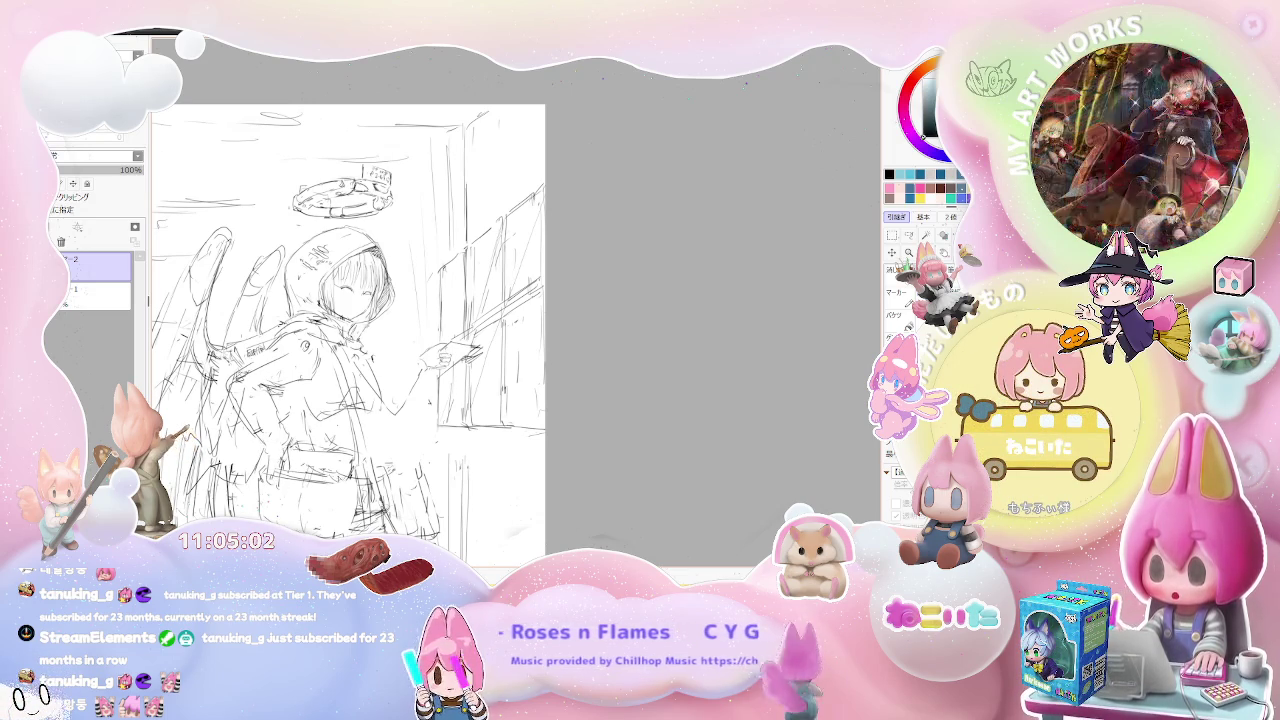
{"action": "scroll", "coordinate": [340, 380], "scroll_direction": "down", "scroll_amount": 1}
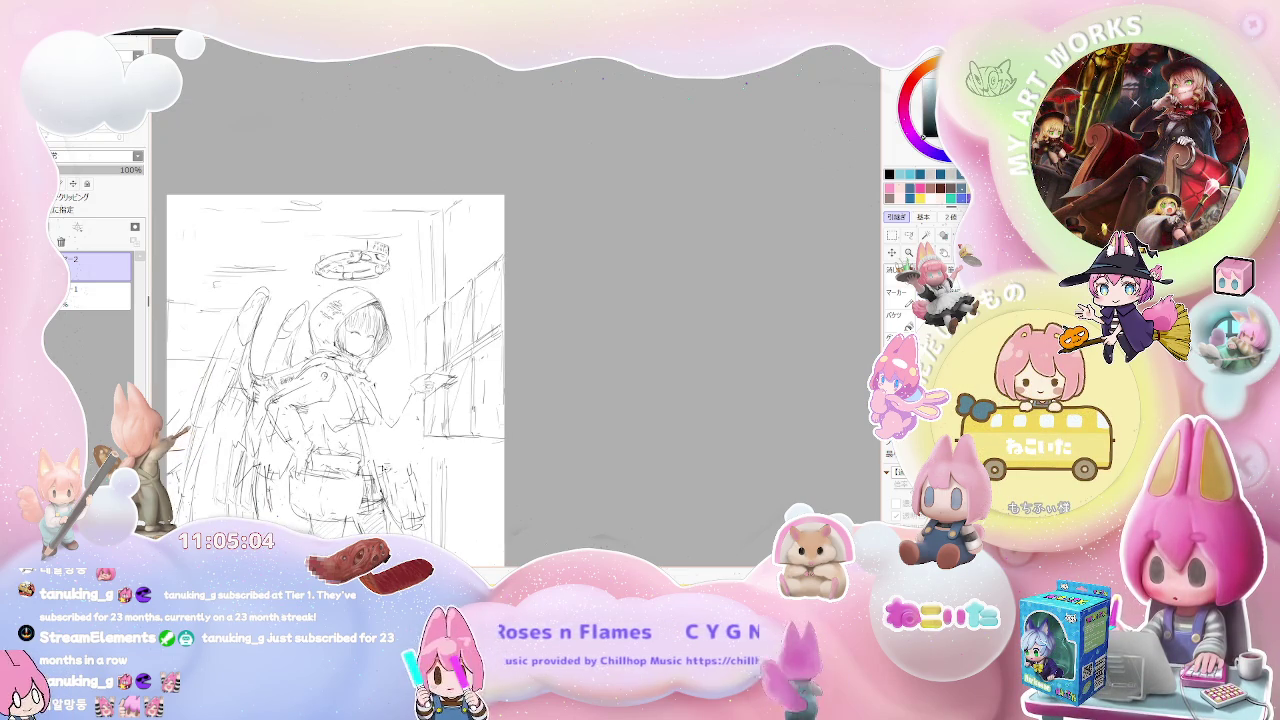
Darken the girl's right eye with a small pencil stroke.
{"action": "scroll", "coordinate": [365, 335], "scroll_direction": "up", "scroll_amount": 1}
{"action": "scroll", "coordinate": [365, 335], "scroll_direction": "up", "scroll_amount": 2}
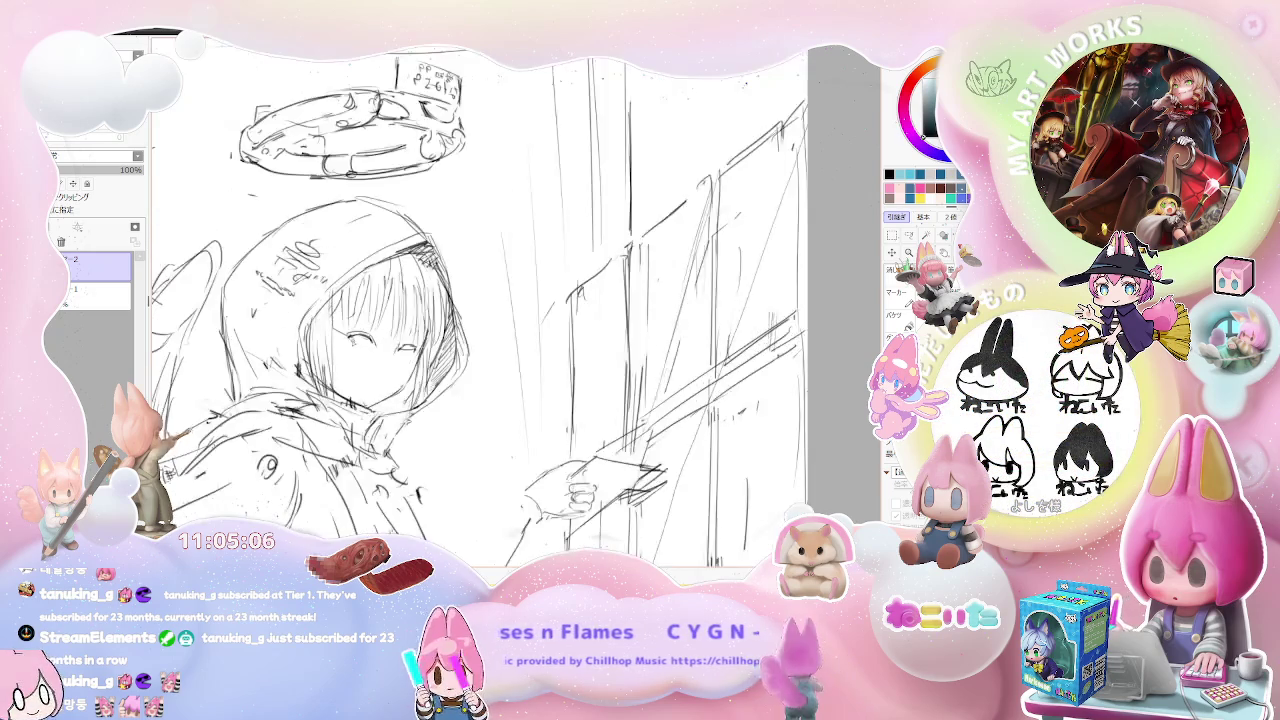
{"action": "scroll", "coordinate": [365, 335], "scroll_direction": "up", "scroll_amount": 2}
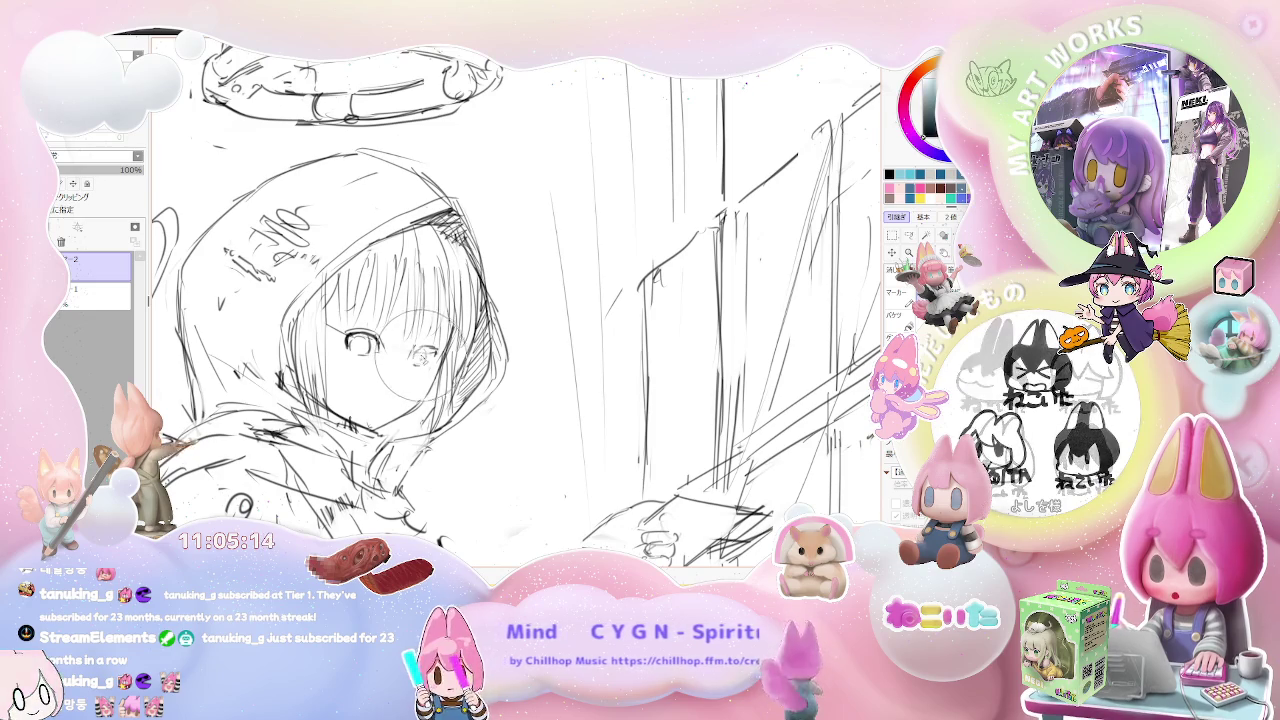
{"action": "left_click_drag", "start_coordinate": [420, 350], "coordinate": [426, 366]}
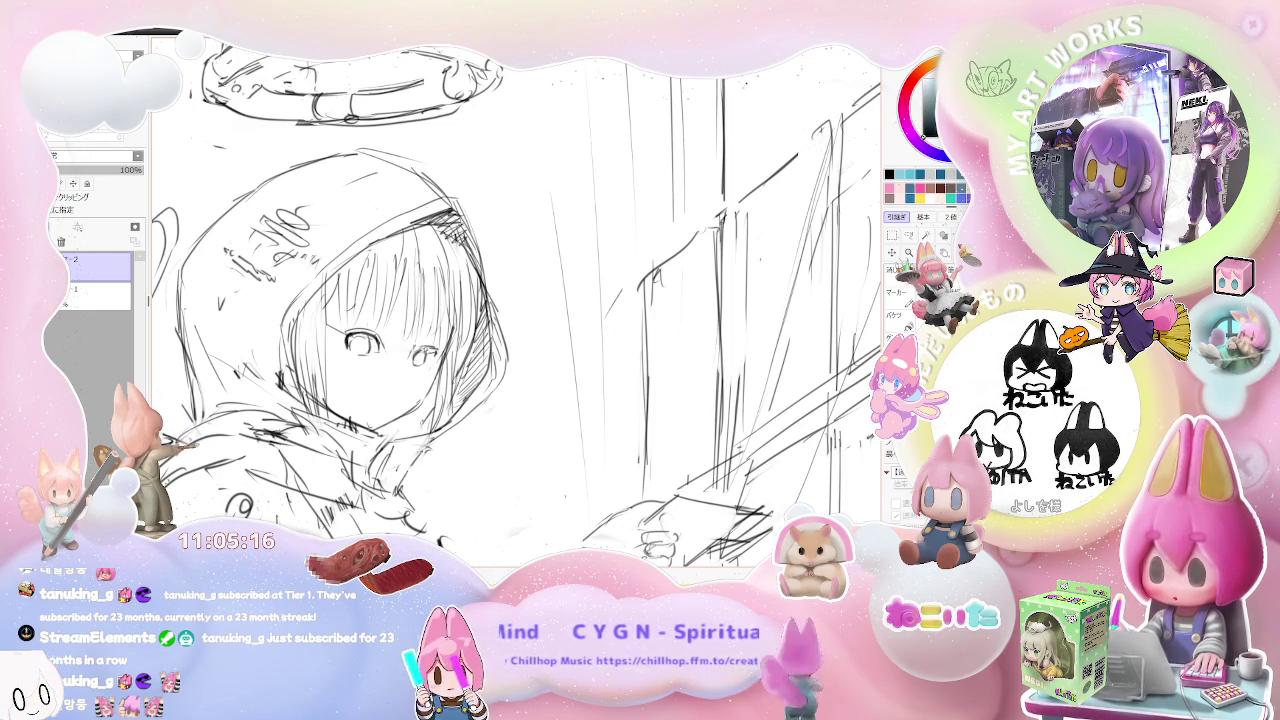
{"action": "key", "text": "minus"}
{"action": "key", "text": "minus"}
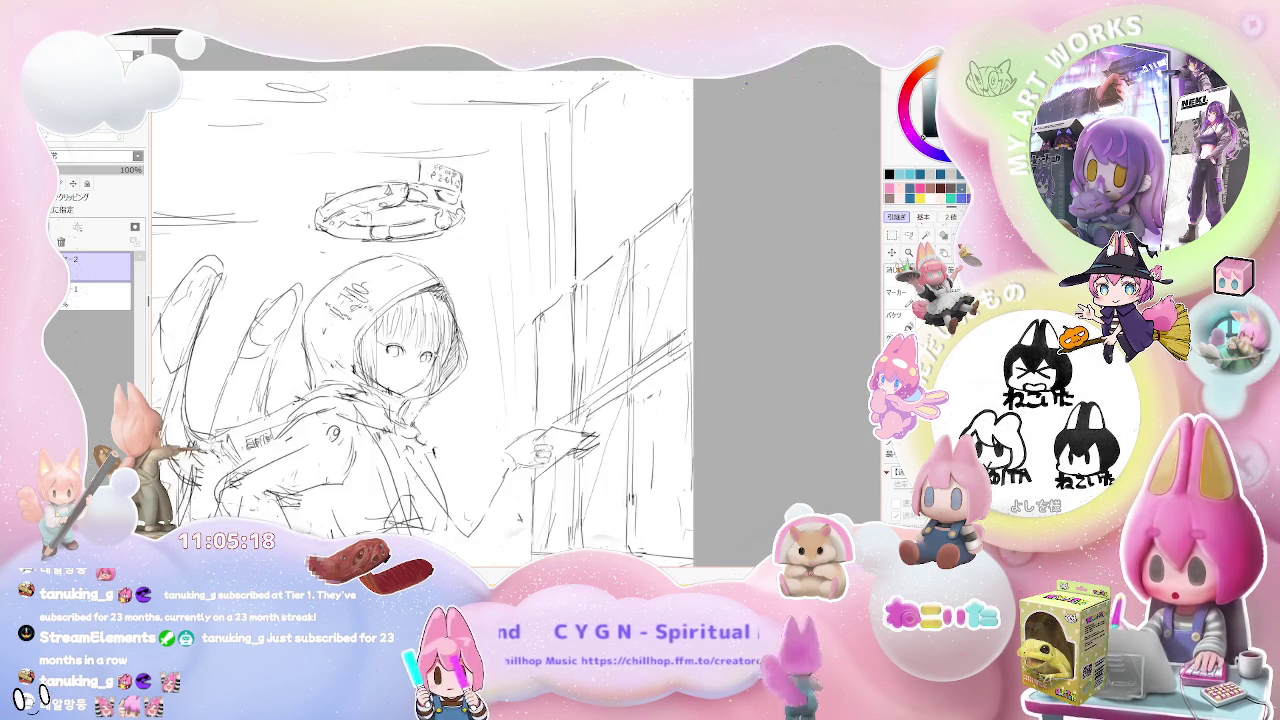
{"action": "key", "text": "minus"}
{"action": "key", "text": "minus"}
{"action": "key", "text": "minus"}
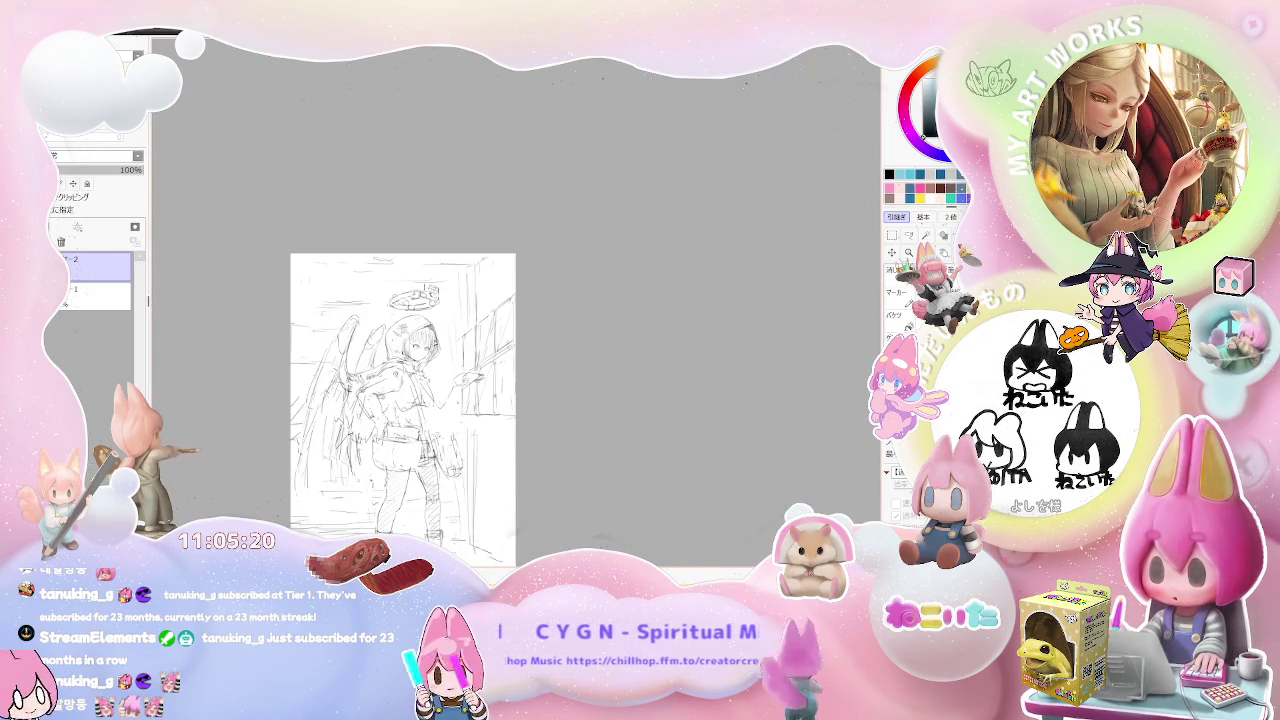
{"action": "key", "text": "plus"}
{"action": "key", "text": "plus"}
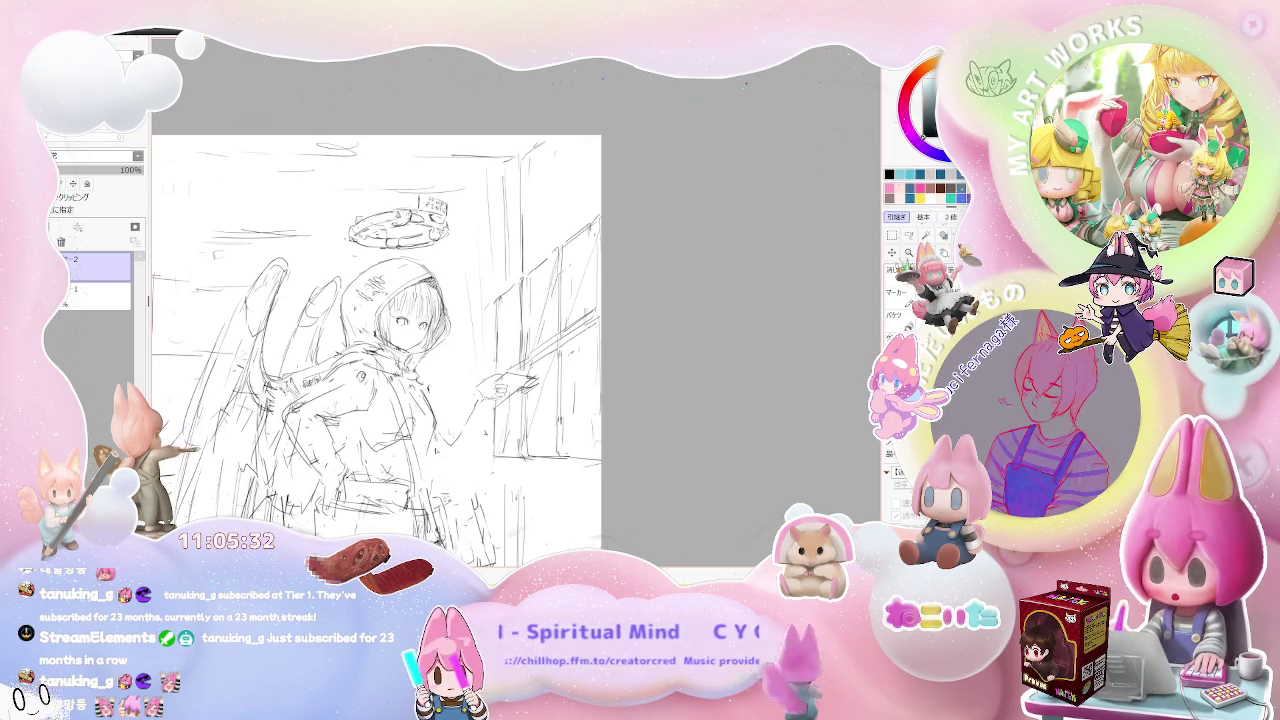
Draw a new round buckle on the chest strap and check it at full-page zoom.
{"action": "scroll", "coordinate": [380, 320], "scroll_direction": "down", "scroll_amount": 3}
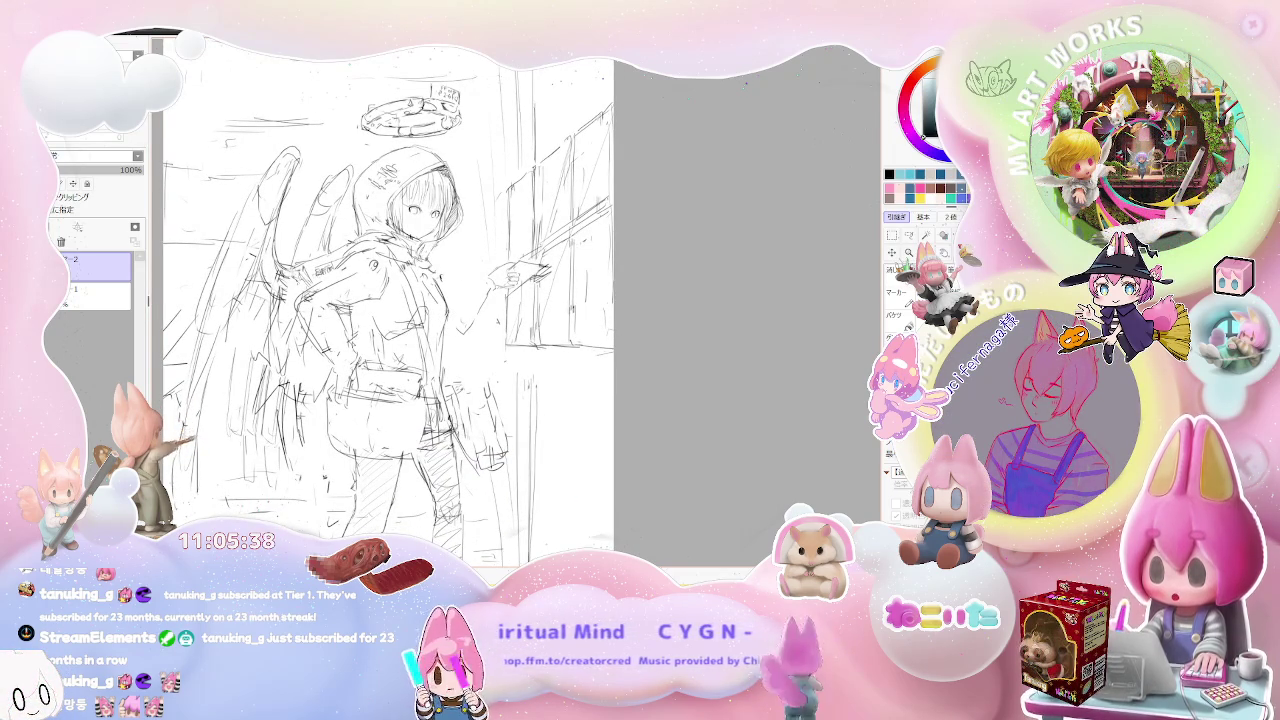
{"action": "key", "text": "ctrl+minus"}
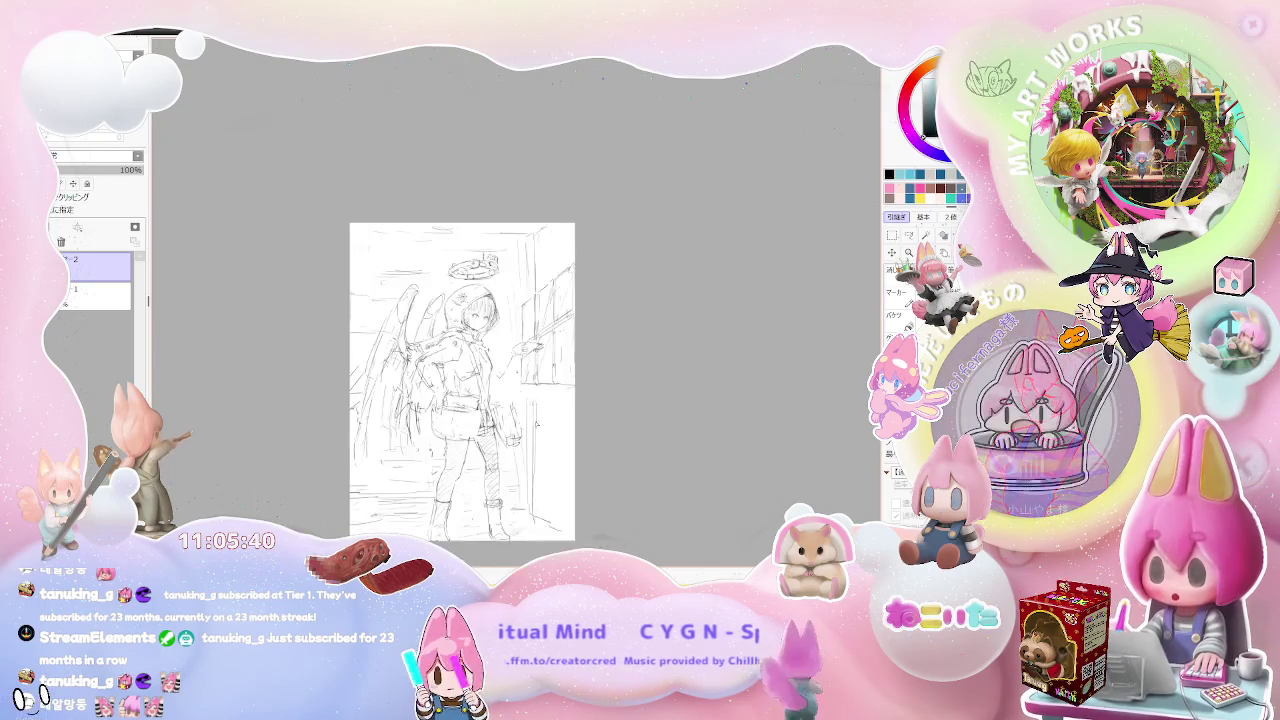
{"action": "key", "text": "ctrl+plus"}
{"action": "key", "text": "ctrl+plus"}
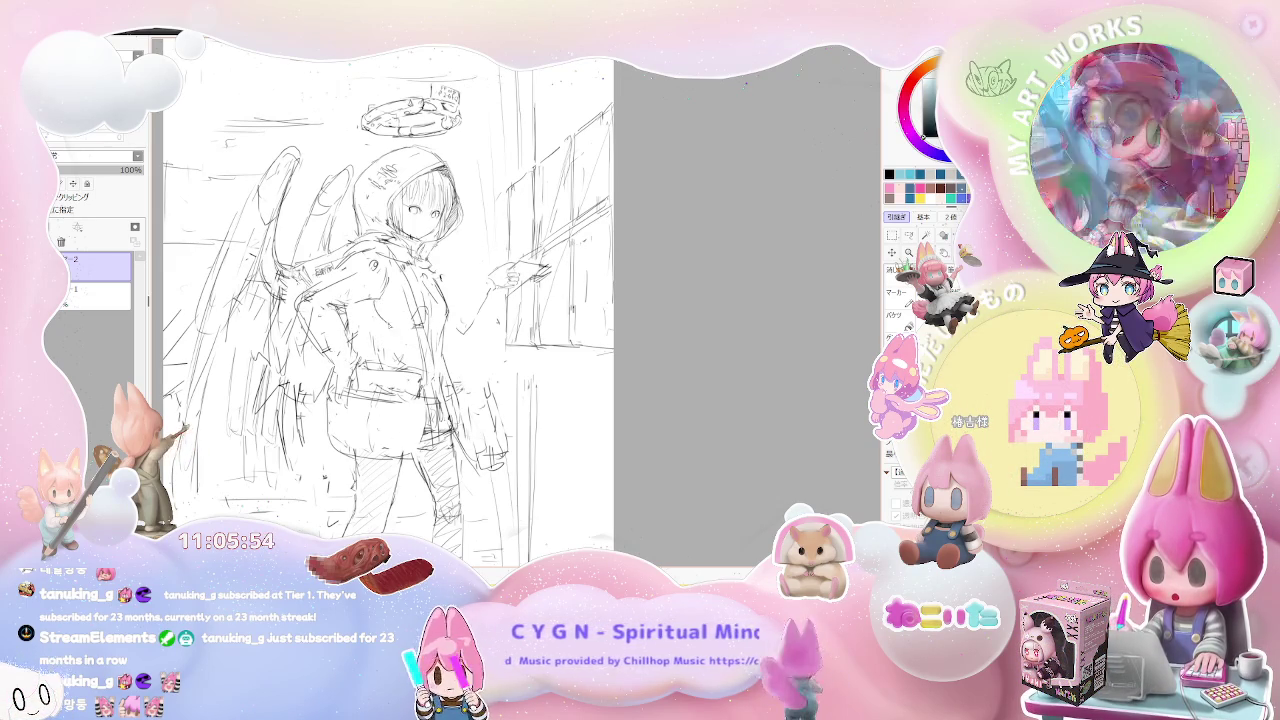
{"action": "left_click_drag", "start_coordinate": [366, 296], "coordinate": [407, 341]}
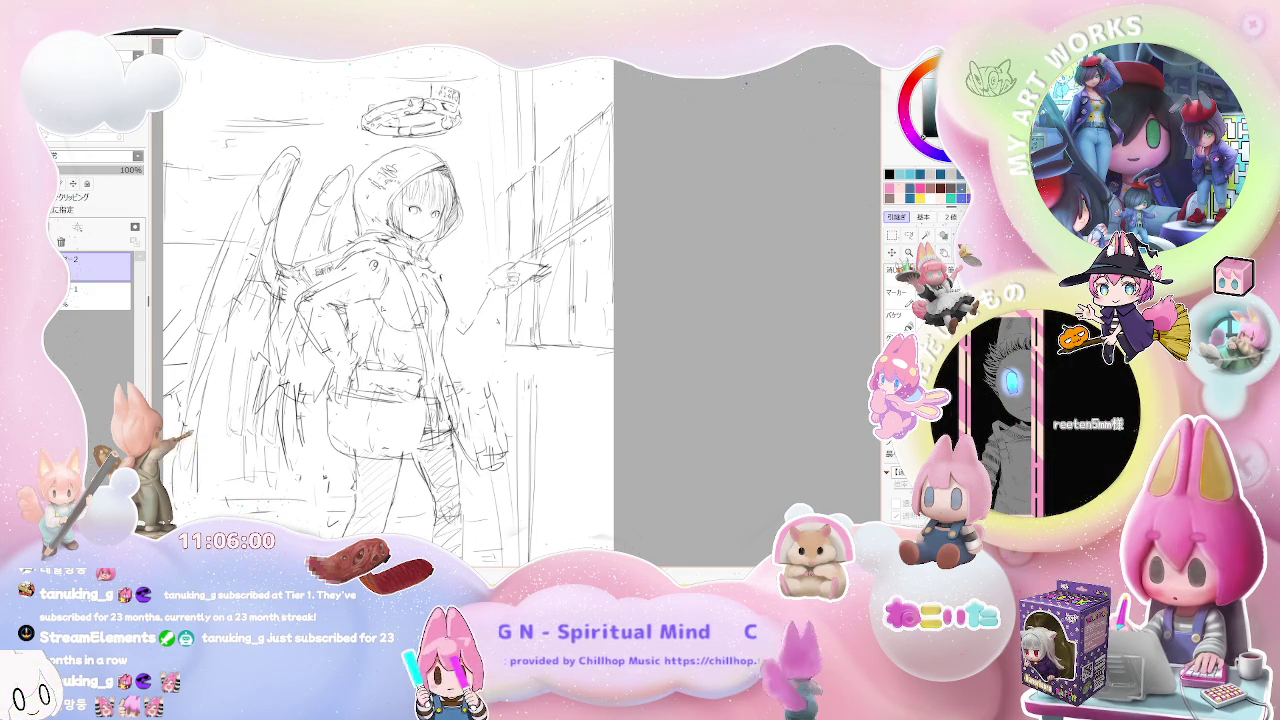
{"action": "key", "text": "minus"}
{"action": "key", "text": "minus"}
{"action": "key", "text": "plus"}
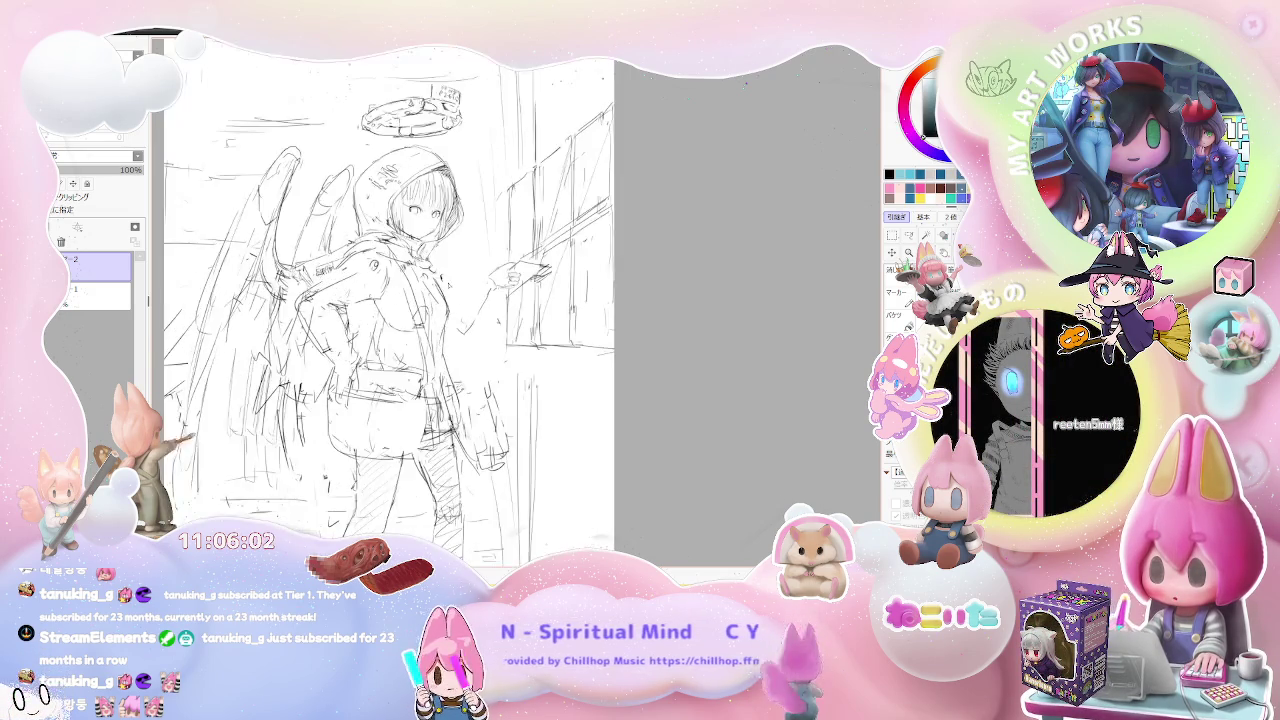
{"action": "key", "text": "plus"}
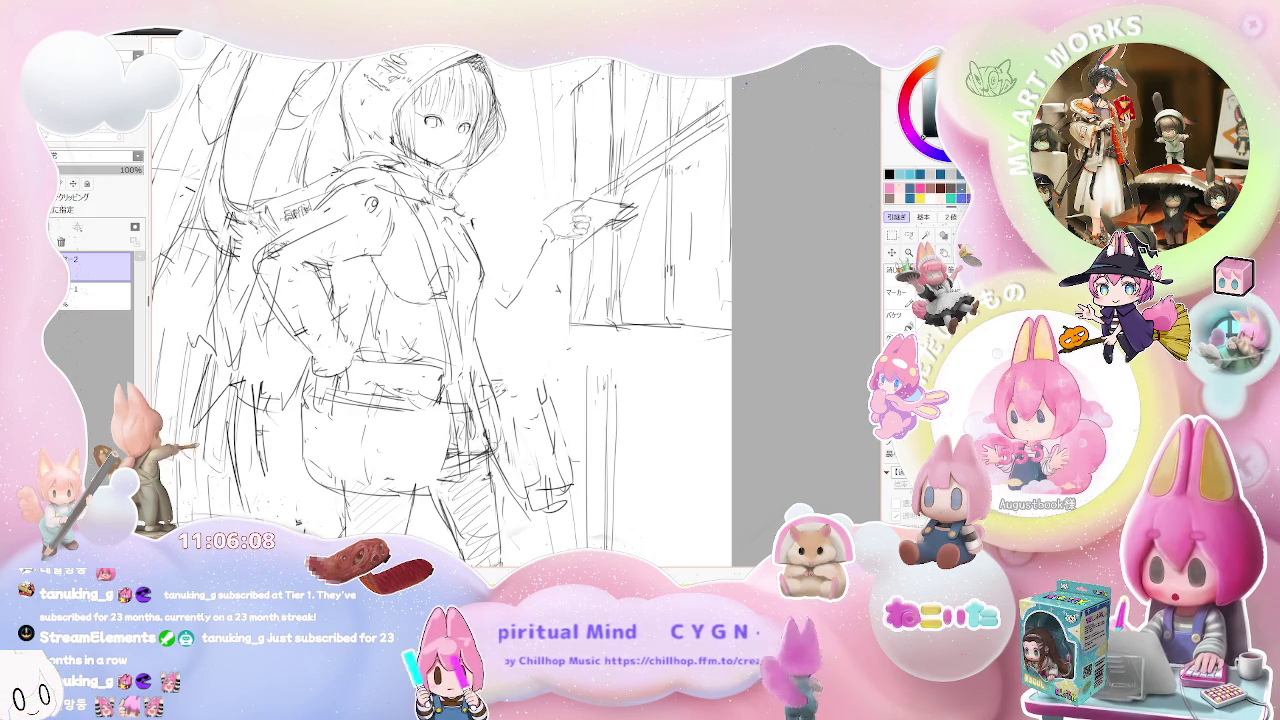
{"action": "key", "text": "minus"}
{"action": "key", "text": "minus"}
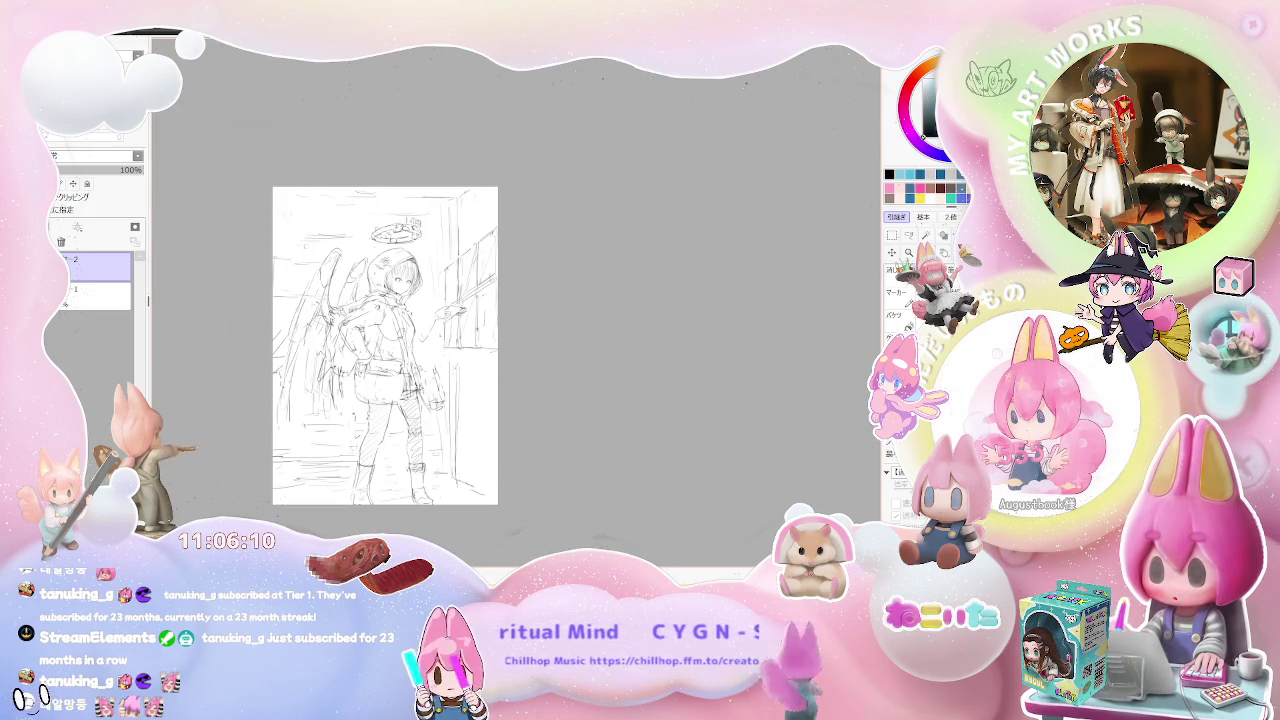
Zoom in and out around the girl's head while working on the hood.
{"action": "key", "text": "plus"}
{"action": "key", "text": "plus"}
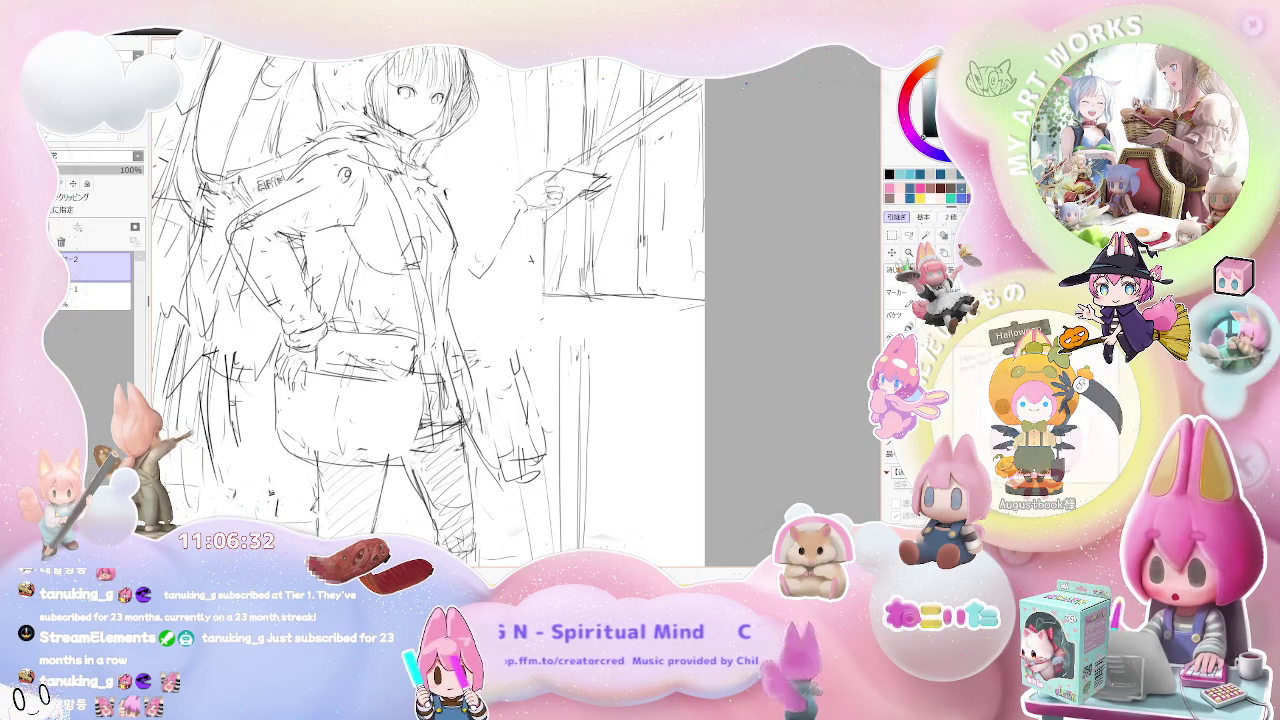
{"action": "scroll", "coordinate": [367, 225], "scroll_direction": "down", "scroll_amount": 3}
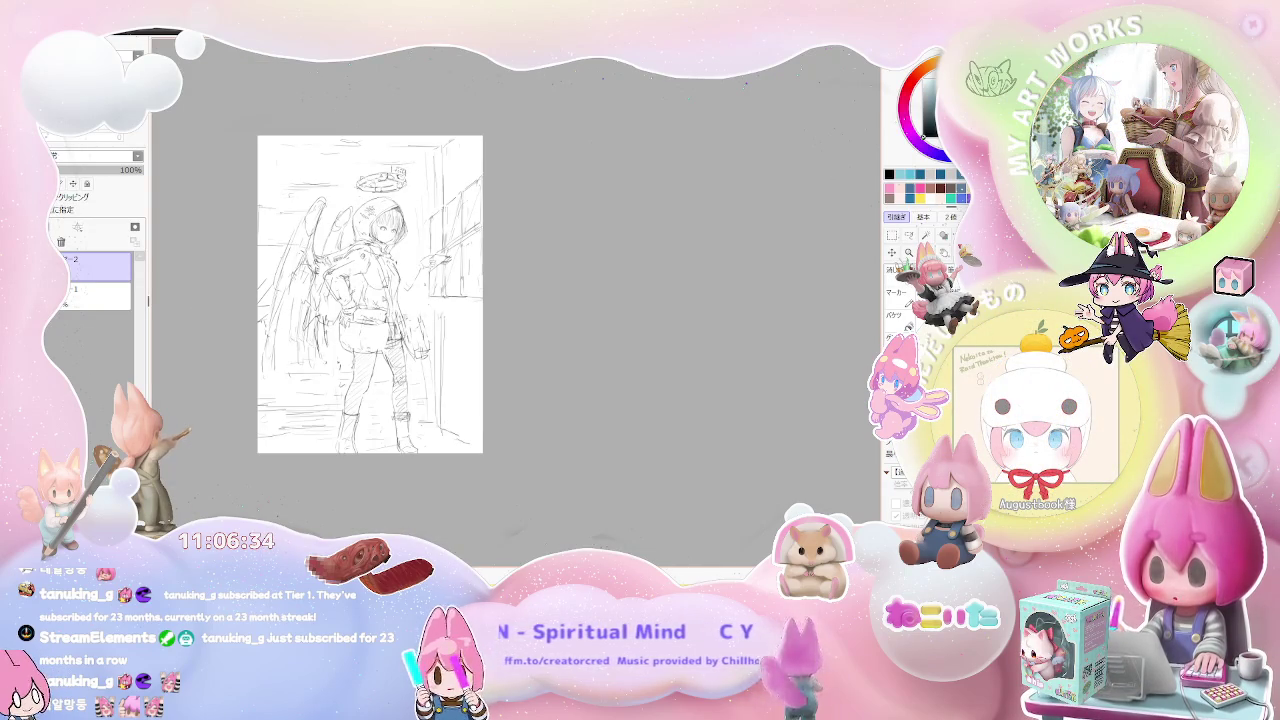
{"action": "scroll", "coordinate": [382, 289], "scroll_direction": "up", "scroll_amount": 2}
{"action": "scroll", "coordinate": [382, 289], "scroll_direction": "up", "scroll_amount": 2}
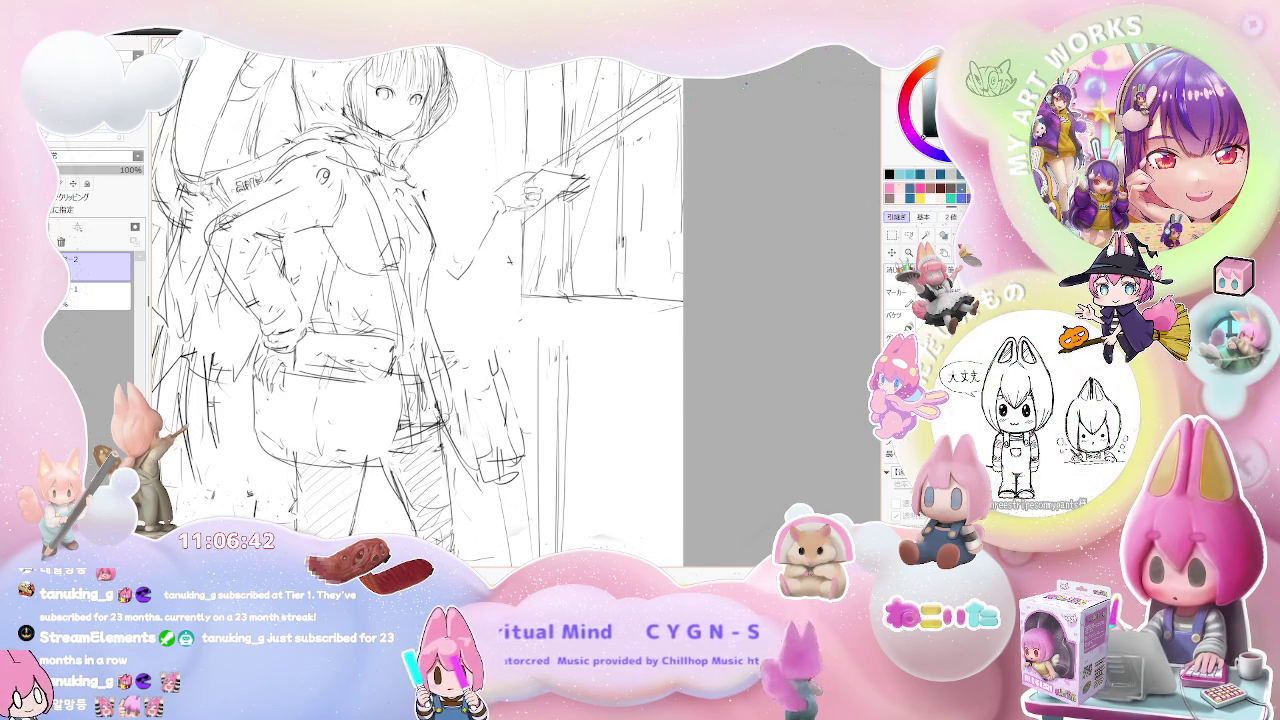
{"action": "scroll", "coordinate": [415, 300], "scroll_direction": "down", "scroll_amount": 2}
{"action": "scroll", "coordinate": [415, 300], "scroll_direction": "down", "scroll_amount": 2}
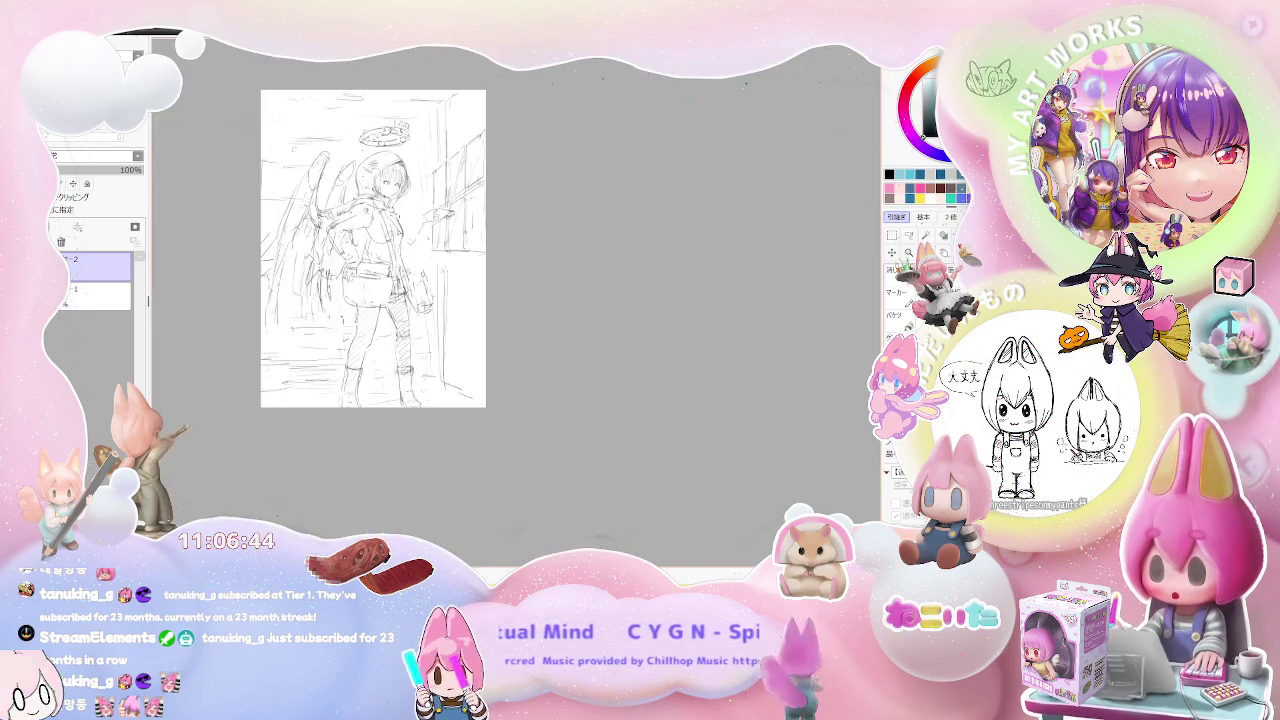
{"action": "scroll", "coordinate": [388, 246], "scroll_direction": "up", "scroll_amount": 2}
{"action": "scroll", "coordinate": [388, 246], "scroll_direction": "up", "scroll_amount": 1}
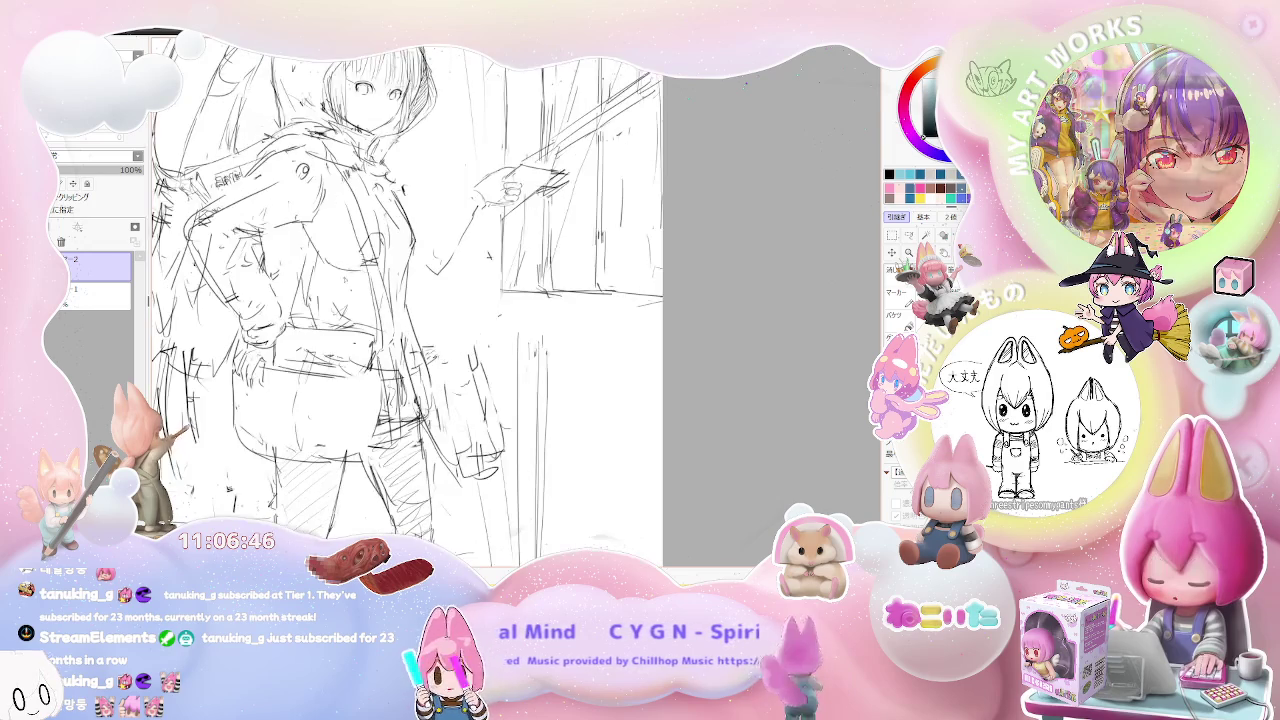
{"action": "scroll", "coordinate": [410, 300], "scroll_direction": "up", "scroll_amount": 1}
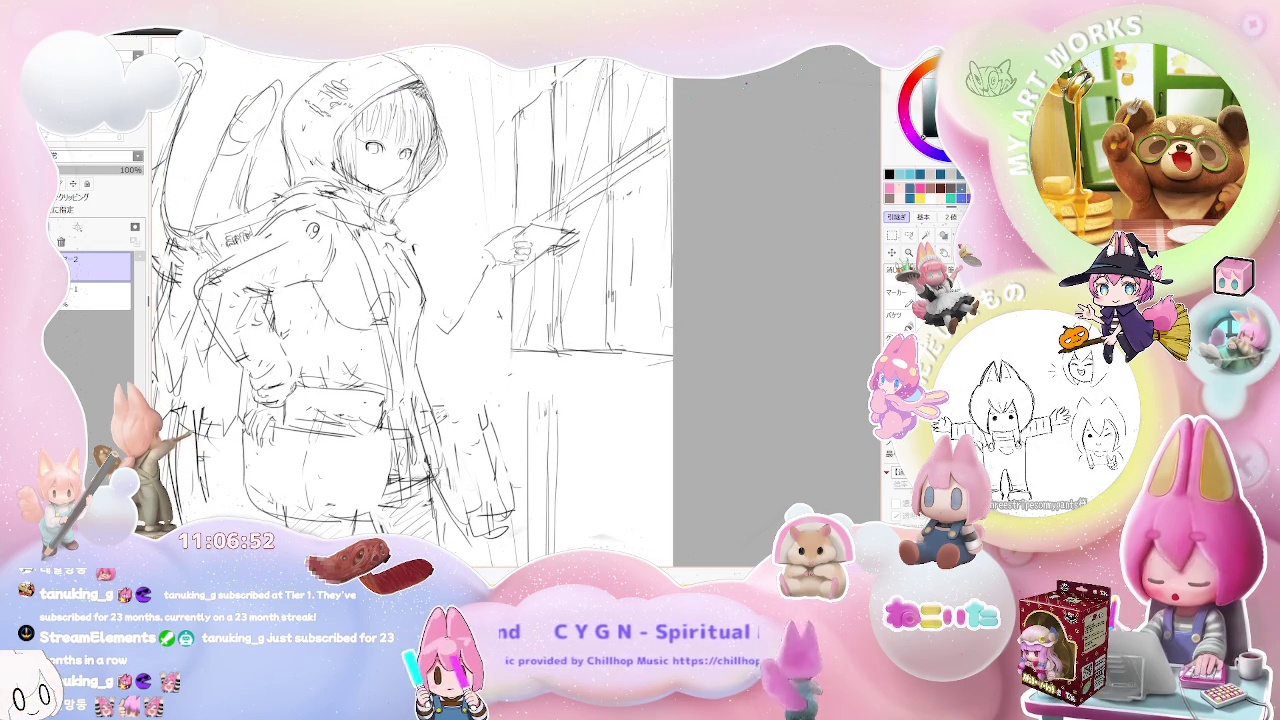
{"action": "scroll", "coordinate": [516, 321], "scroll_direction": "down", "scroll_amount": 1}
{"action": "scroll", "coordinate": [516, 321], "scroll_direction": "down", "scroll_amount": 1}
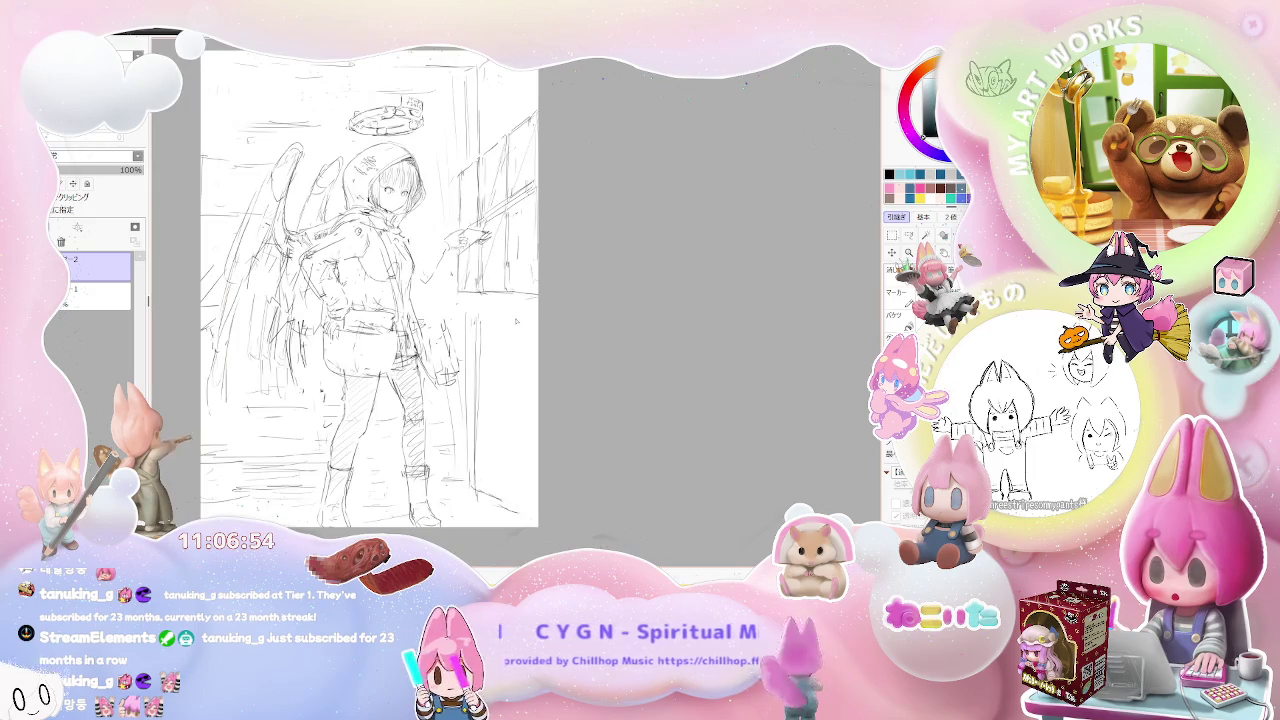
{"action": "scroll", "coordinate": [516, 321], "scroll_direction": "down", "scroll_amount": 1}
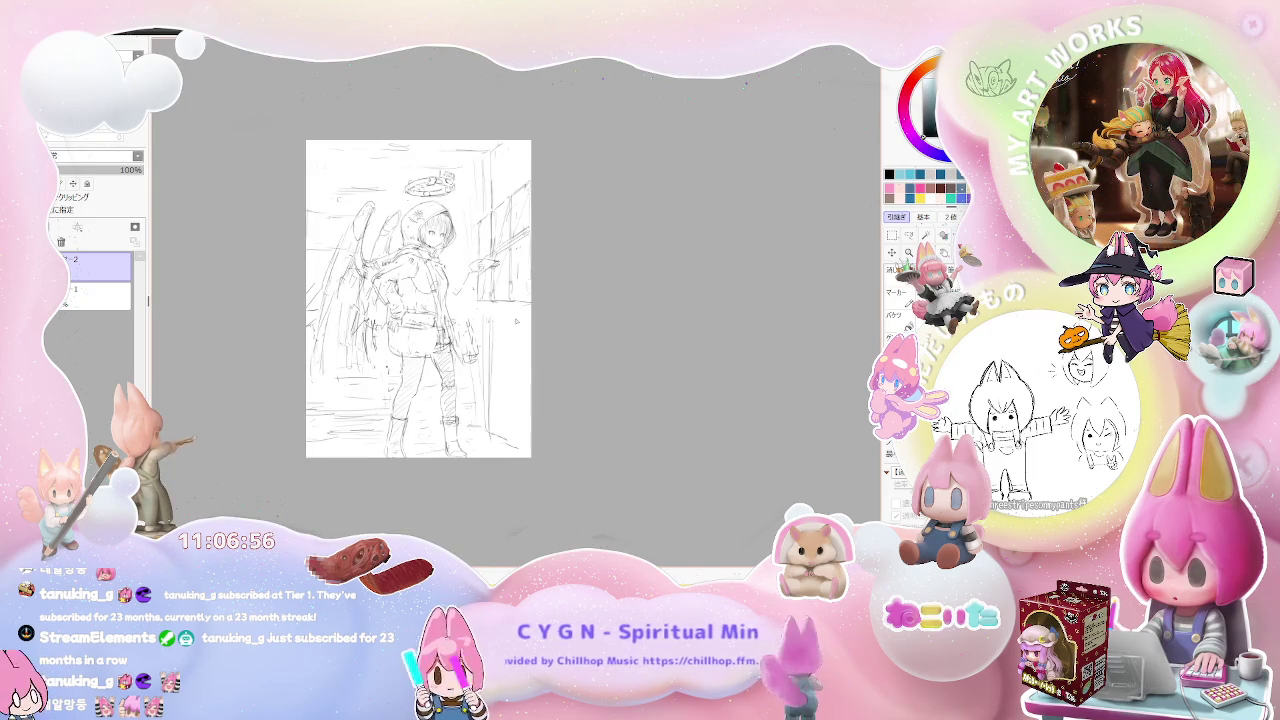
{"action": "scroll", "coordinate": [516, 321], "scroll_direction": "up", "scroll_amount": 2}
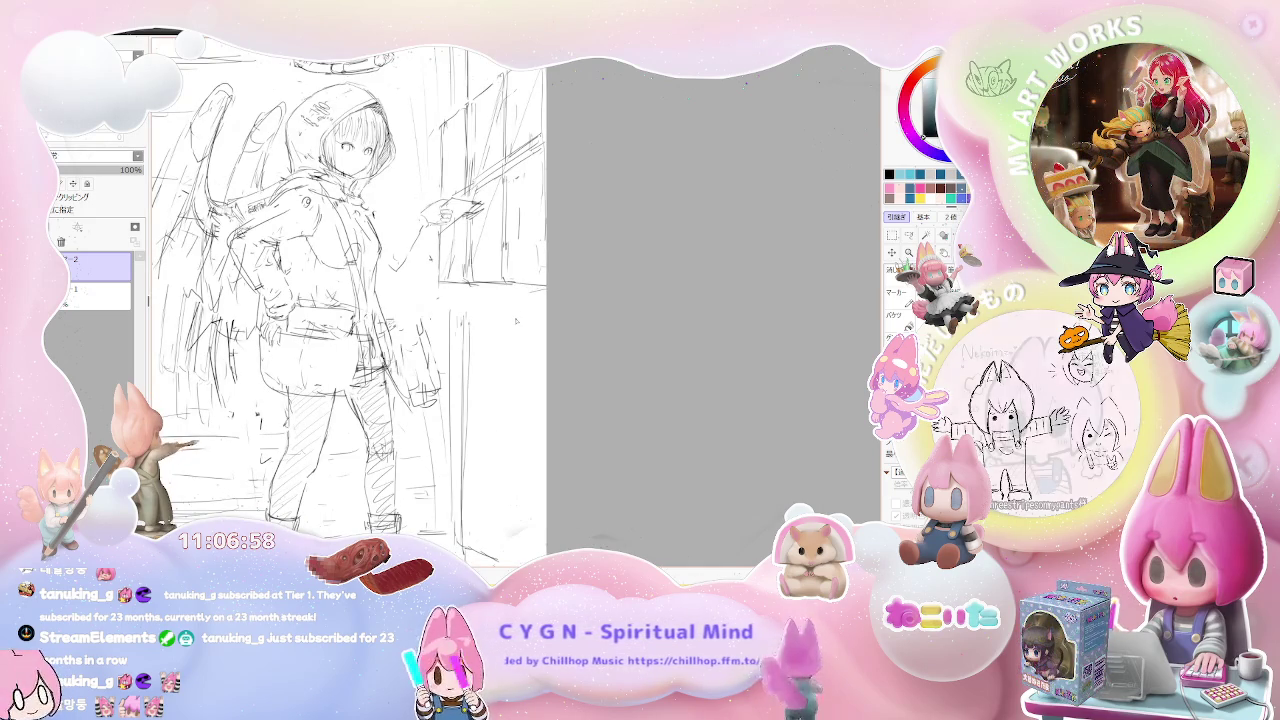
{"action": "scroll", "coordinate": [300, 350], "scroll_direction": "up", "scroll_amount": 3}
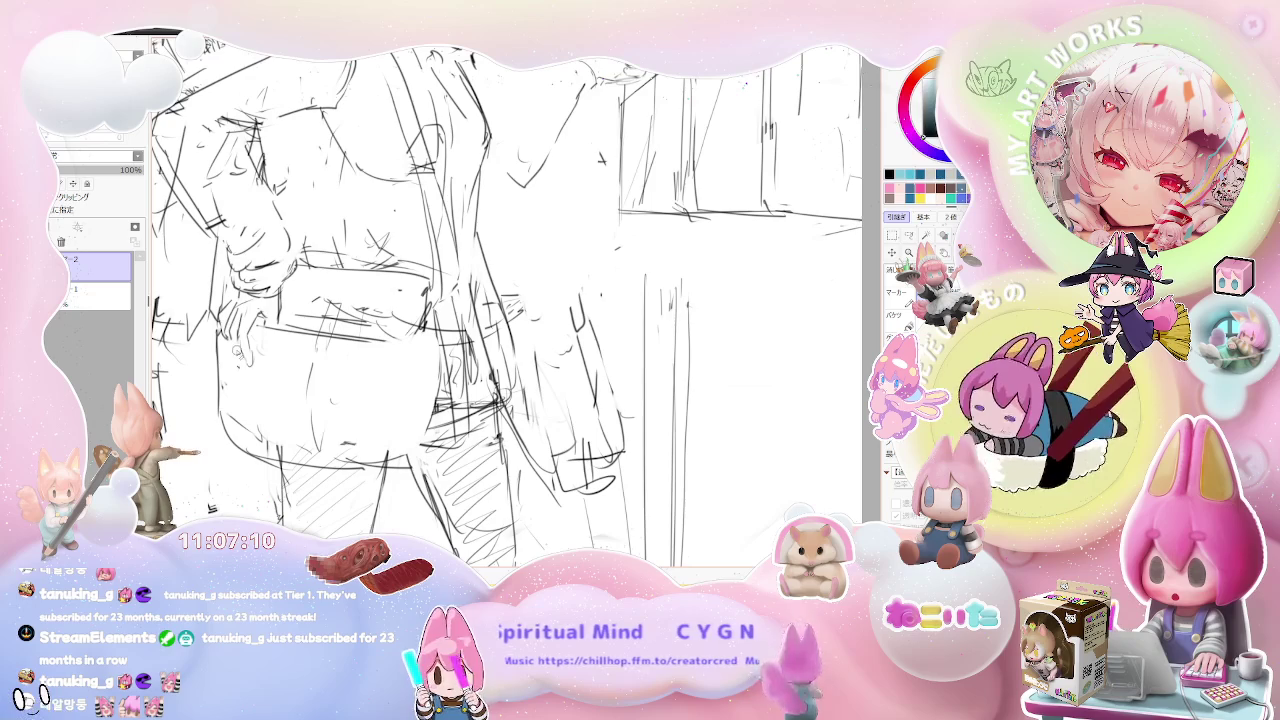
Zoom in and out across the wings and halo, then flip the view horizontally.
{"action": "key", "text": "ctrl+minus"}
{"action": "key", "text": "ctrl+minus"}
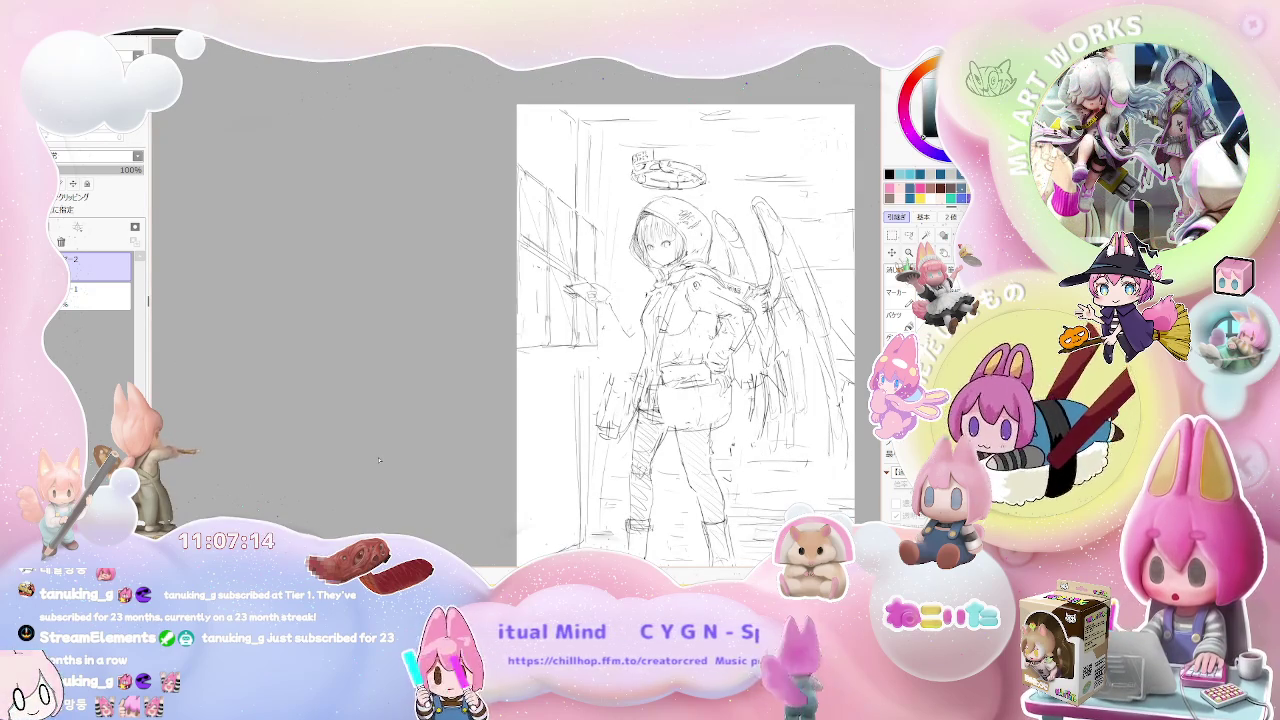
{"action": "scroll", "coordinate": [379, 460], "scroll_direction": "up", "scroll_amount": 2}
{"action": "scroll", "coordinate": [379, 460], "scroll_direction": "up", "scroll_amount": 2}
{"action": "scroll", "coordinate": [379, 460], "scroll_direction": "up", "scroll_amount": 2}
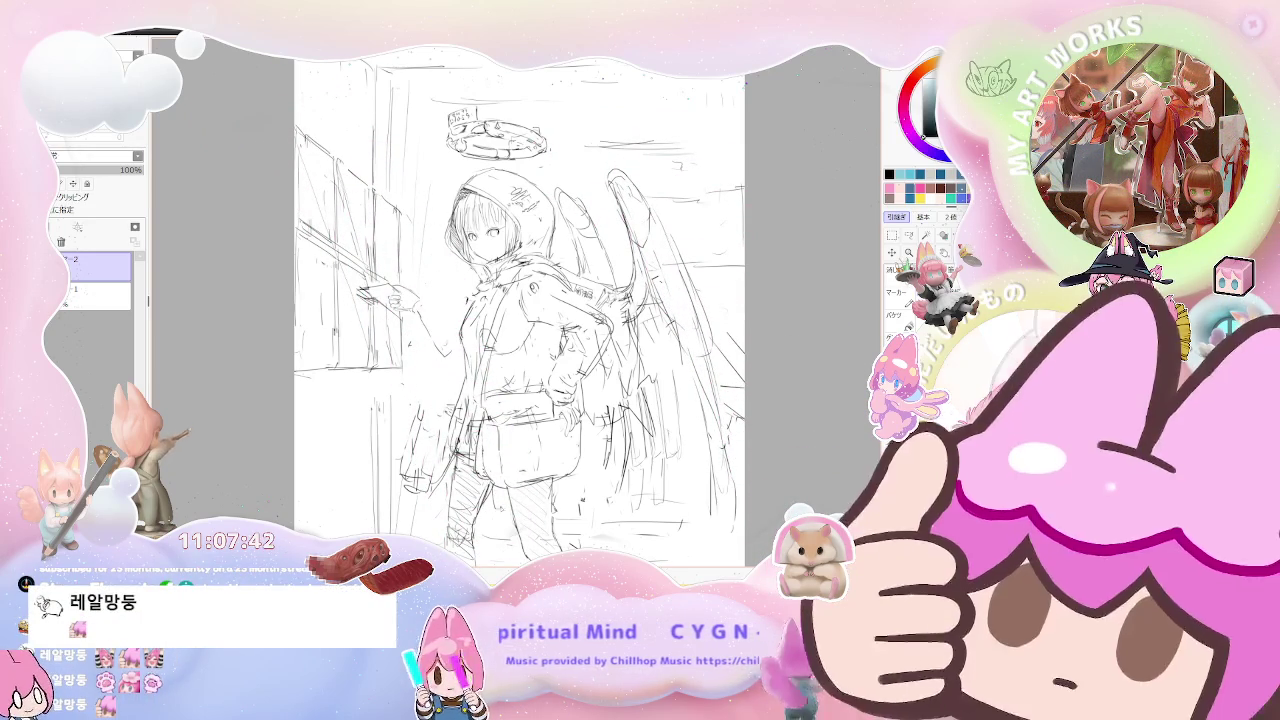
{"action": "scroll", "coordinate": [552, 527], "scroll_direction": "down", "scroll_amount": 1}
{"action": "scroll", "coordinate": [575, 501], "scroll_direction": "down", "scroll_amount": 1}
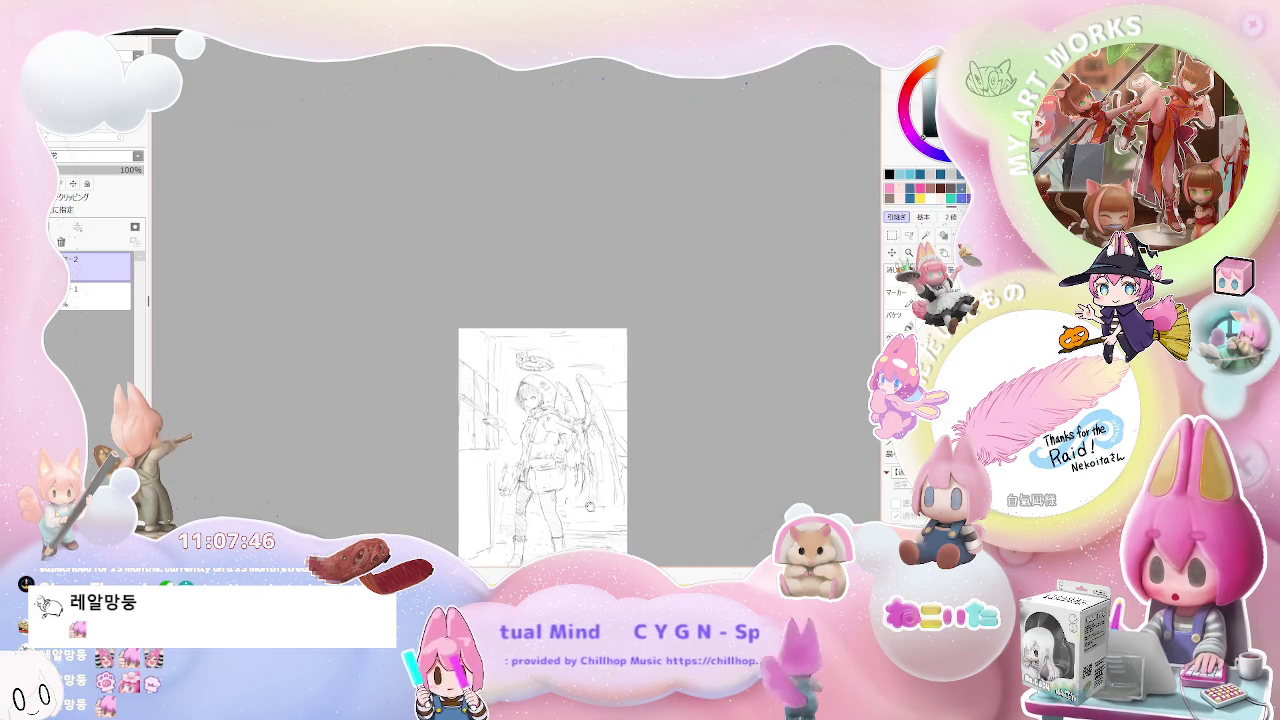
{"action": "scroll", "coordinate": [450, 390], "scroll_direction": "down", "scroll_amount": 1}
{"action": "scroll", "coordinate": [460, 440], "scroll_direction": "up", "scroll_amount": 2}
{"action": "scroll", "coordinate": [460, 440], "scroll_direction": "up", "scroll_amount": 1}
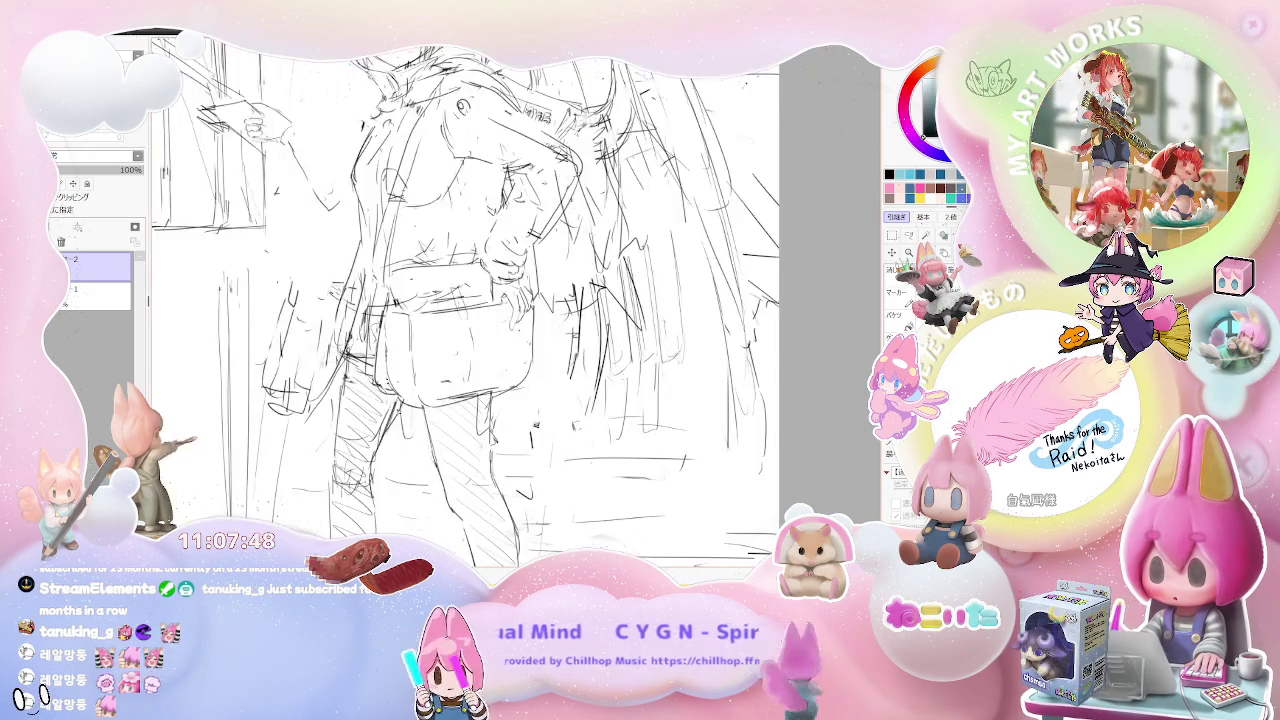
{"action": "scroll", "coordinate": [460, 440], "scroll_direction": "down", "scroll_amount": 1}
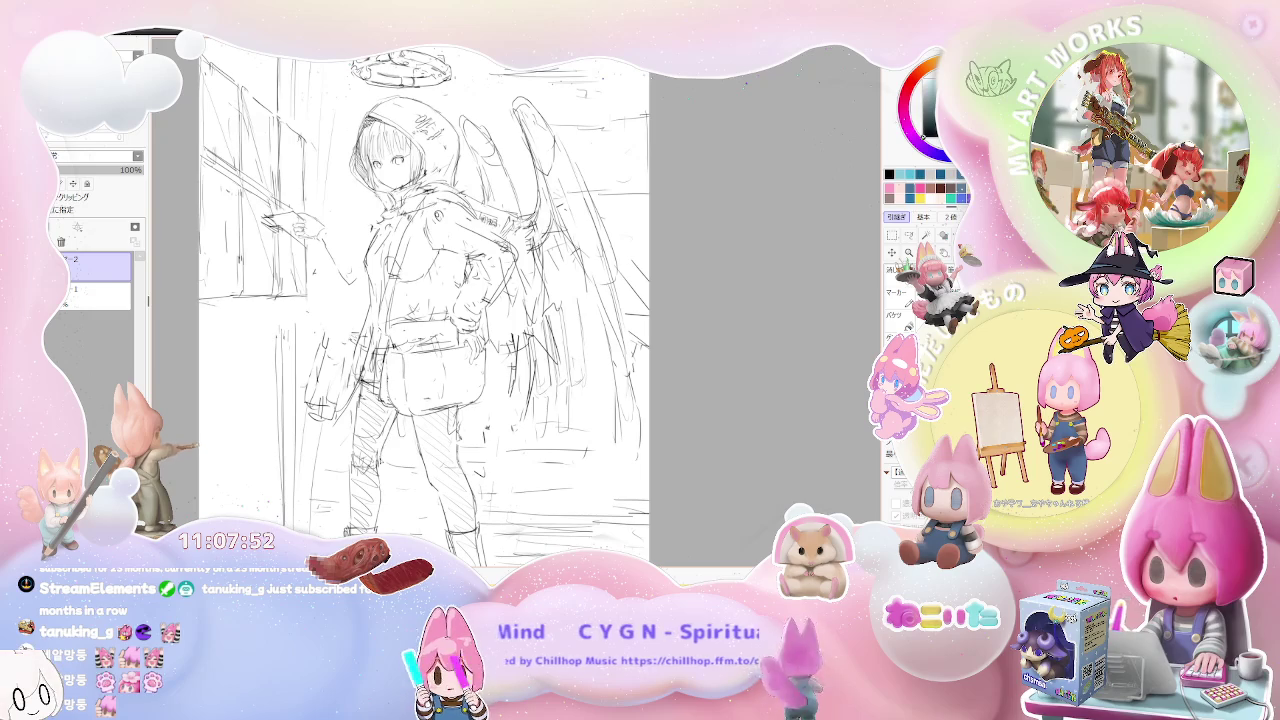
{"action": "scroll", "coordinate": [420, 370], "scroll_direction": "down", "scroll_amount": 1}
{"action": "scroll", "coordinate": [420, 370], "scroll_direction": "down", "scroll_amount": 1}
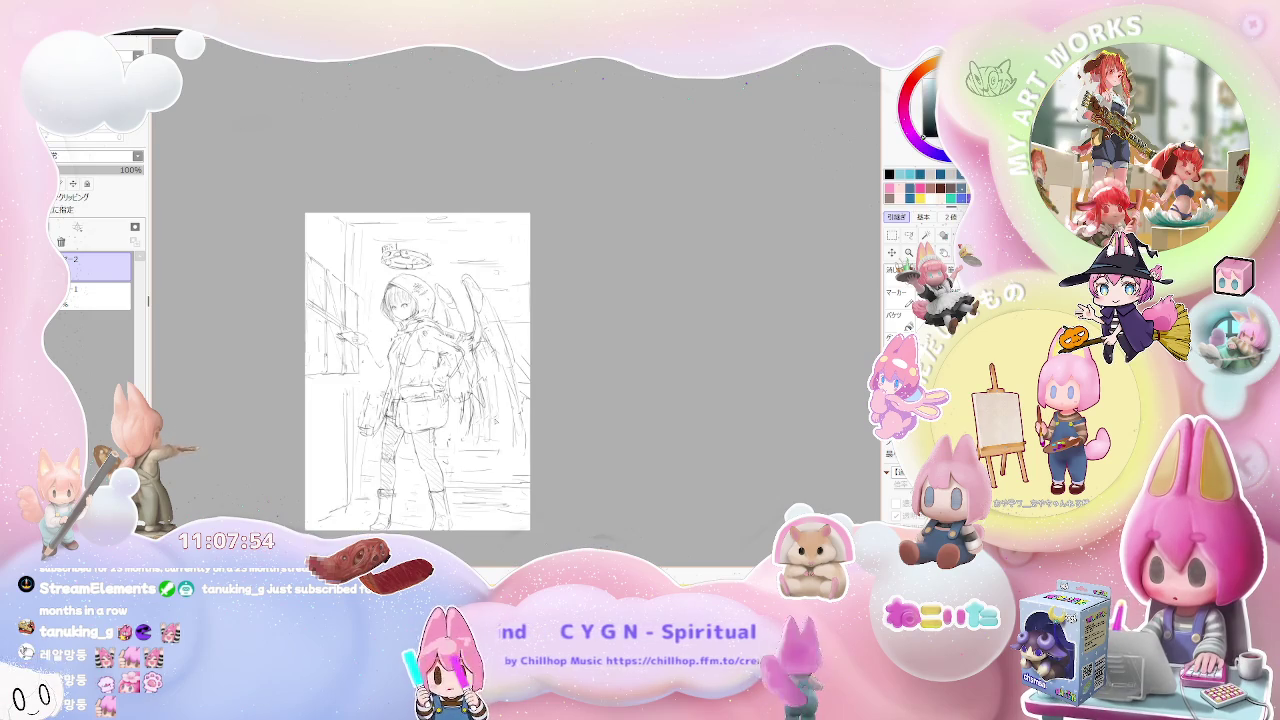
{"action": "scroll", "coordinate": [430, 300], "scroll_direction": "up", "scroll_amount": 1}
{"action": "scroll", "coordinate": [430, 300], "scroll_direction": "up", "scroll_amount": 1}
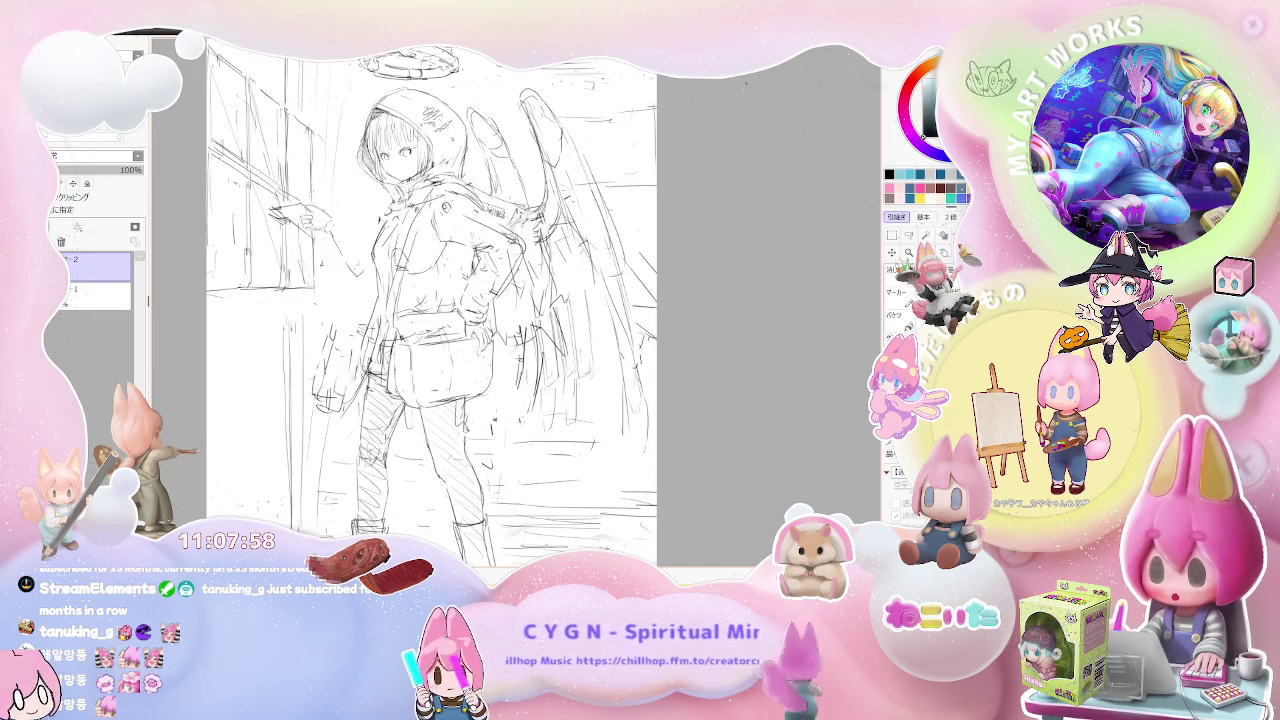
{"action": "scroll", "coordinate": [430, 300], "scroll_direction": "down", "scroll_amount": 1}
{"action": "scroll", "coordinate": [430, 300], "scroll_direction": "up", "scroll_amount": 1}
{"action": "scroll", "coordinate": [430, 300], "scroll_direction": "up", "scroll_amount": 1}
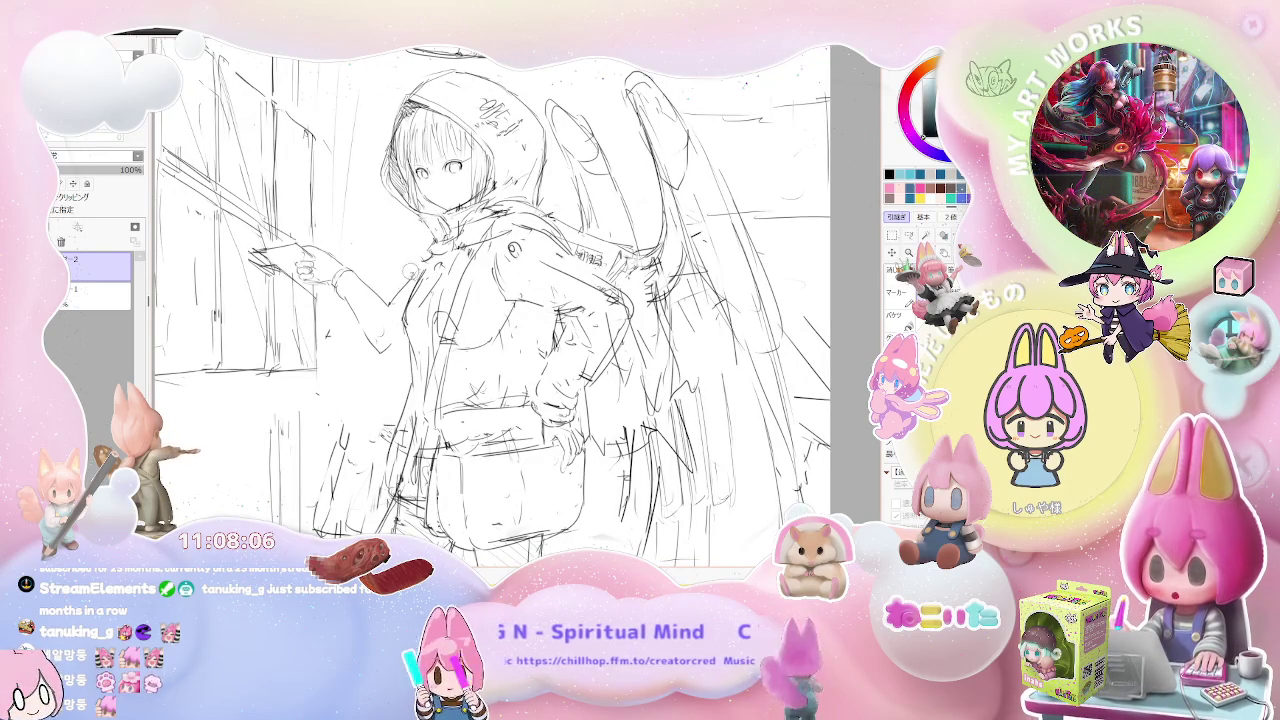
{"action": "scroll", "coordinate": [430, 300], "scroll_direction": "down", "scroll_amount": 1}
{"action": "key", "text": "h"}
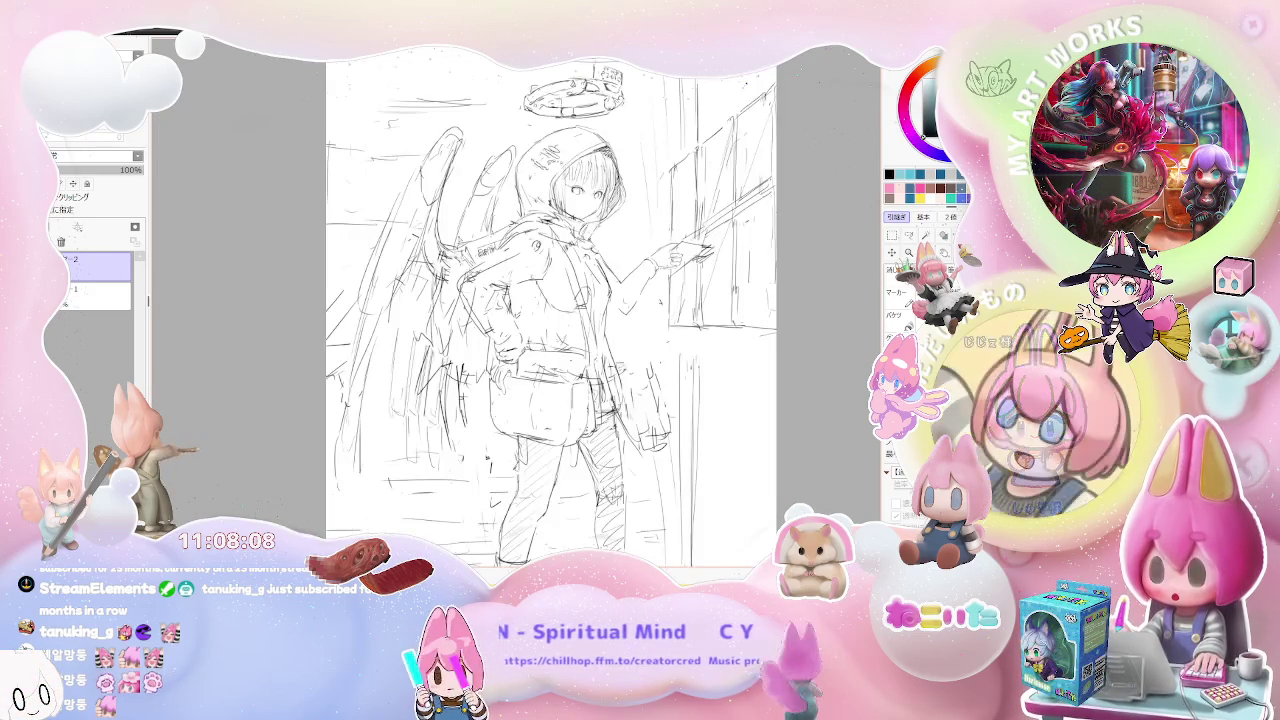
{"action": "scroll", "coordinate": [505, 280], "scroll_direction": "down", "scroll_amount": 2}
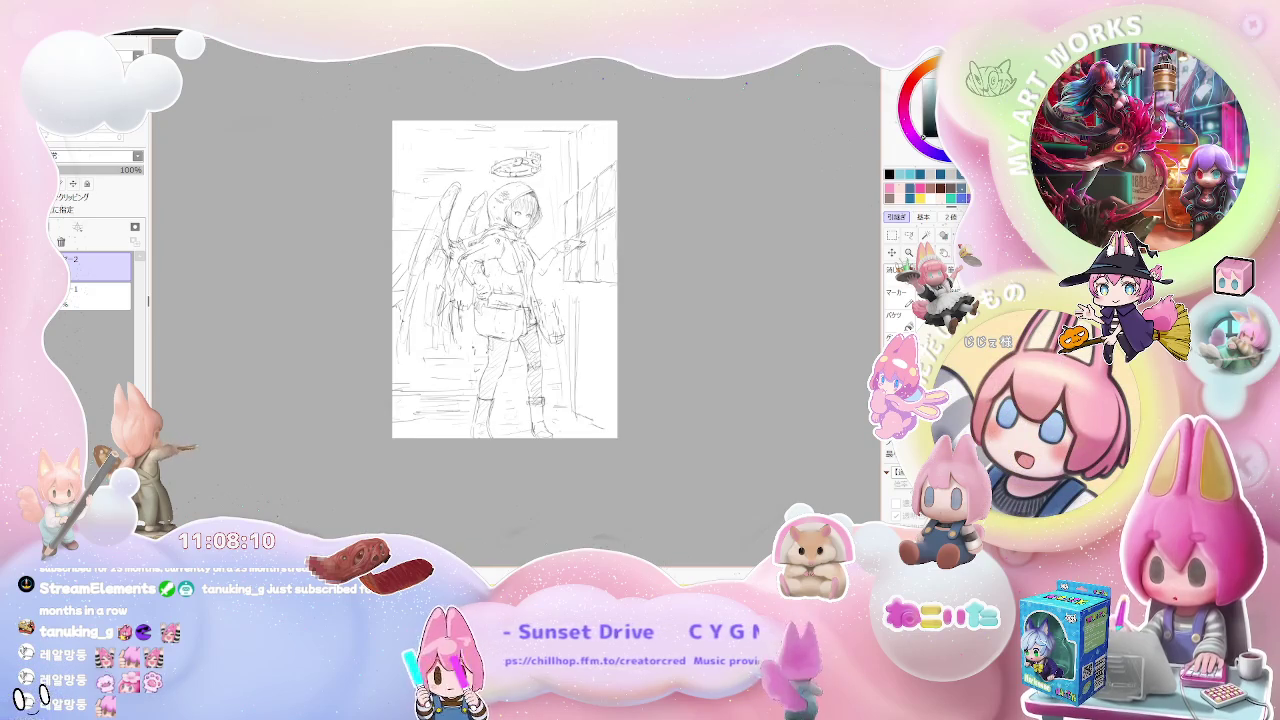
{"action": "scroll", "coordinate": [505, 280], "scroll_direction": "up", "scroll_amount": 1}
{"action": "scroll", "coordinate": [505, 280], "scroll_direction": "up", "scroll_amount": 1}
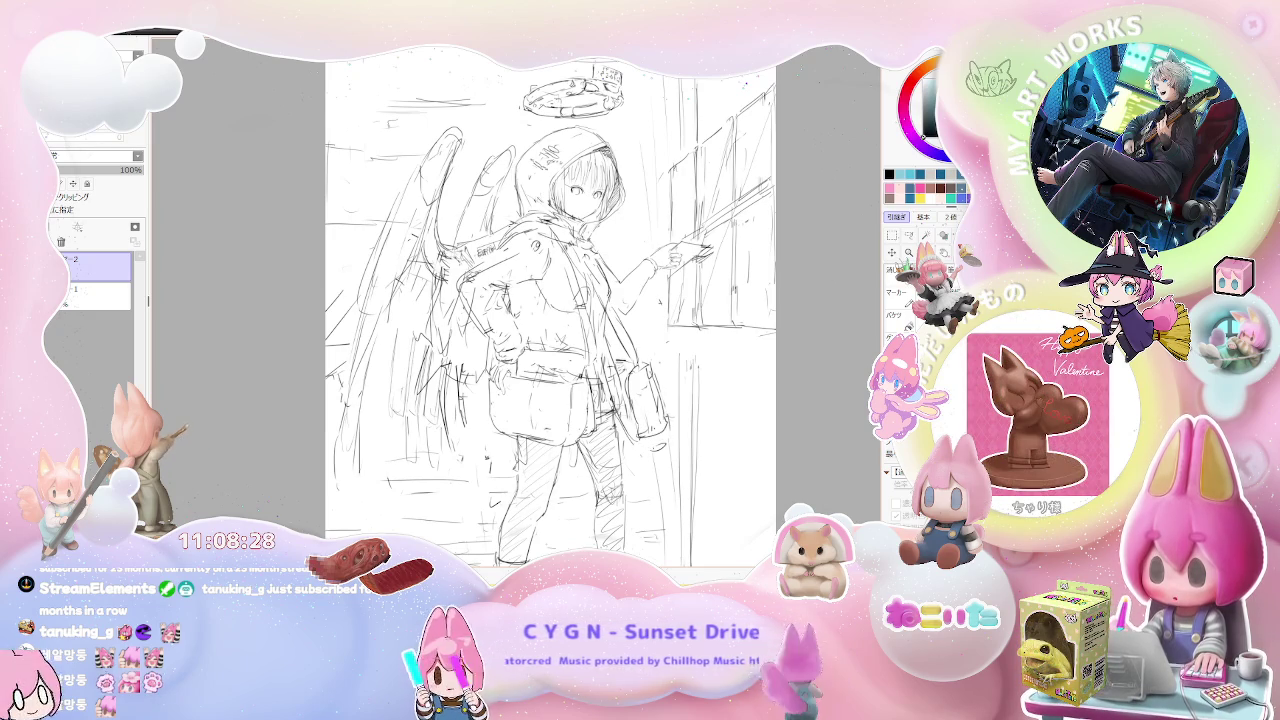
{"action": "key", "text": "minus"}
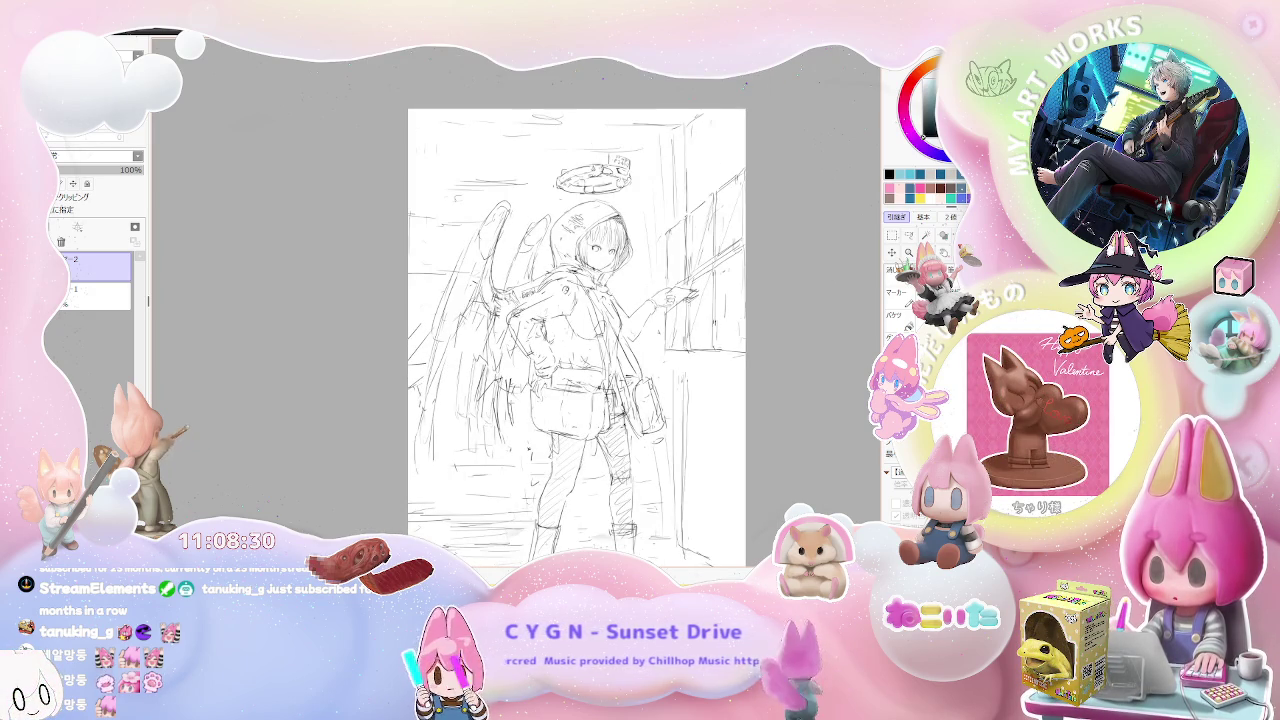
{"action": "key", "text": "minus"}
{"action": "scroll", "coordinate": [671, 404], "scroll_direction": "down", "scroll_amount": 1}
{"action": "key", "text": "plus"}
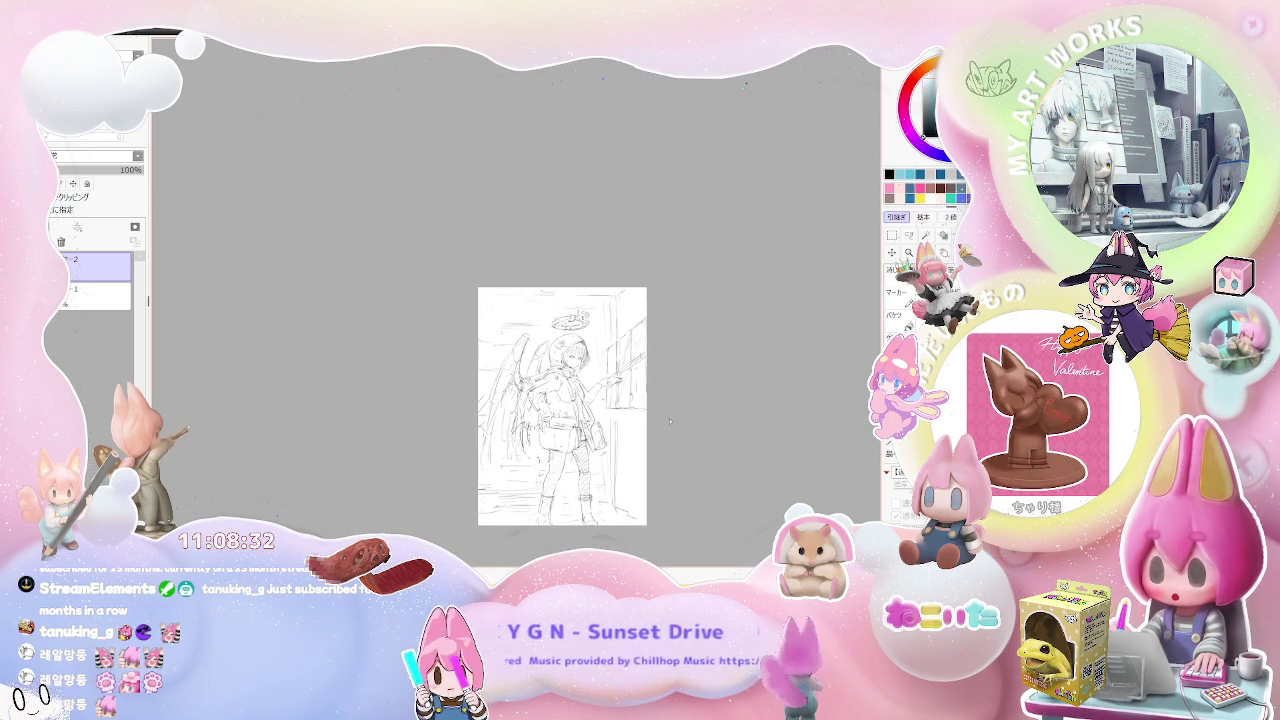
{"action": "key", "text": "plus"}
{"action": "key", "text": "plus"}
{"action": "key", "text": "plus"}
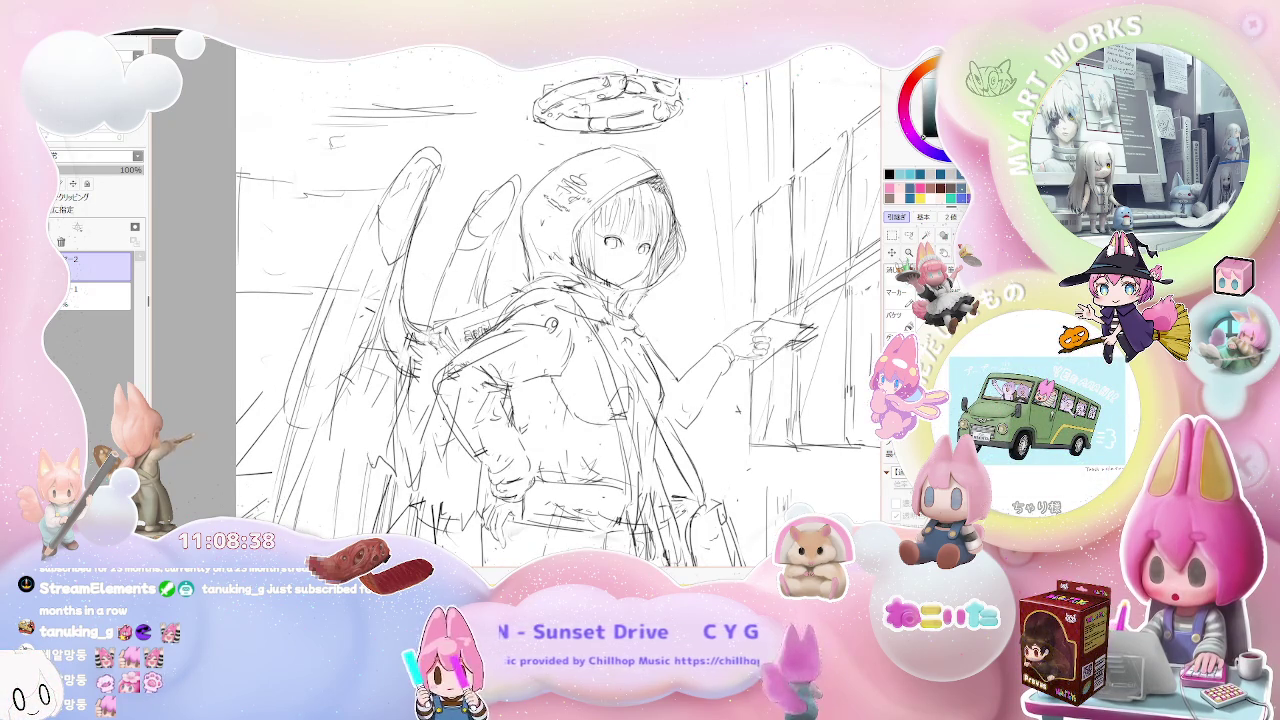
{"action": "key", "text": "minus"}
{"action": "key", "text": "minus"}
{"action": "key", "text": "plus"}
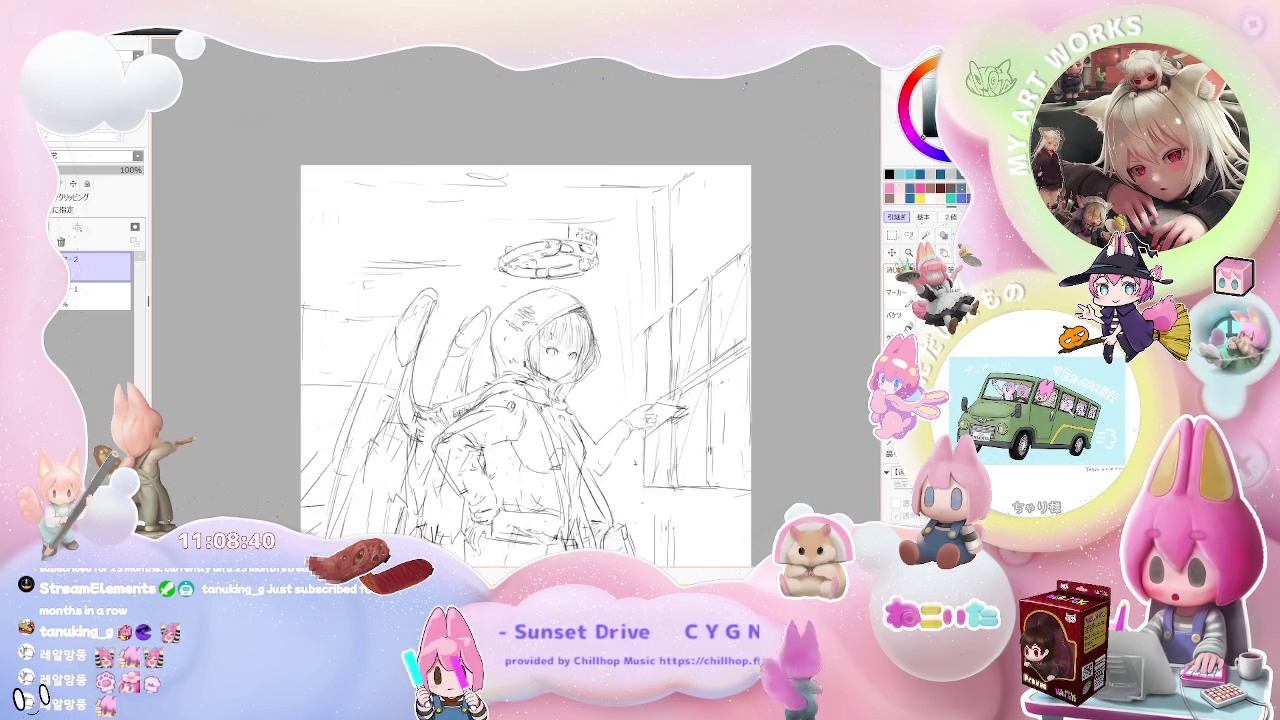
{"action": "key", "text": "plus"}
{"action": "key", "text": "plus"}
{"action": "key", "text": "plus"}
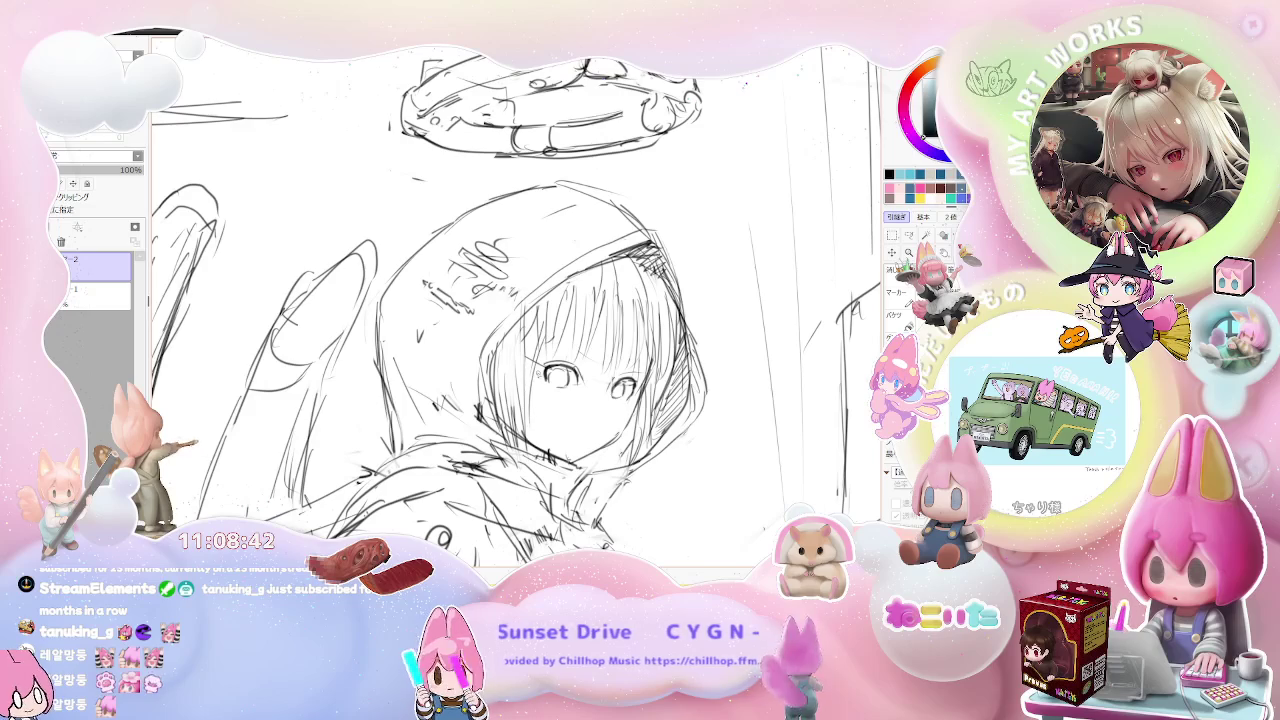
Firm up the right eye's upper eyelid with one pencil stroke, then view the whole canvas.
{"action": "key", "text": "plus"}
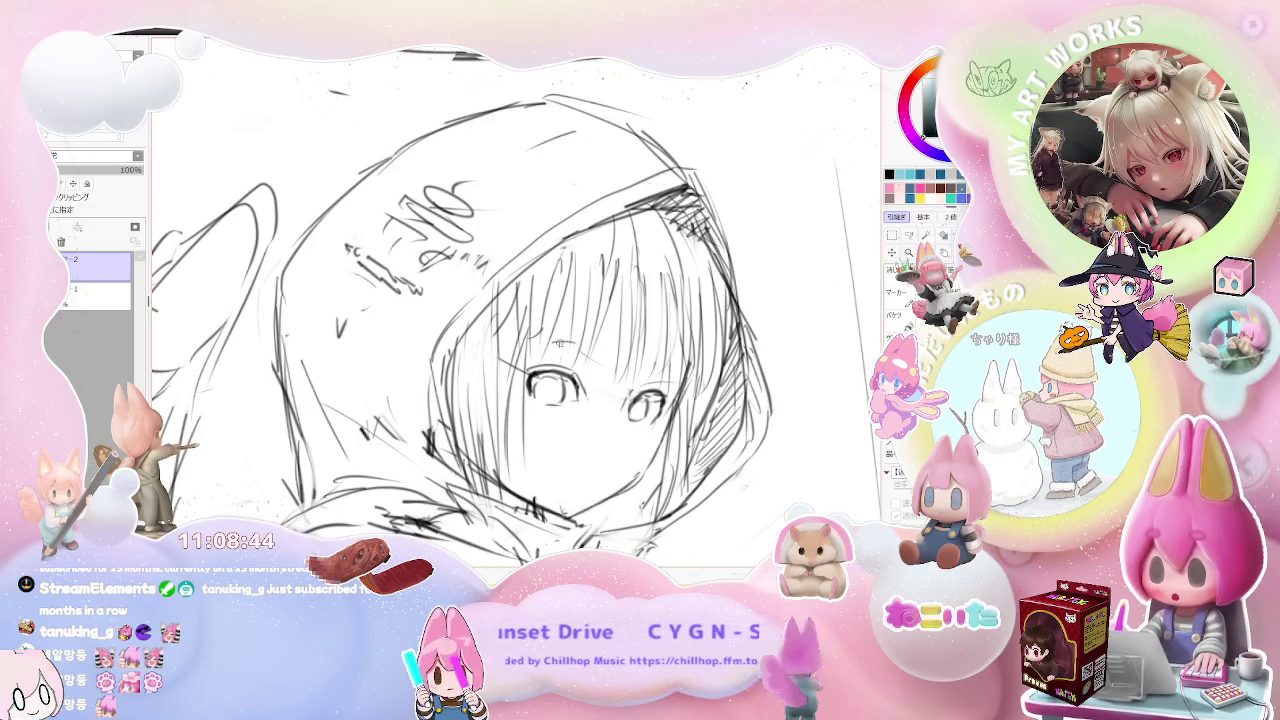
{"action": "key", "text": "minus"}
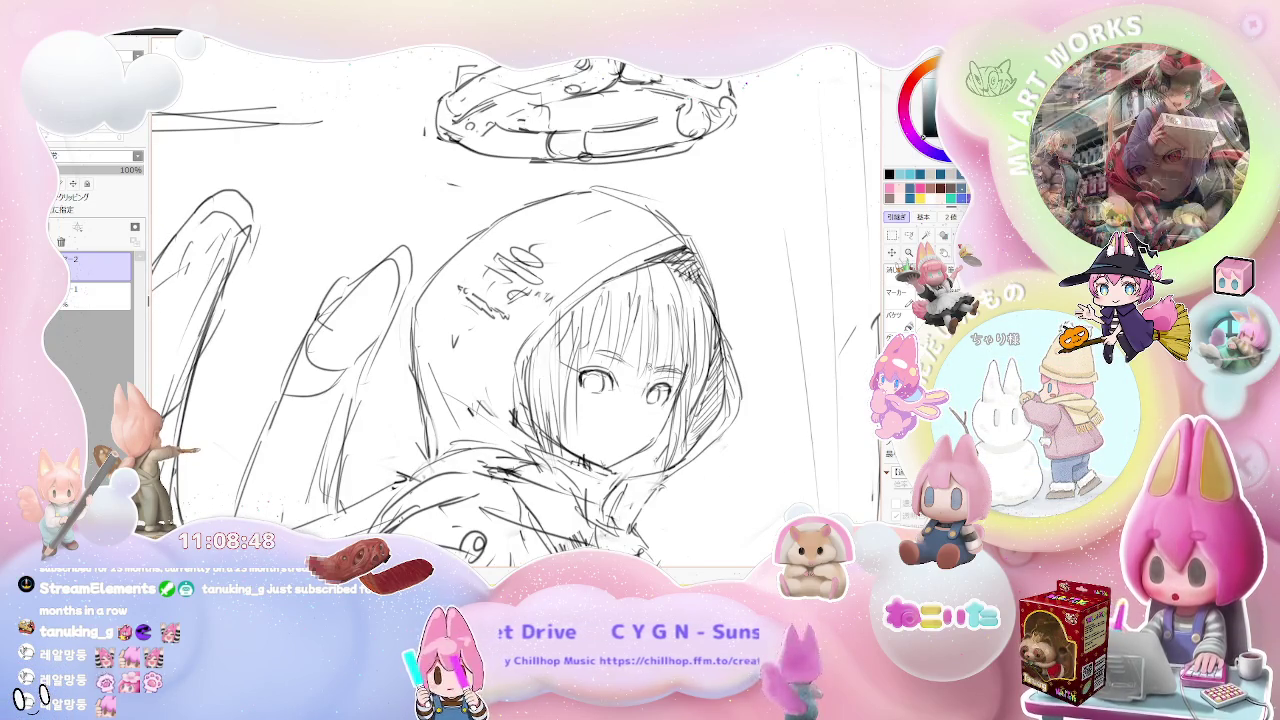
{"action": "scroll", "coordinate": [604, 376], "scroll_direction": "up", "scroll_amount": 2}
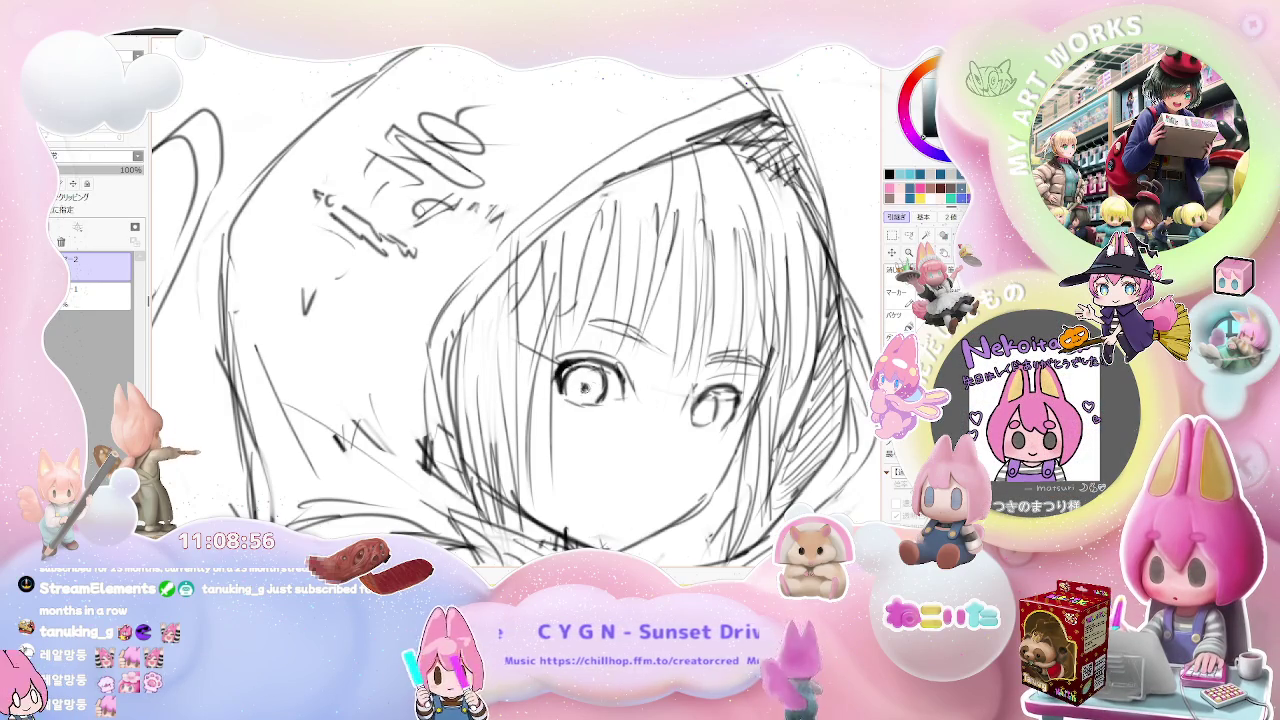
{"action": "scroll", "coordinate": [583, 388], "scroll_direction": "down", "scroll_amount": 1}
{"action": "scroll", "coordinate": [560, 405], "scroll_direction": "up", "scroll_amount": 3}
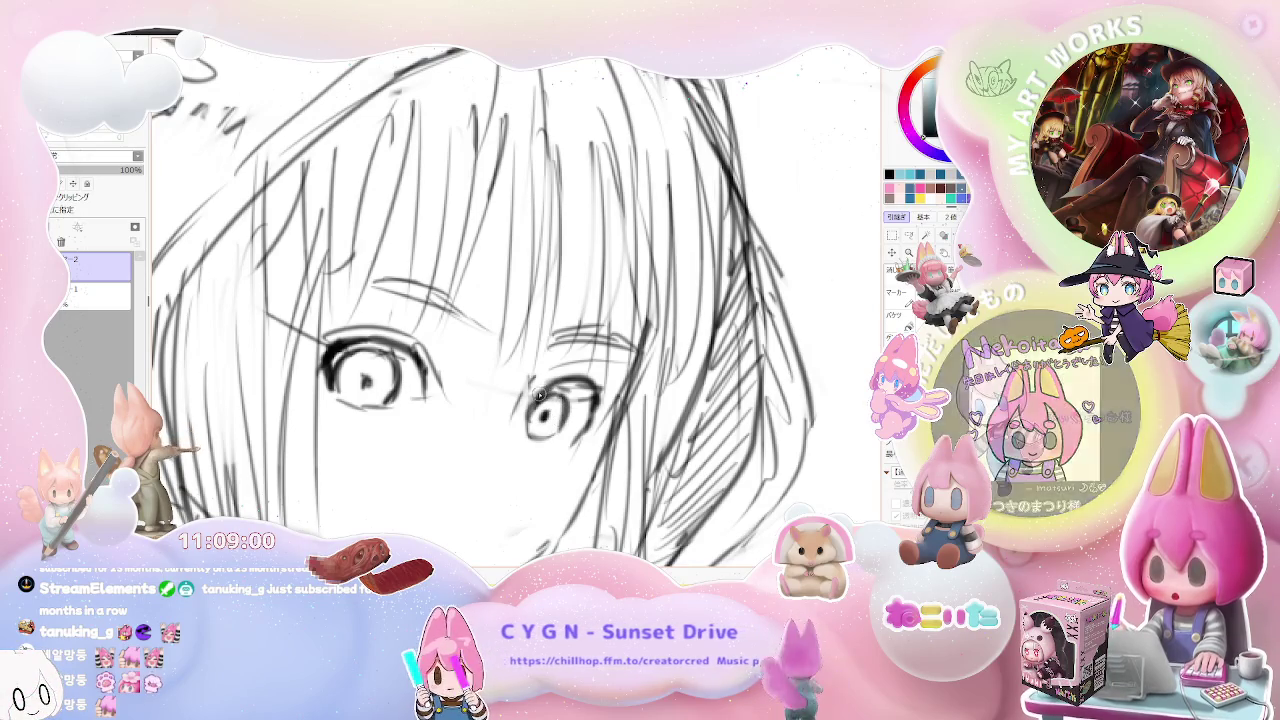
{"action": "left_click_drag", "start_coordinate": [548, 386], "coordinate": [597, 383]}
{"action": "scroll", "coordinate": [597, 383], "scroll_direction": "down", "scroll_amount": 2}
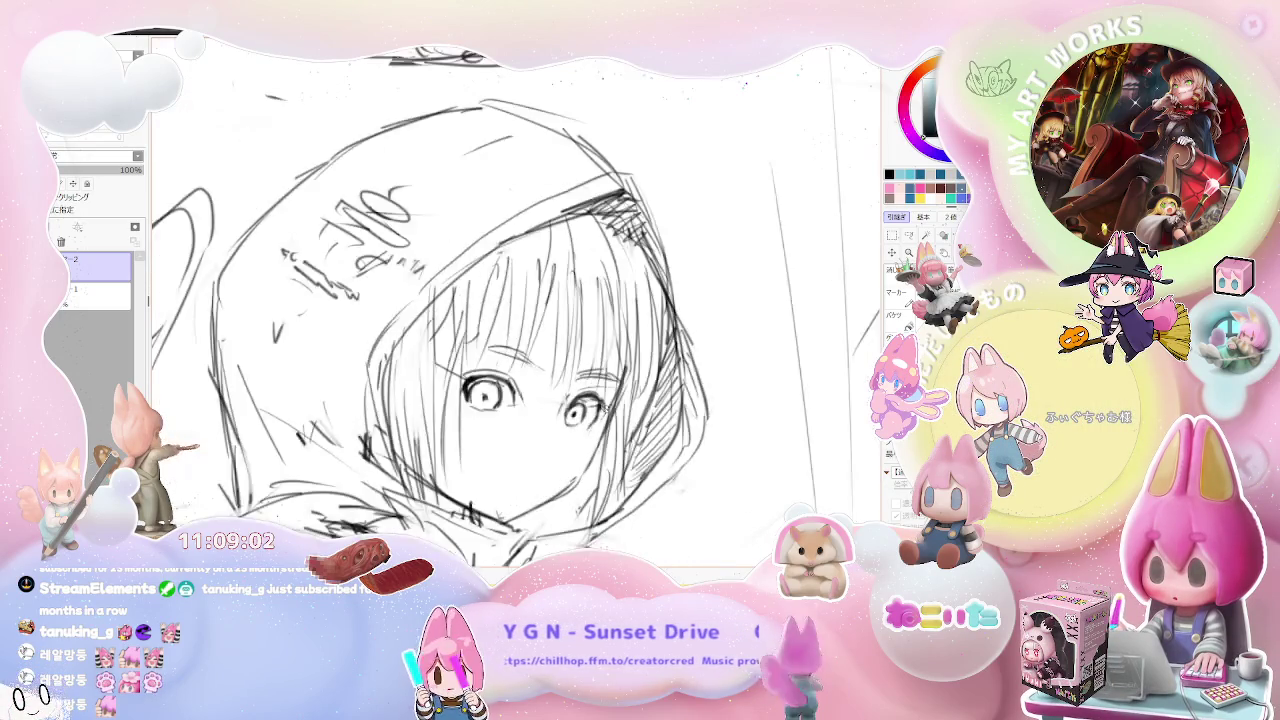
{"action": "scroll", "coordinate": [600, 400], "scroll_direction": "down", "scroll_amount": 1}
{"action": "scroll", "coordinate": [603, 412], "scroll_direction": "down", "scroll_amount": 1}
{"action": "scroll", "coordinate": [600, 420], "scroll_direction": "down", "scroll_amount": 1}
{"action": "scroll", "coordinate": [600, 420], "scroll_direction": "down", "scroll_amount": 1}
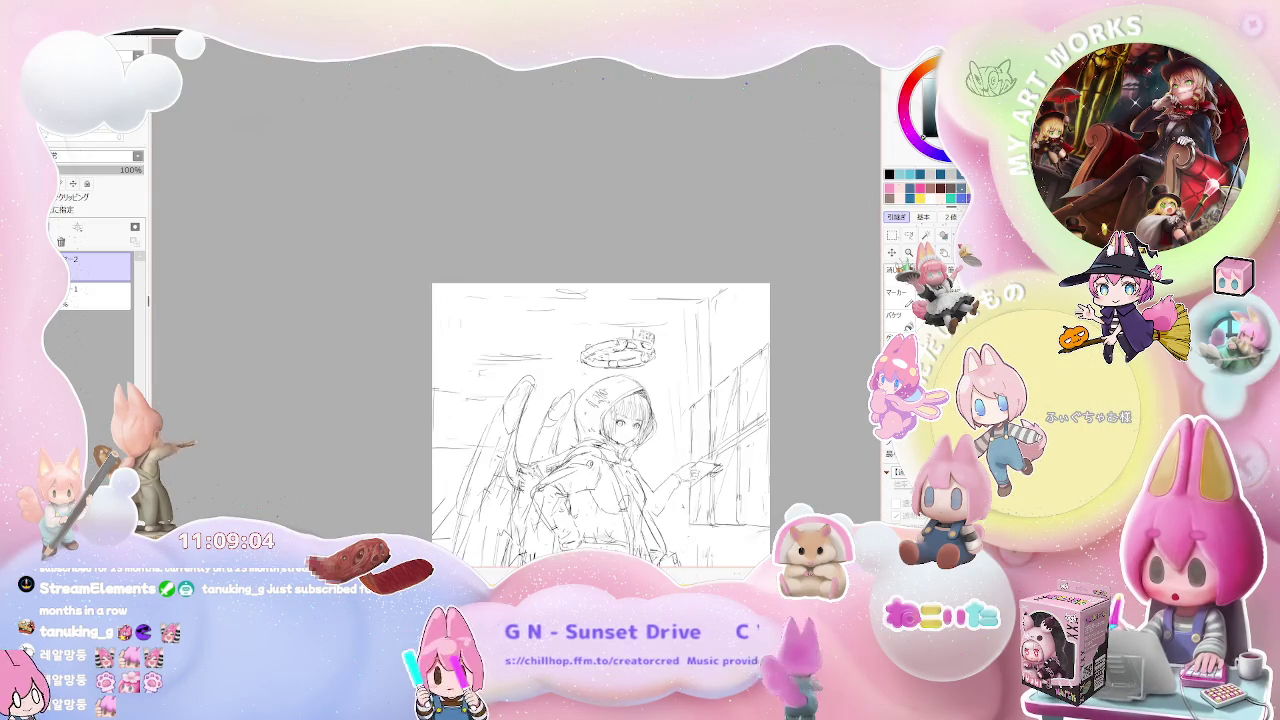
{"action": "scroll", "coordinate": [600, 420], "scroll_direction": "down", "scroll_amount": 1}
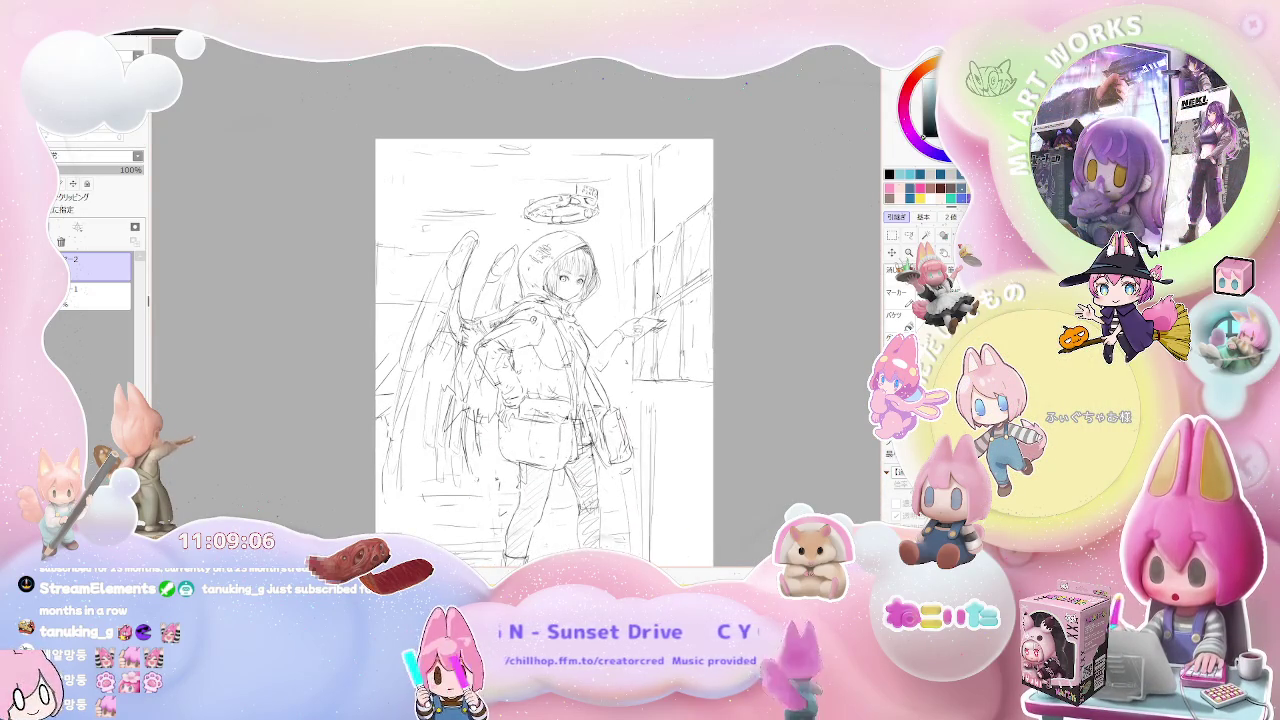
{"action": "scroll", "coordinate": [600, 400], "scroll_direction": "down", "scroll_amount": 1}
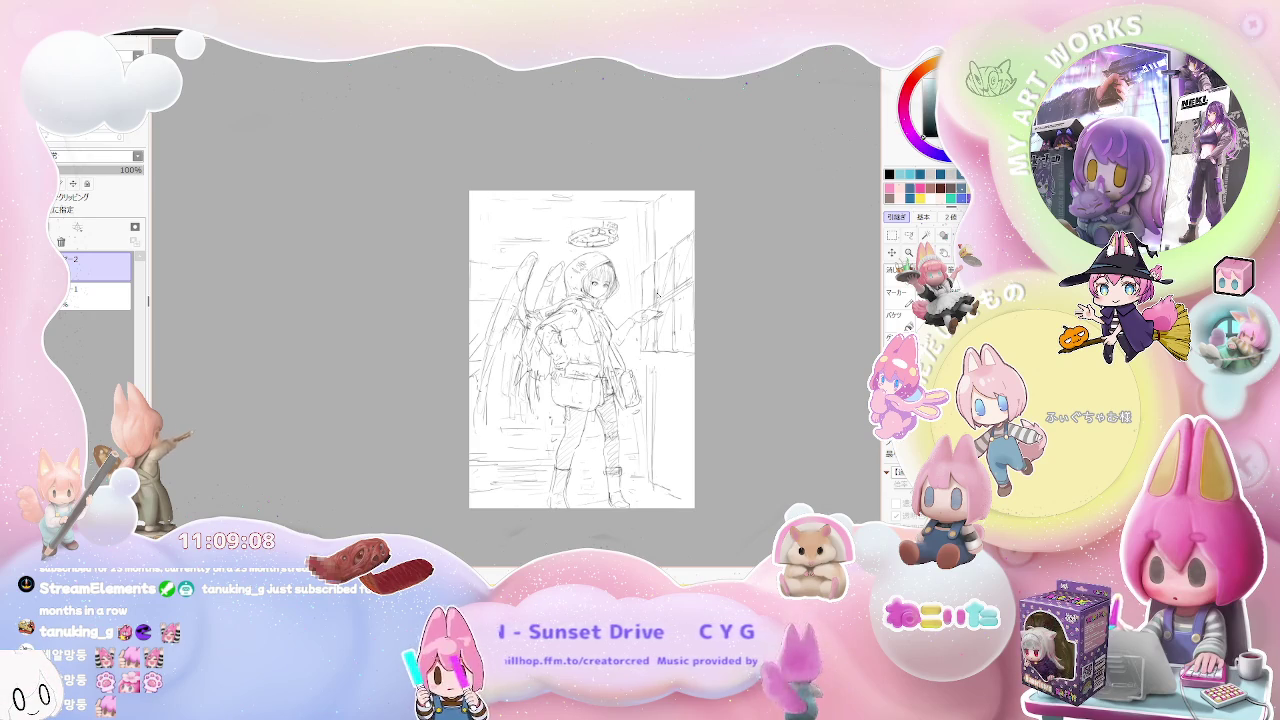
{"action": "scroll", "coordinate": [640, 310], "scroll_direction": "up", "scroll_amount": 1}
{"action": "scroll", "coordinate": [640, 310], "scroll_direction": "up", "scroll_amount": 1}
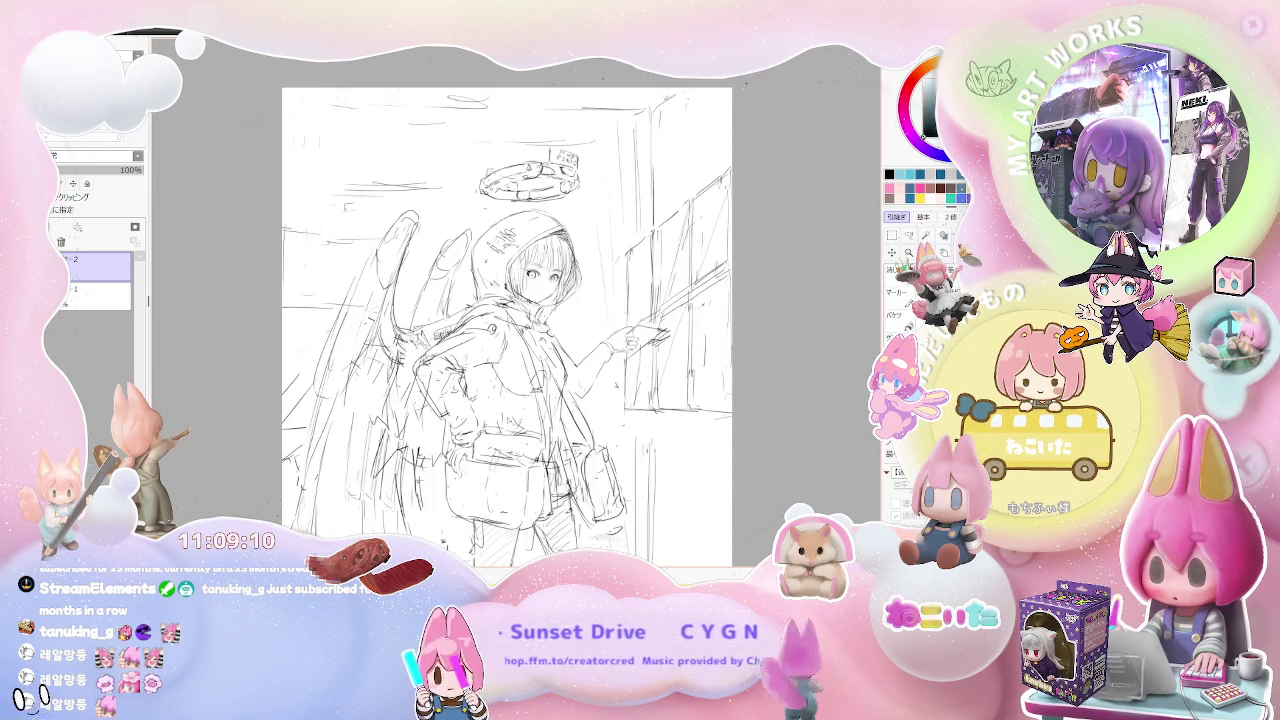
{"action": "scroll", "coordinate": [480, 410], "scroll_direction": "up", "scroll_amount": 2}
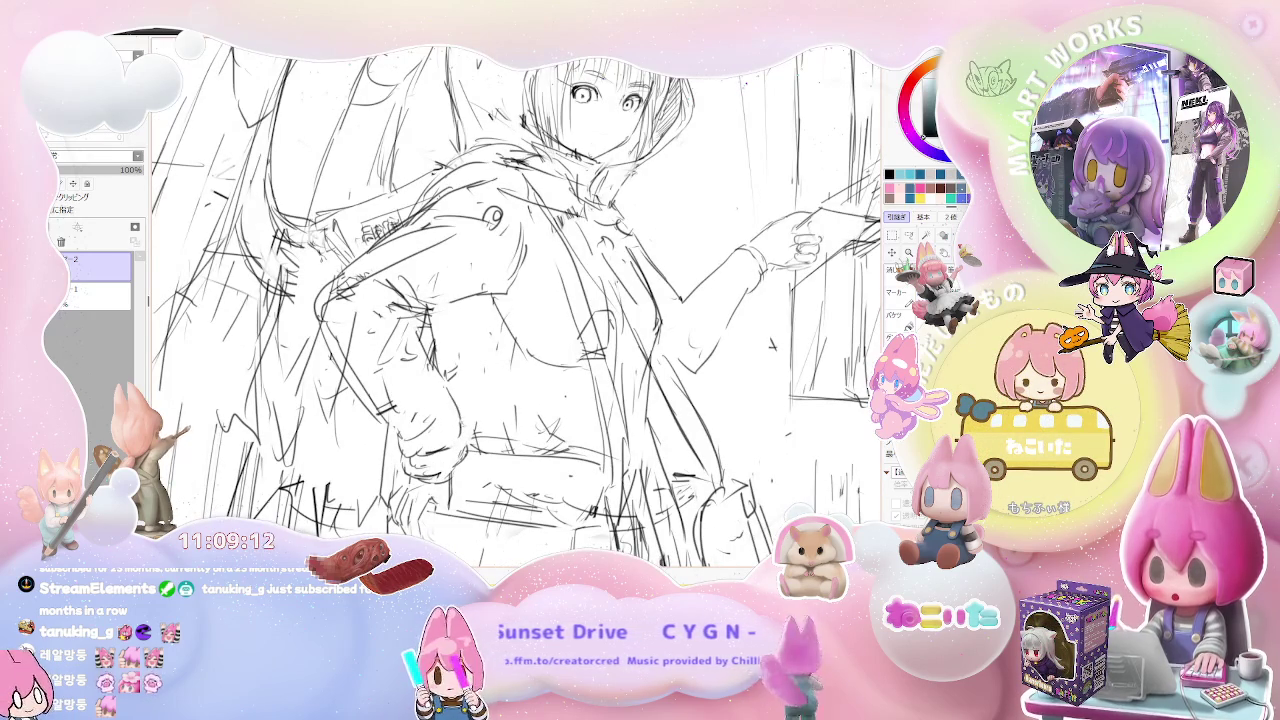
{"action": "scroll", "coordinate": [515, 305], "scroll_direction": "down", "scroll_amount": 2}
{"action": "scroll", "coordinate": [490, 330], "scroll_direction": "down", "scroll_amount": 1}
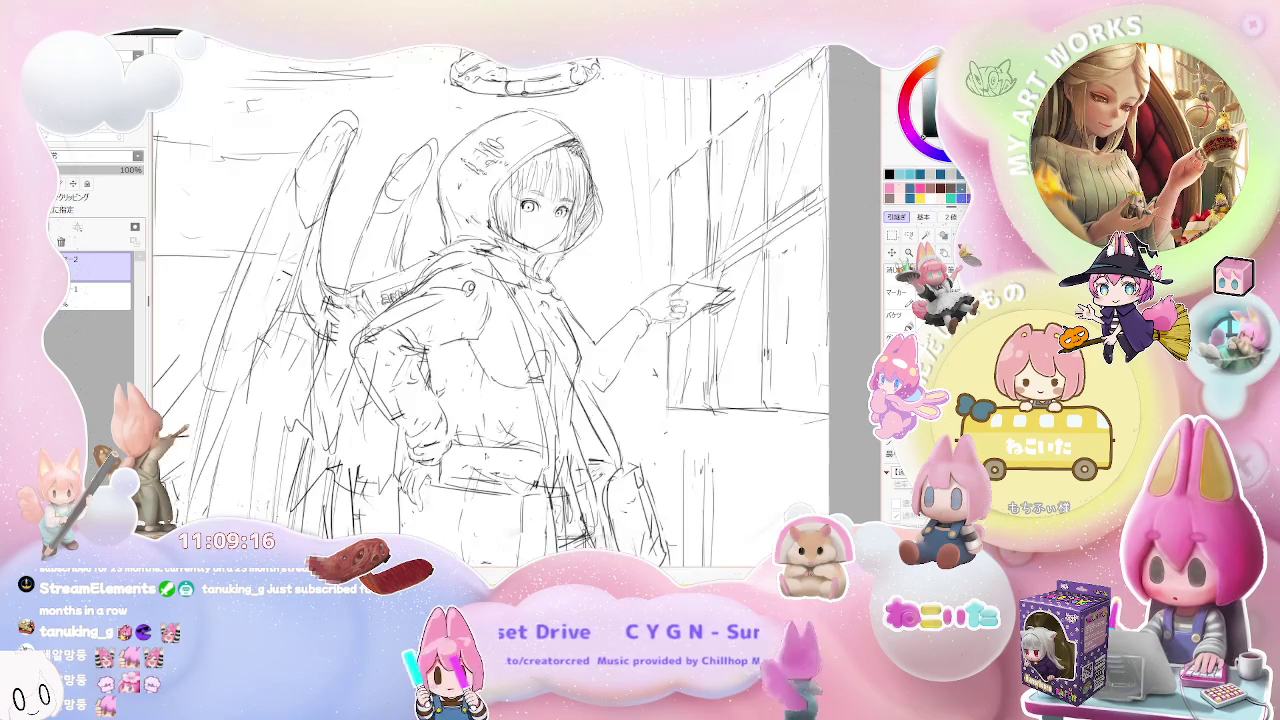
{"action": "scroll", "coordinate": [505, 450], "scroll_direction": "up", "scroll_amount": 1}
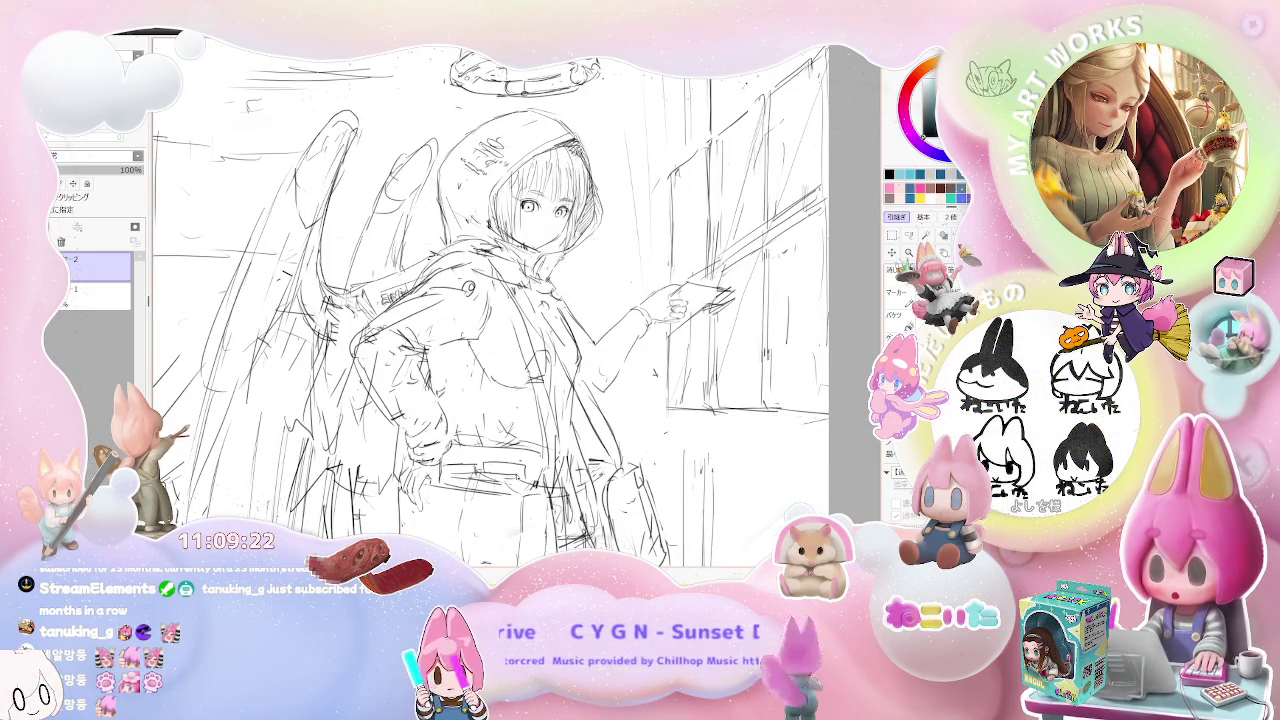
{"action": "scroll", "coordinate": [534, 238], "scroll_direction": "up", "scroll_amount": 1}
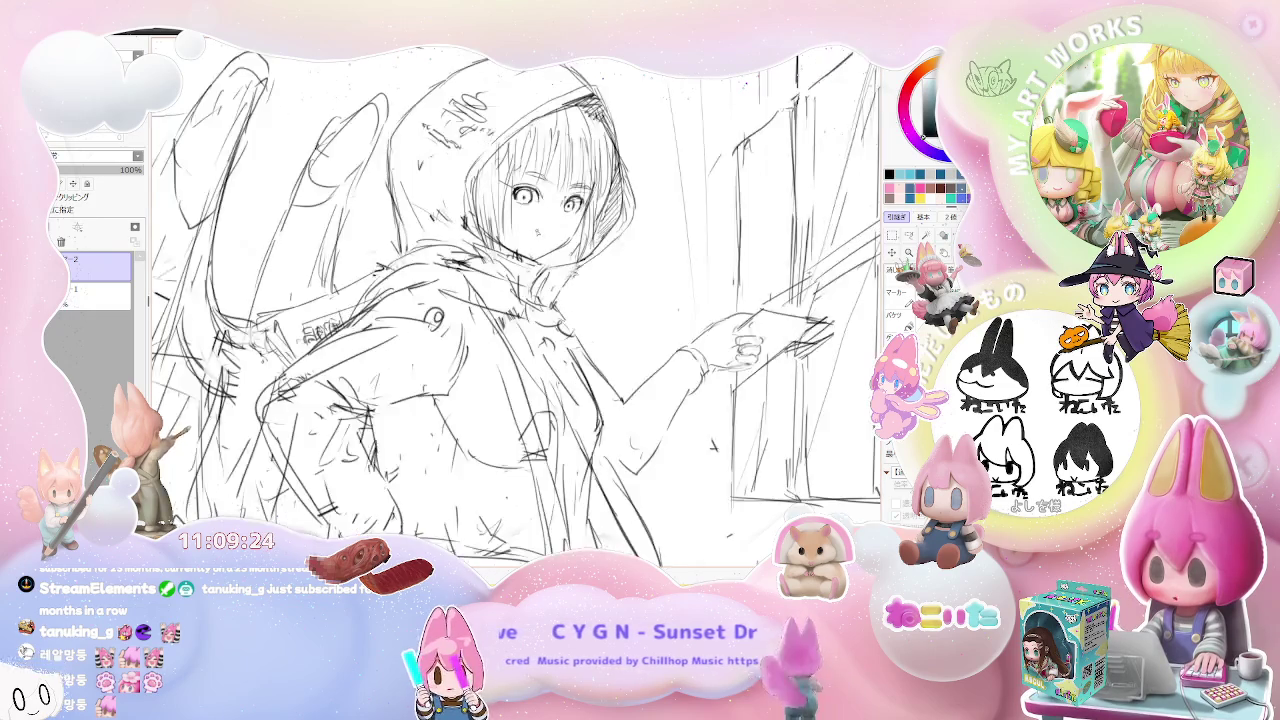
{"action": "scroll", "coordinate": [534, 238], "scroll_direction": "up", "scroll_amount": 1}
{"action": "left_click_drag", "start_coordinate": [553, 247], "coordinate": [538, 359]}
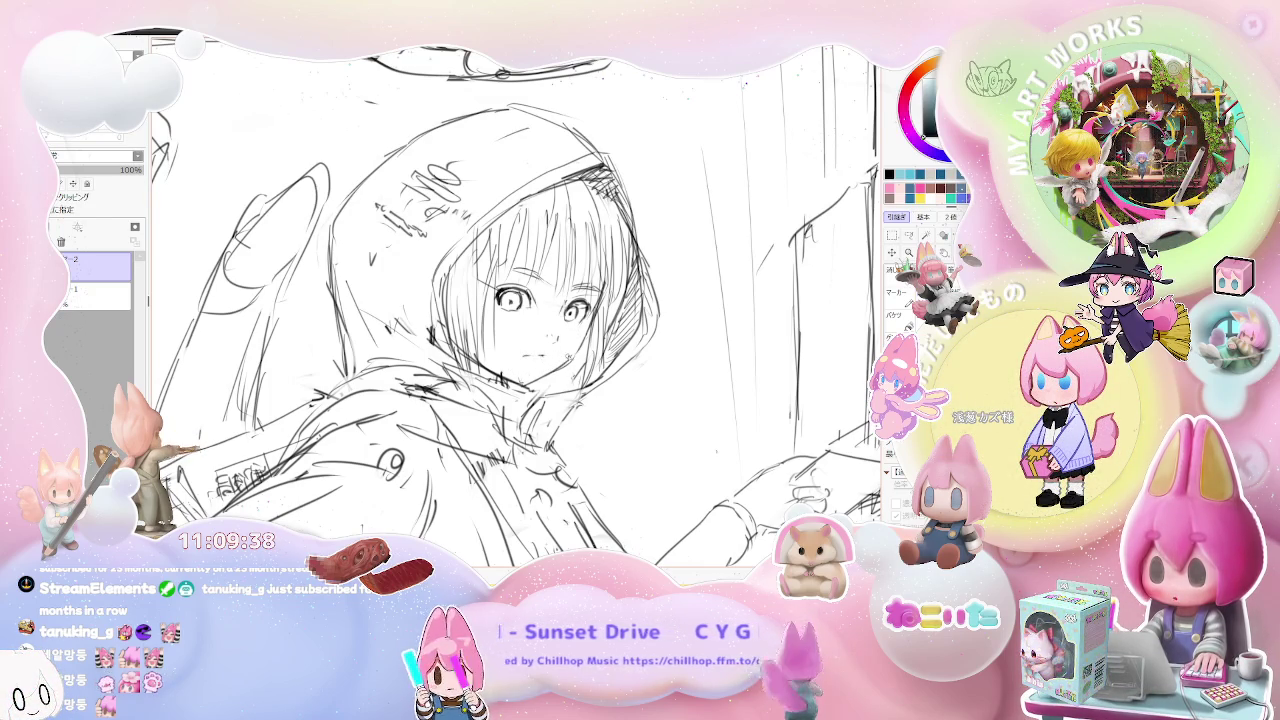
{"action": "scroll", "coordinate": [510, 300], "scroll_direction": "down", "scroll_amount": 2}
{"action": "scroll", "coordinate": [510, 300], "scroll_direction": "down", "scroll_amount": 2}
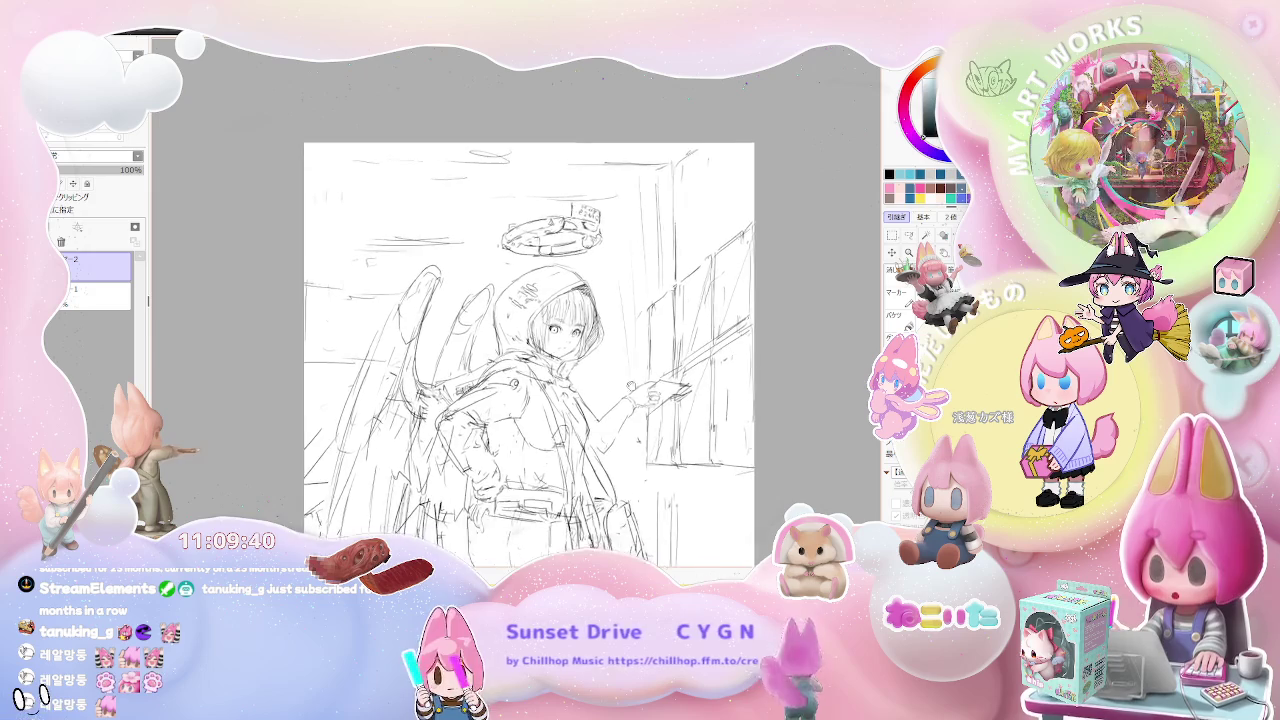
{"action": "scroll", "coordinate": [462, 373], "scroll_direction": "up", "scroll_amount": 1}
{"action": "scroll", "coordinate": [462, 373], "scroll_direction": "up", "scroll_amount": 2}
{"action": "scroll", "coordinate": [462, 373], "scroll_direction": "up", "scroll_amount": 1}
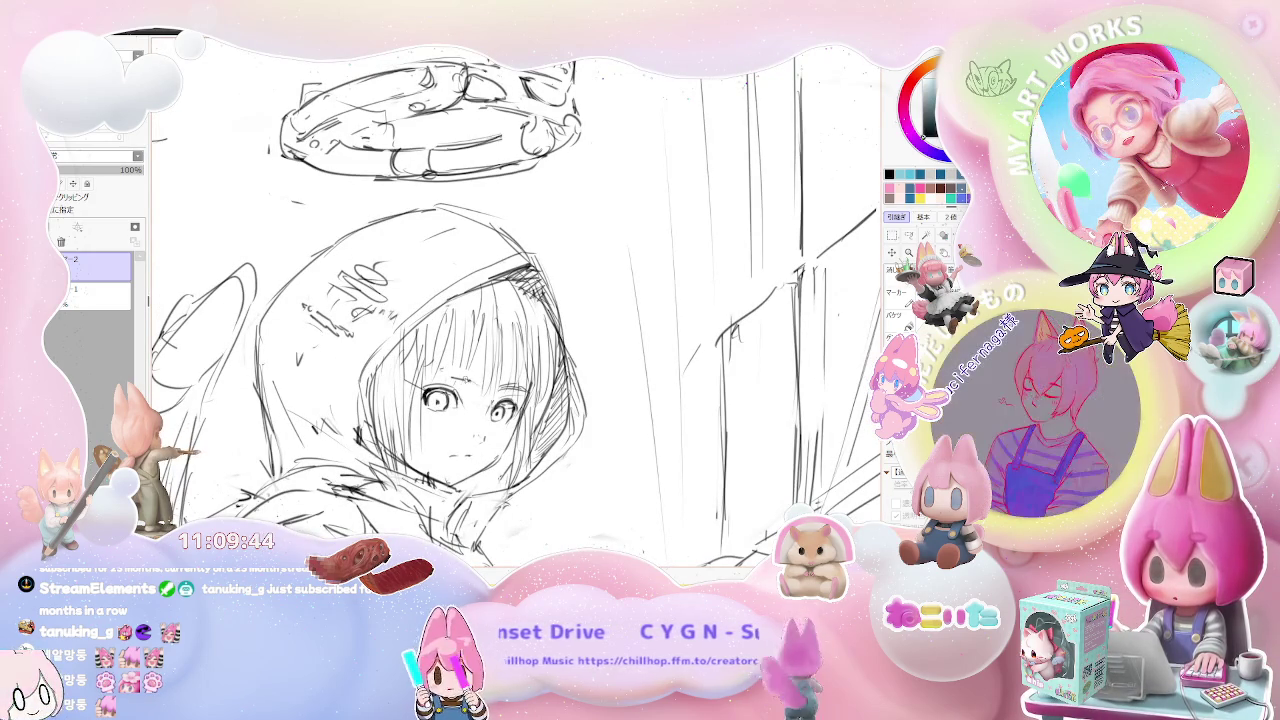
{"action": "scroll", "coordinate": [688, 480], "scroll_direction": "down", "scroll_amount": 1}
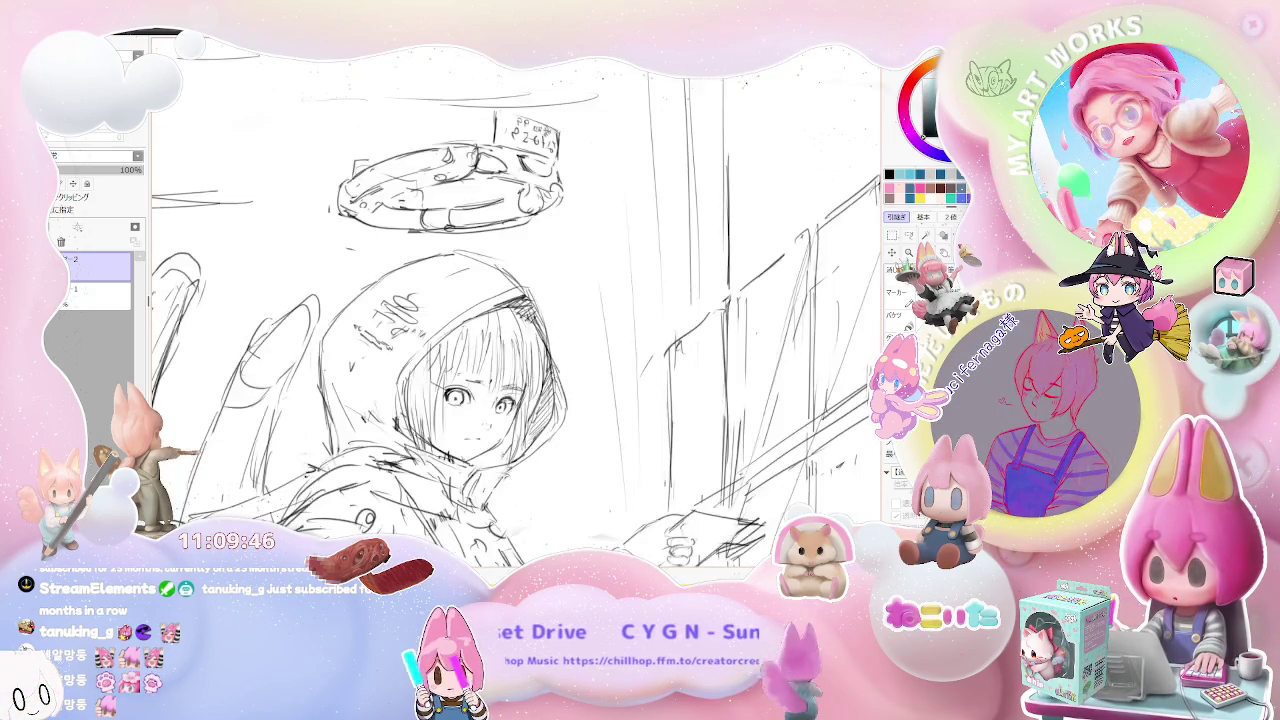
{"action": "scroll", "coordinate": [688, 480], "scroll_direction": "down", "scroll_amount": 2}
{"action": "left_click_drag", "start_coordinate": [688, 480], "coordinate": [593, 428]}
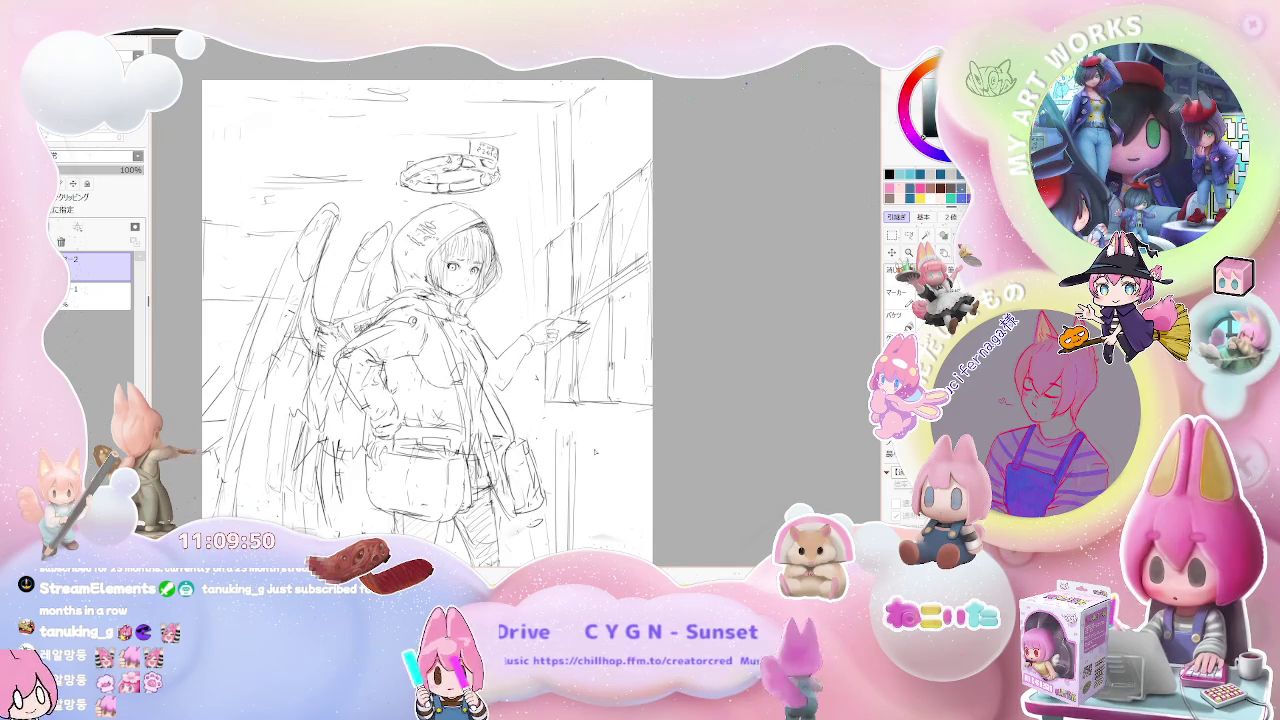
{"action": "scroll", "coordinate": [594, 452], "scroll_direction": "down", "scroll_amount": 1}
{"action": "left_click_drag", "start_coordinate": [594, 452], "coordinate": [616, 435]}
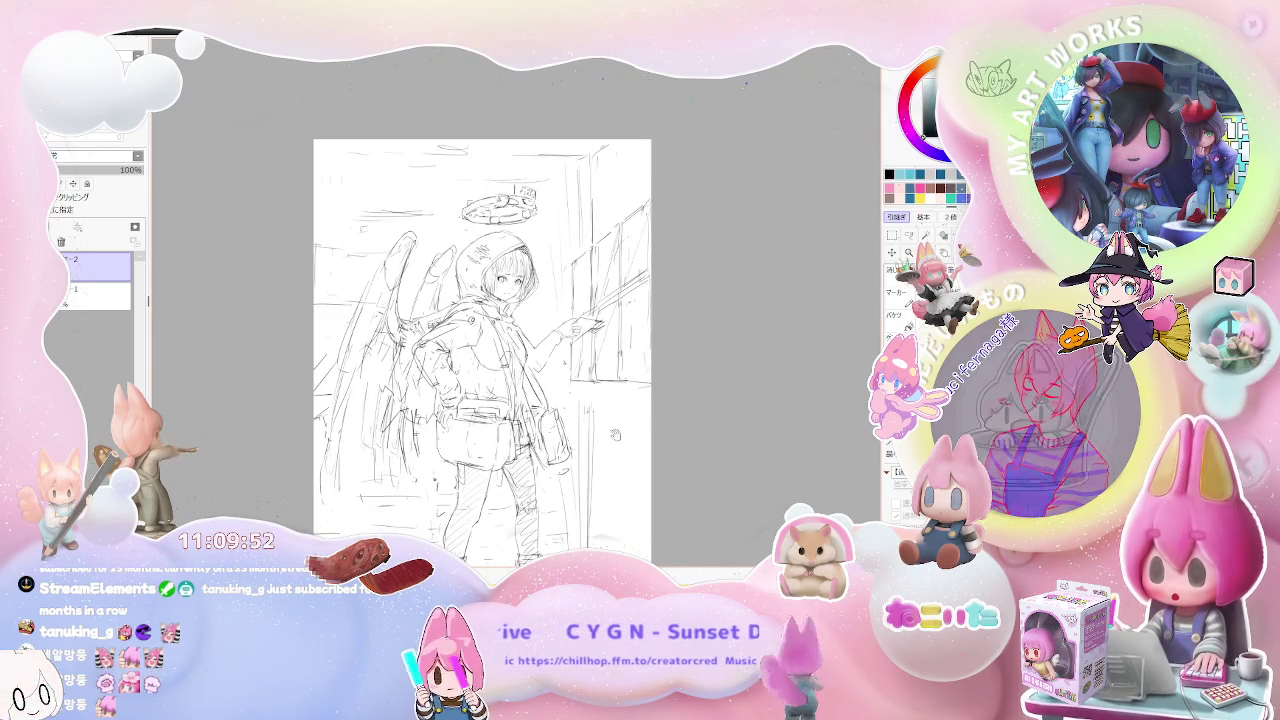
{"action": "scroll", "coordinate": [616, 435], "scroll_direction": "down", "scroll_amount": 1}
{"action": "scroll", "coordinate": [612, 443], "scroll_direction": "up", "scroll_amount": 2}
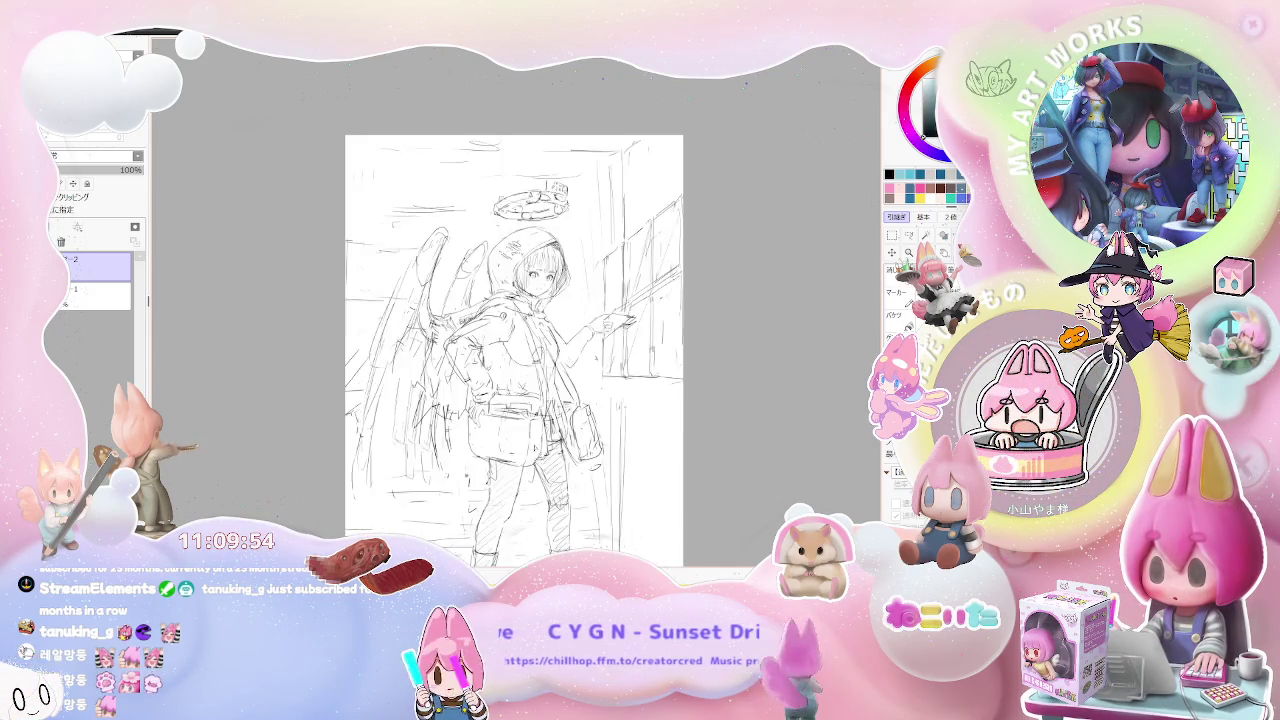
{"action": "scroll", "coordinate": [612, 443], "scroll_direction": "up", "scroll_amount": 3}
{"action": "scroll", "coordinate": [560, 420], "scroll_direction": "up", "scroll_amount": 2}
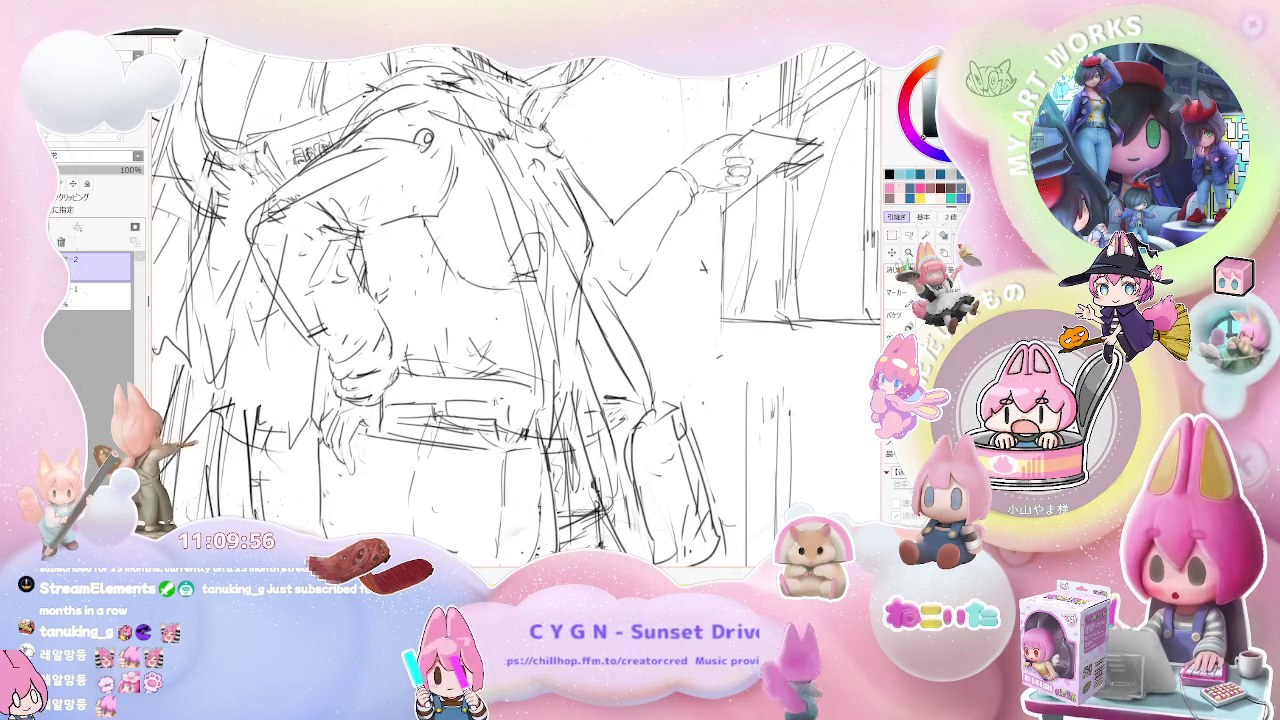
{"action": "scroll", "coordinate": [504, 402], "scroll_direction": "down", "scroll_amount": 2}
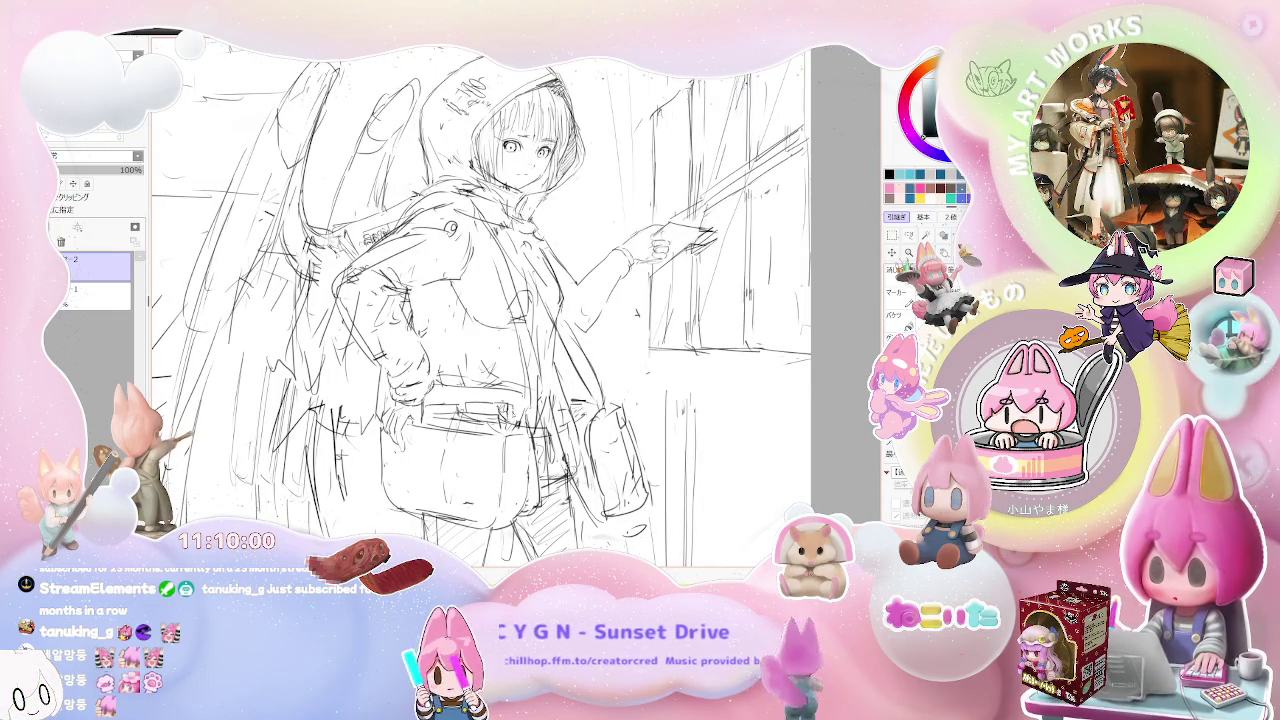
{"action": "scroll", "coordinate": [497, 360], "scroll_direction": "down", "scroll_amount": 1}
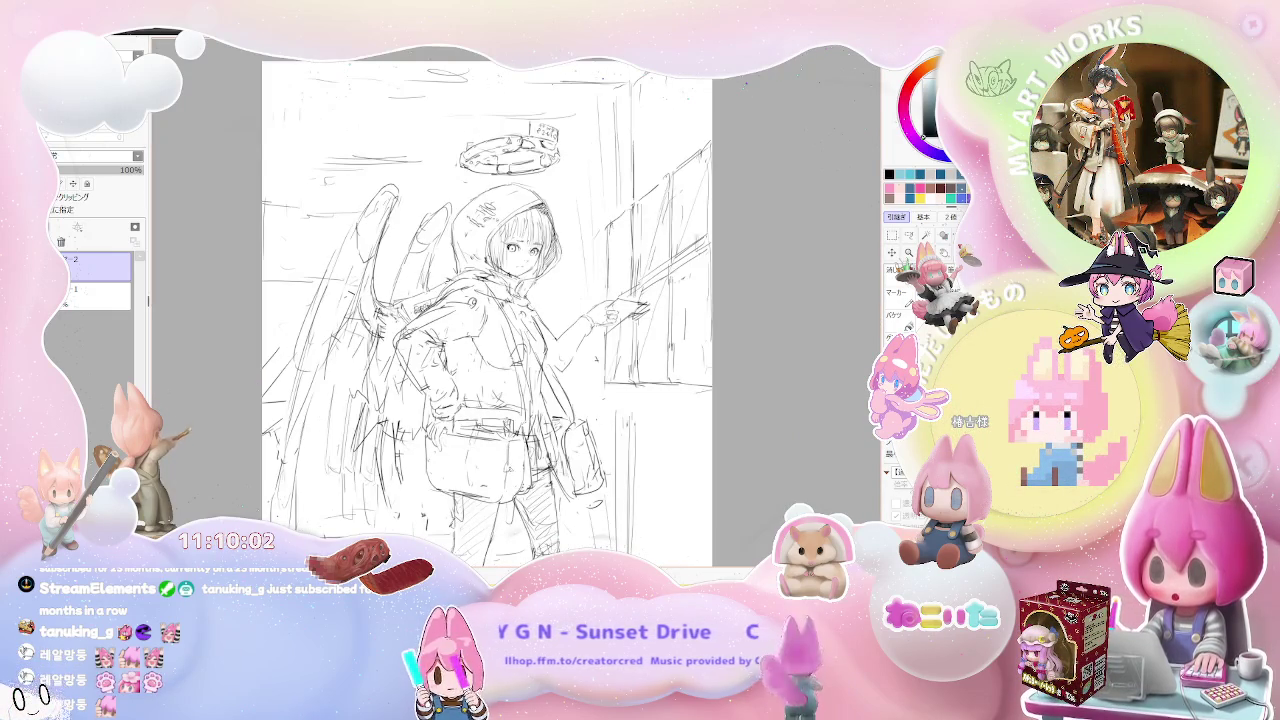
{"action": "scroll", "coordinate": [497, 360], "scroll_direction": "down", "scroll_amount": 1}
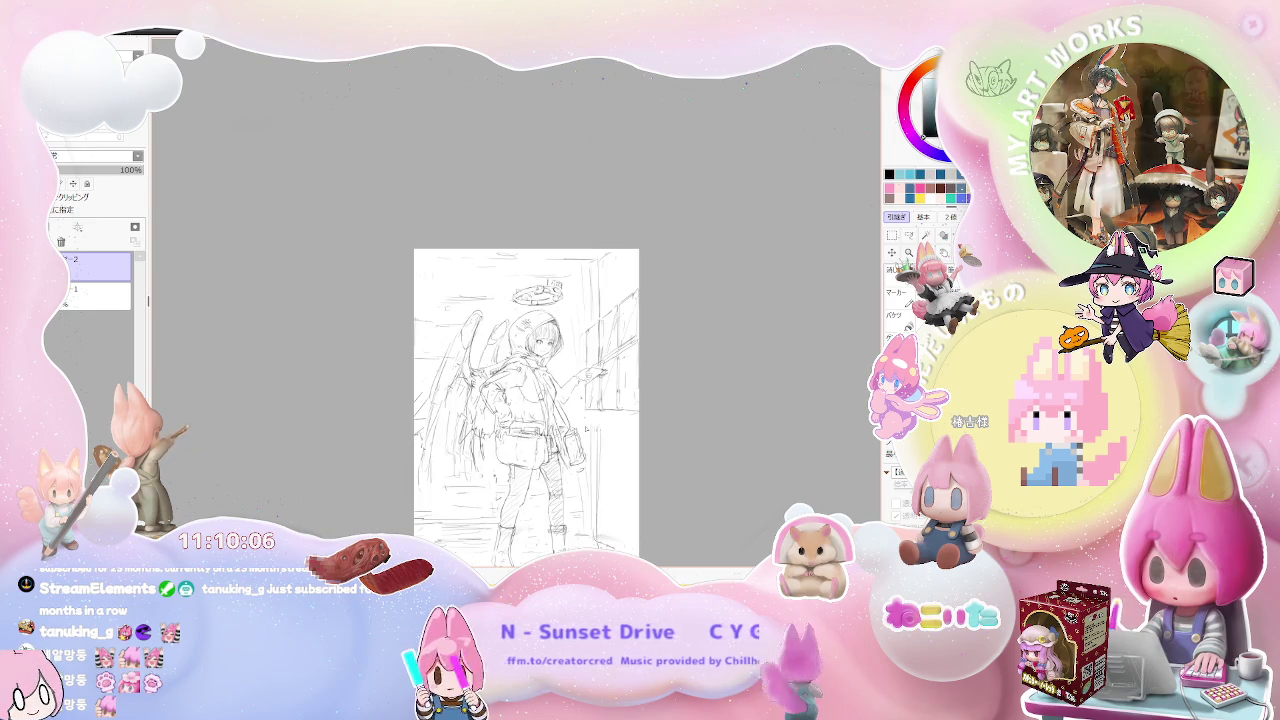
{"action": "scroll", "coordinate": [467, 320], "scroll_direction": "up", "scroll_amount": 1}
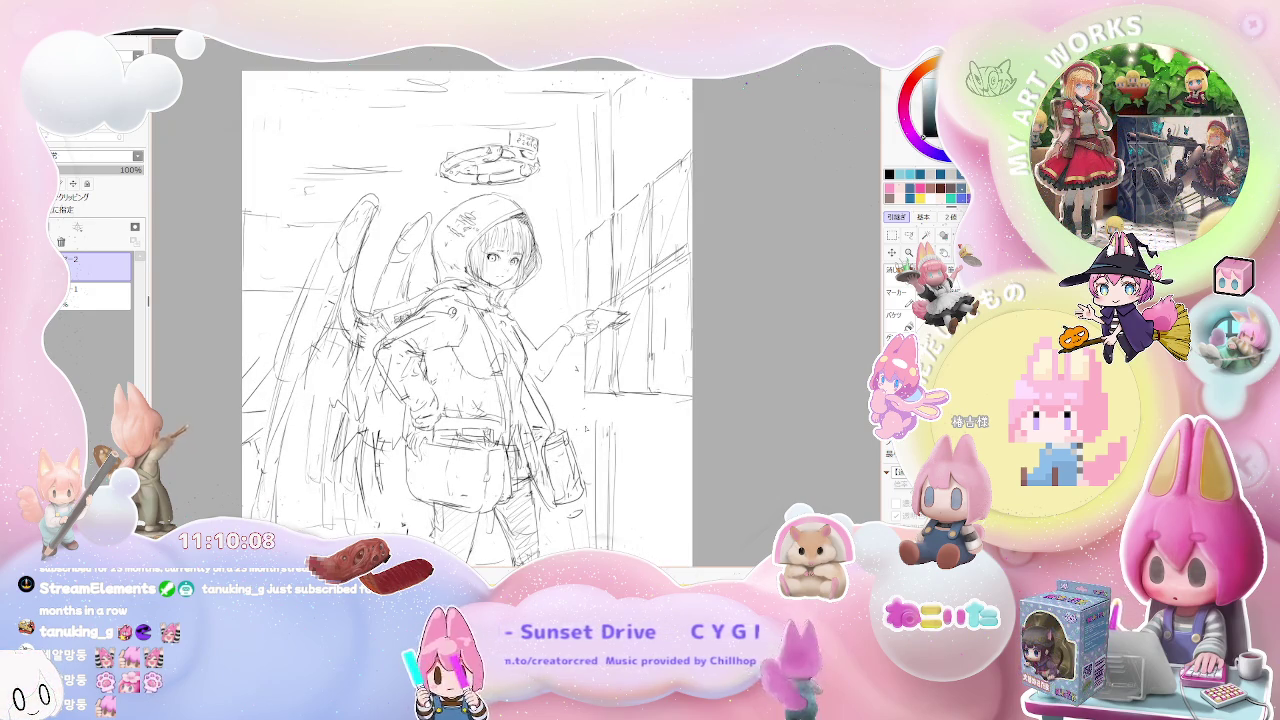
{"action": "scroll", "coordinate": [467, 320], "scroll_direction": "down", "scroll_amount": 1}
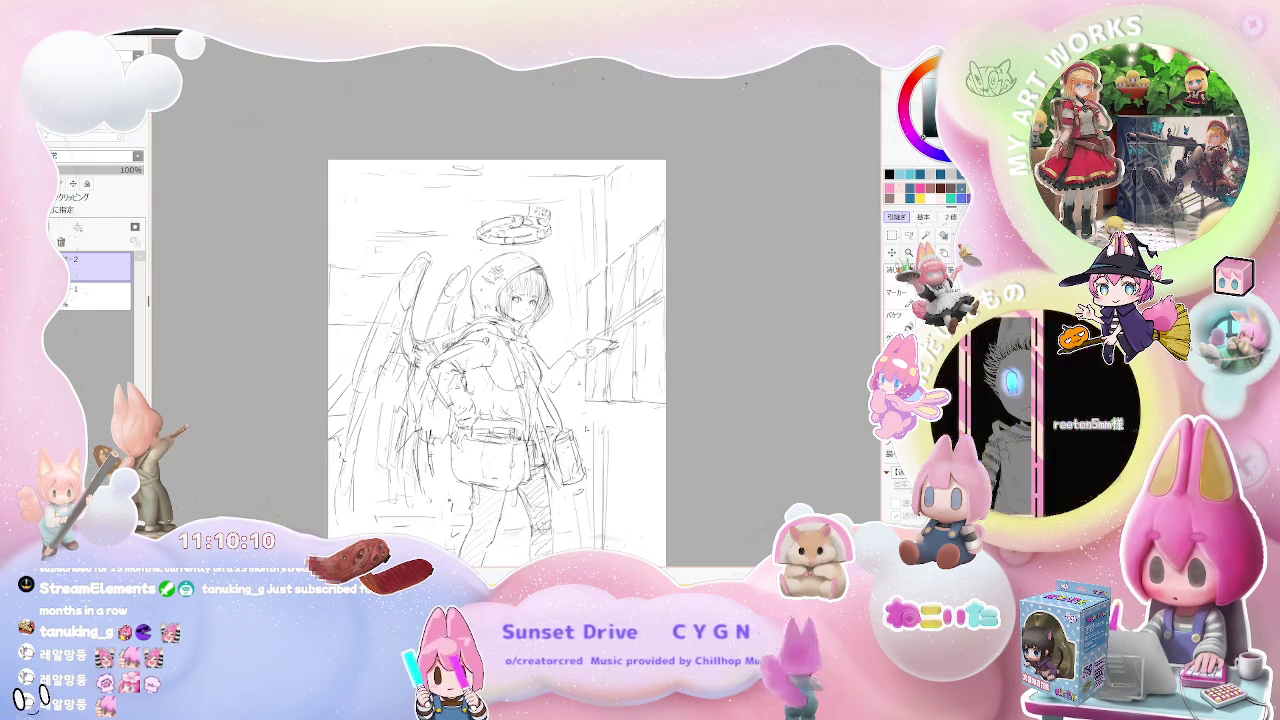
{"action": "scroll", "coordinate": [487, 200], "scroll_direction": "up", "scroll_amount": 2}
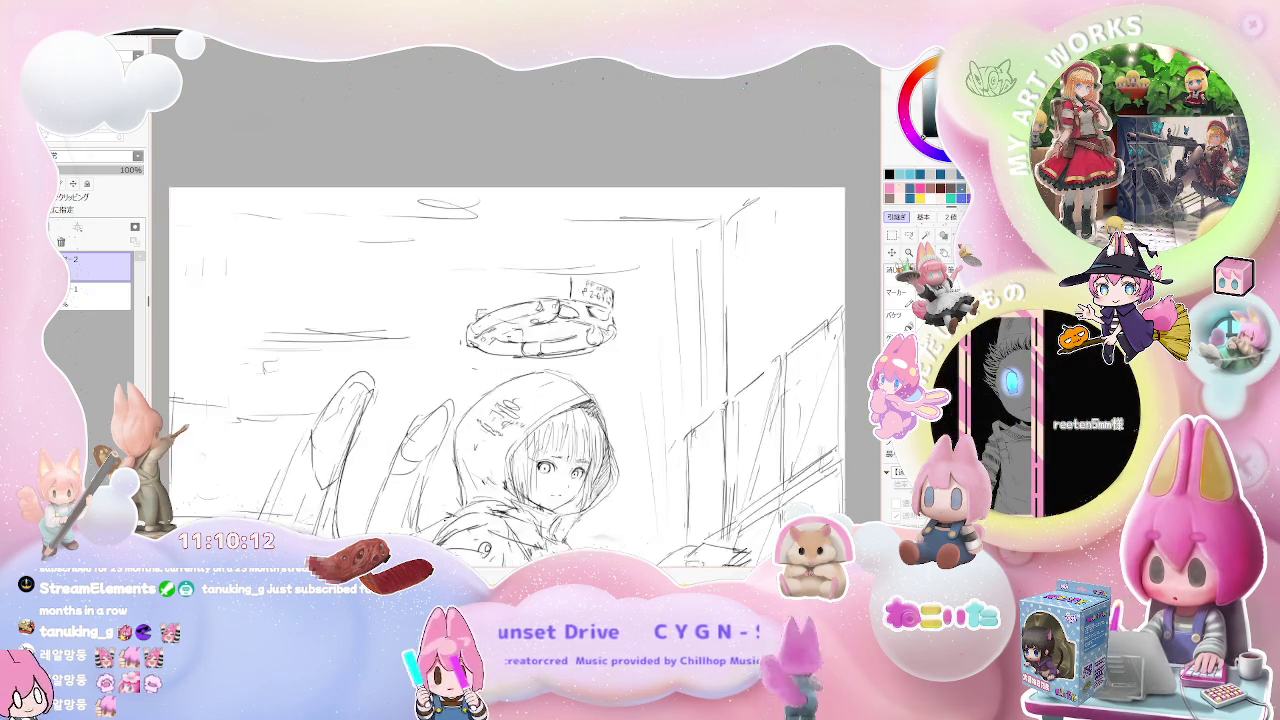
{"action": "scroll", "coordinate": [487, 200], "scroll_direction": "up", "scroll_amount": 1}
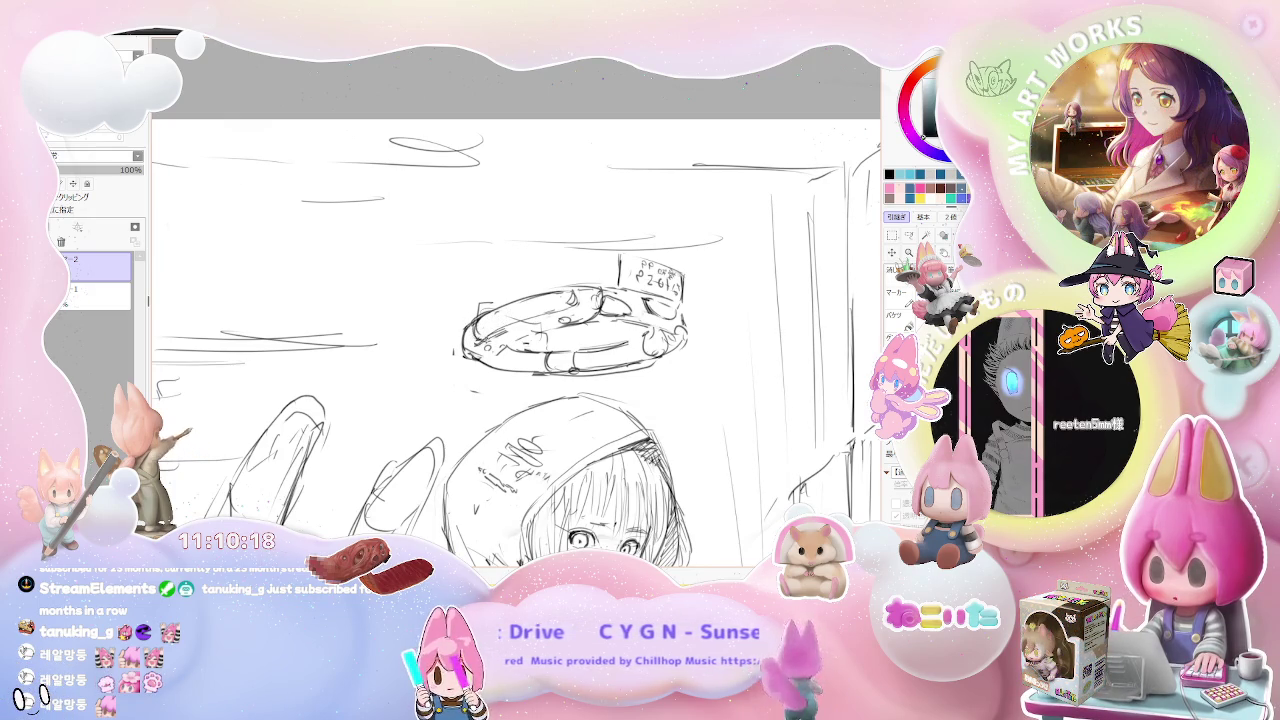
{"action": "scroll", "coordinate": [539, 325], "scroll_direction": "down", "scroll_amount": 1}
{"action": "scroll", "coordinate": [560, 320], "scroll_direction": "down", "scroll_amount": 1}
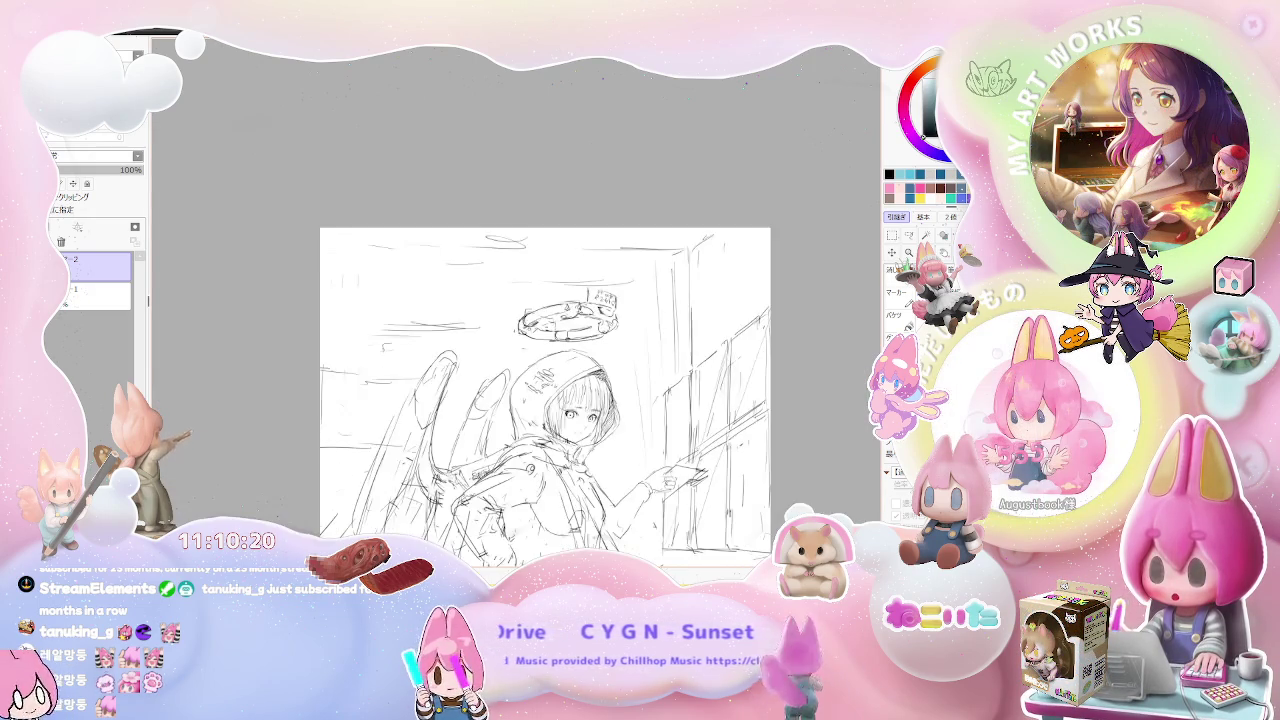
{"action": "scroll", "coordinate": [560, 320], "scroll_direction": "down", "scroll_amount": 1}
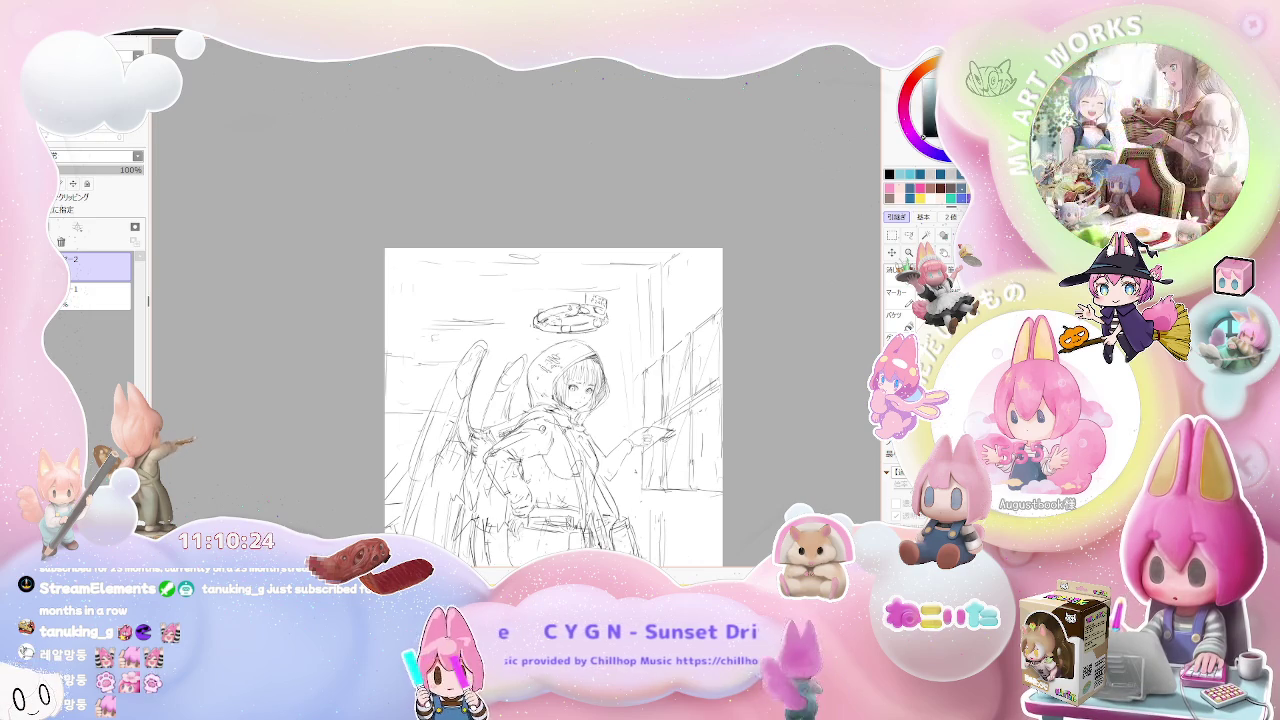
{"action": "scroll", "coordinate": [480, 300], "scroll_direction": "up", "scroll_amount": 1}
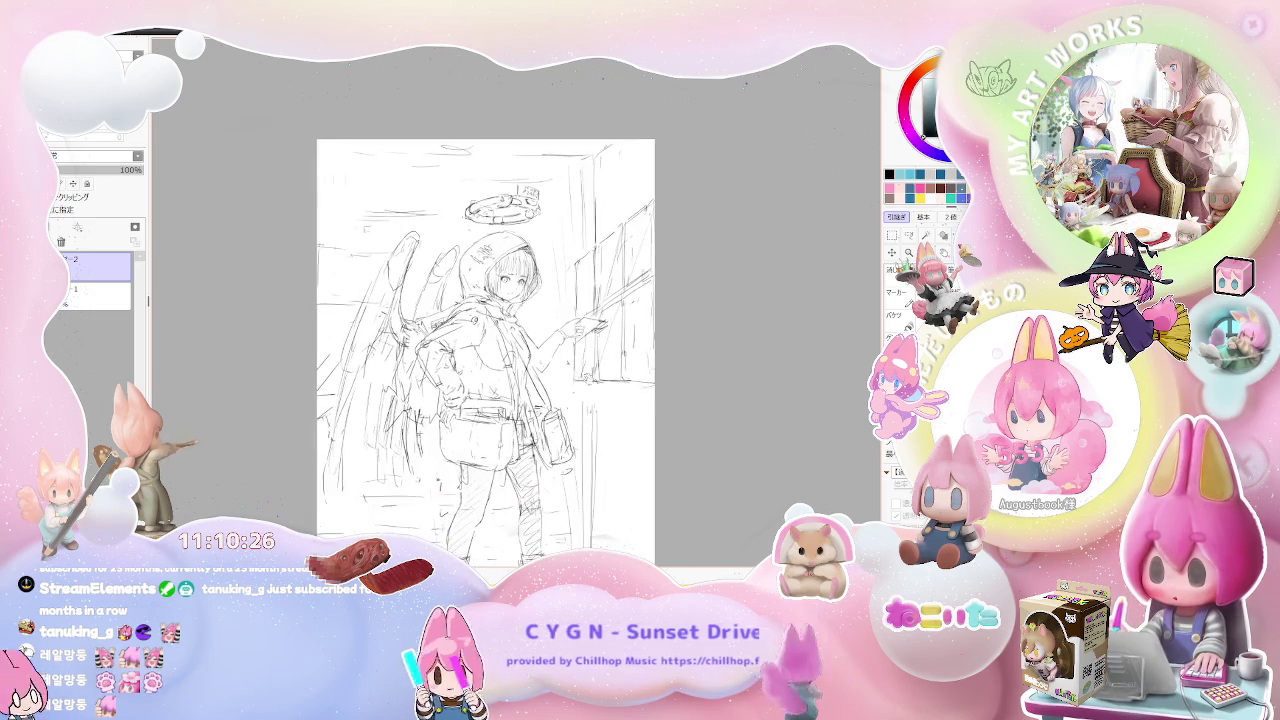
{"action": "scroll", "coordinate": [480, 300], "scroll_direction": "up", "scroll_amount": 1}
{"action": "scroll", "coordinate": [480, 300], "scroll_direction": "up", "scroll_amount": 1}
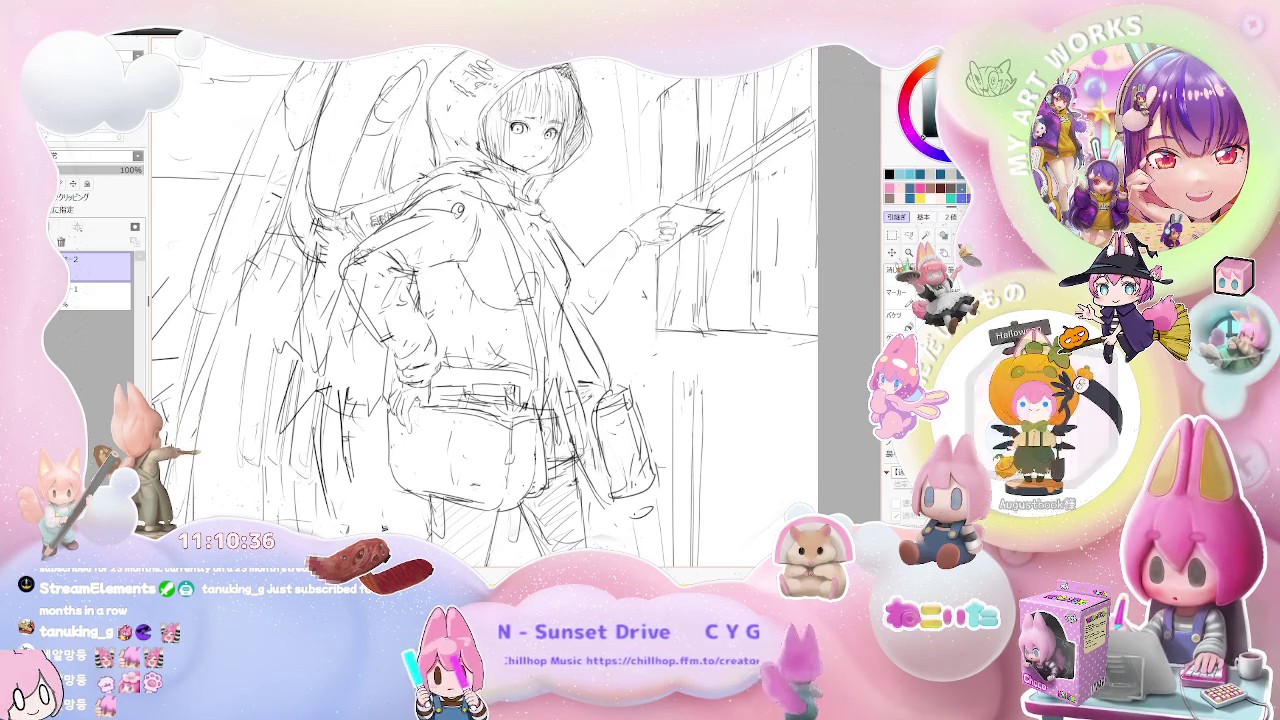
{"action": "key", "text": "ctrl+minus"}
{"action": "key", "text": "ctrl+minus"}
{"action": "left_click_drag", "start_coordinate": [515, 350], "coordinate": [471, 361]}
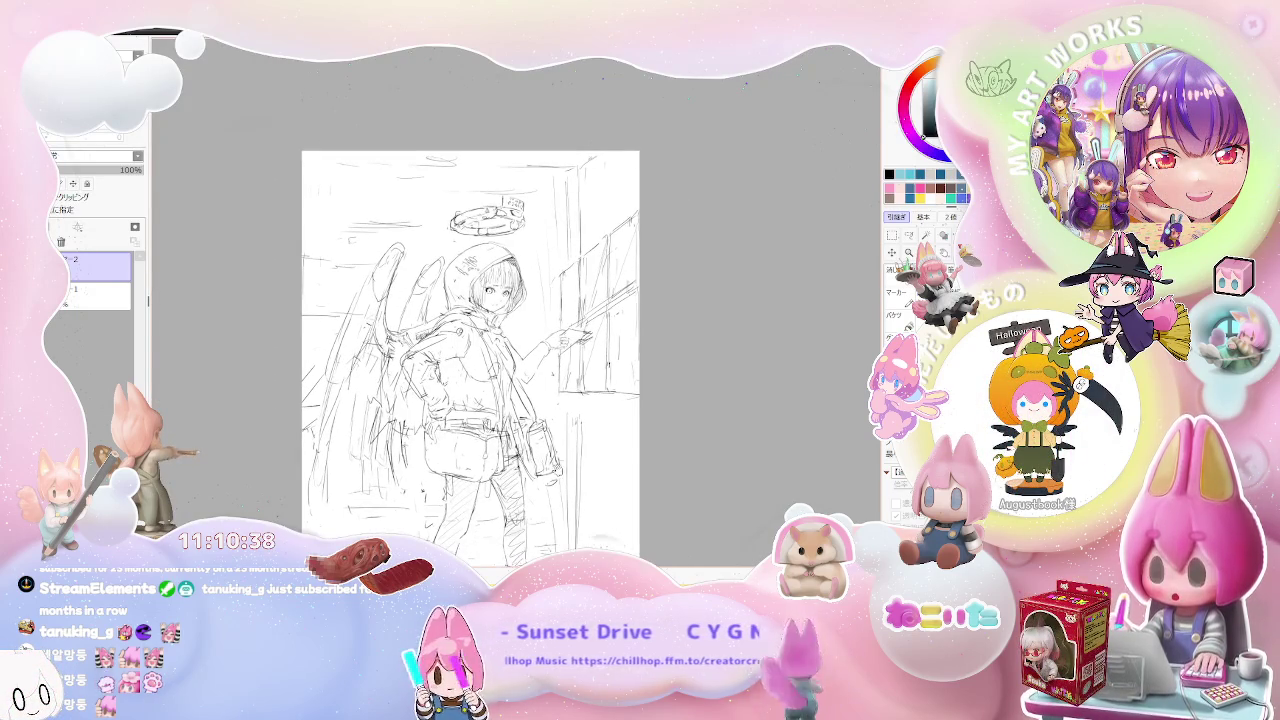
{"action": "key", "text": "ctrl+plus"}
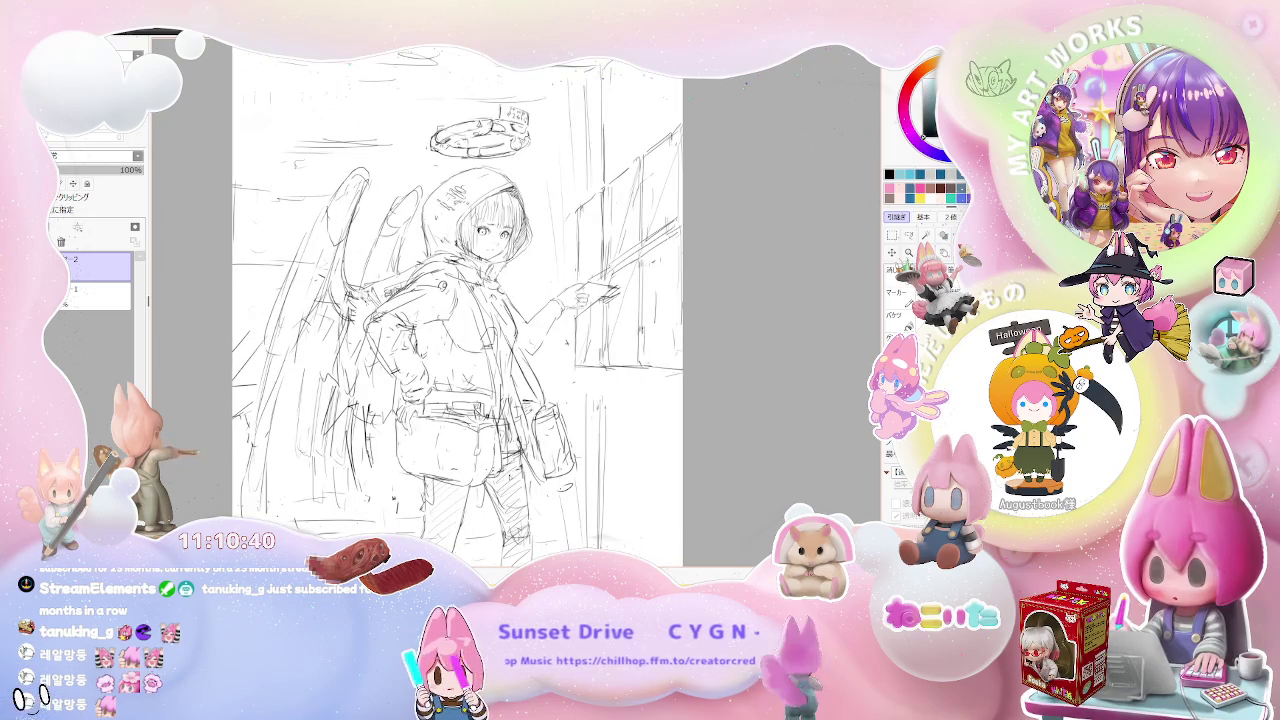
{"action": "key", "text": "ctrl+plus"}
{"action": "key", "text": "ctrl+plus"}
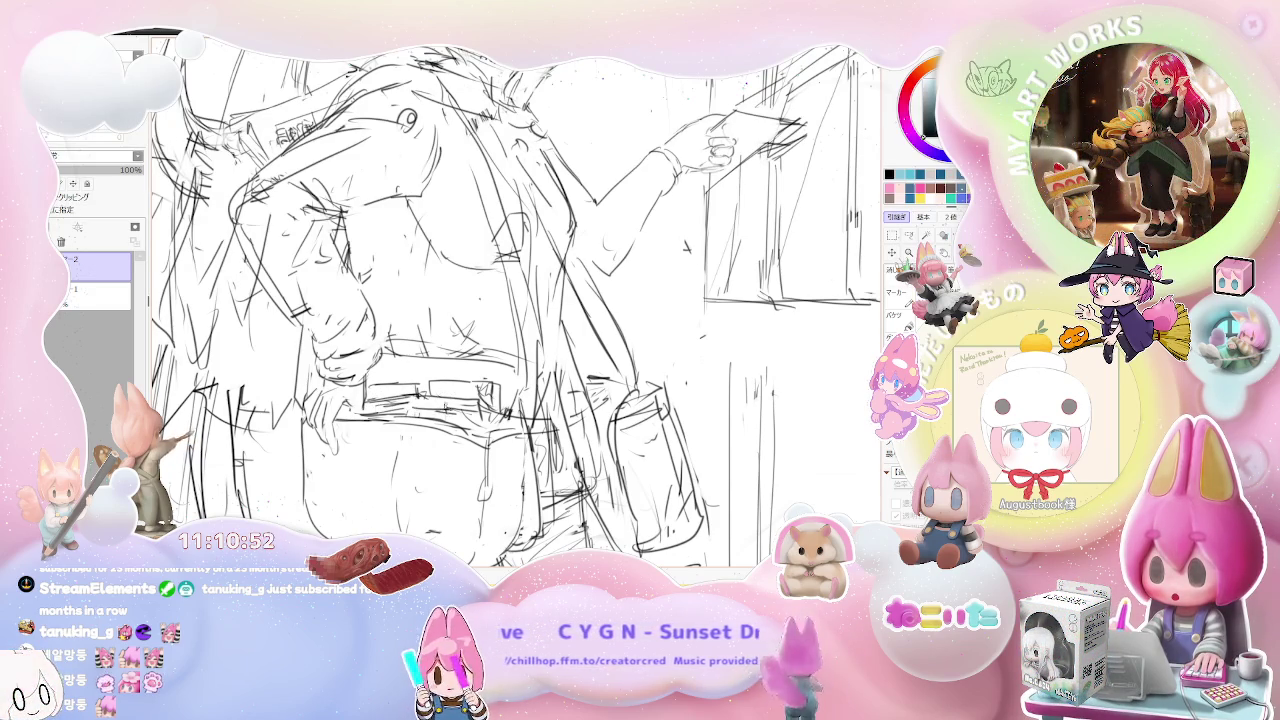
{"action": "key", "text": "minus"}
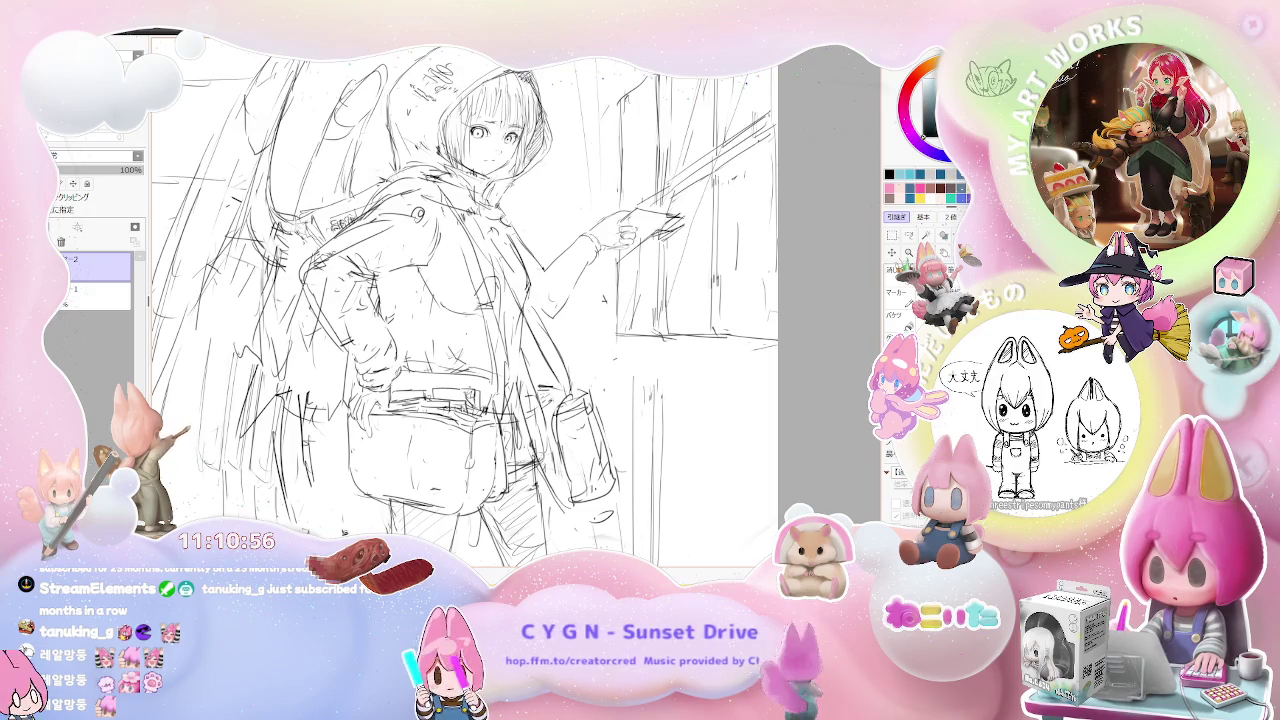
{"action": "key", "text": "minus"}
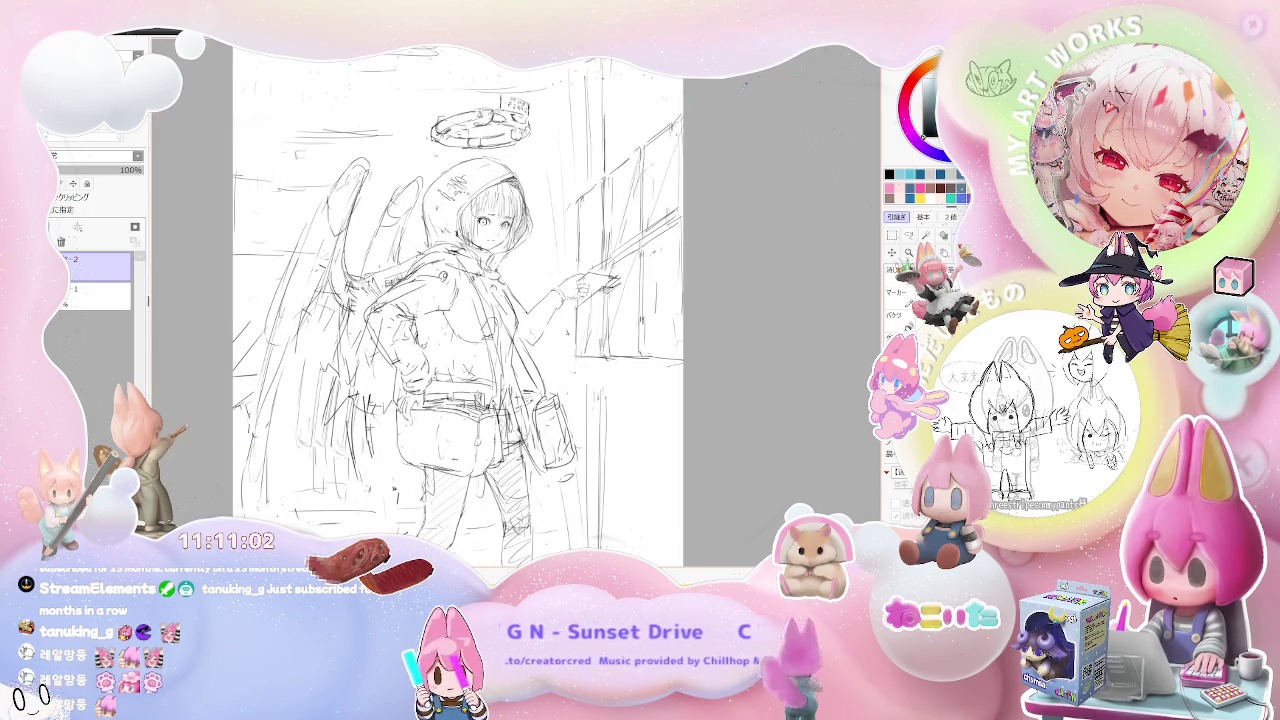
{"action": "scroll", "coordinate": [550, 425], "scroll_direction": "up", "scroll_amount": 2}
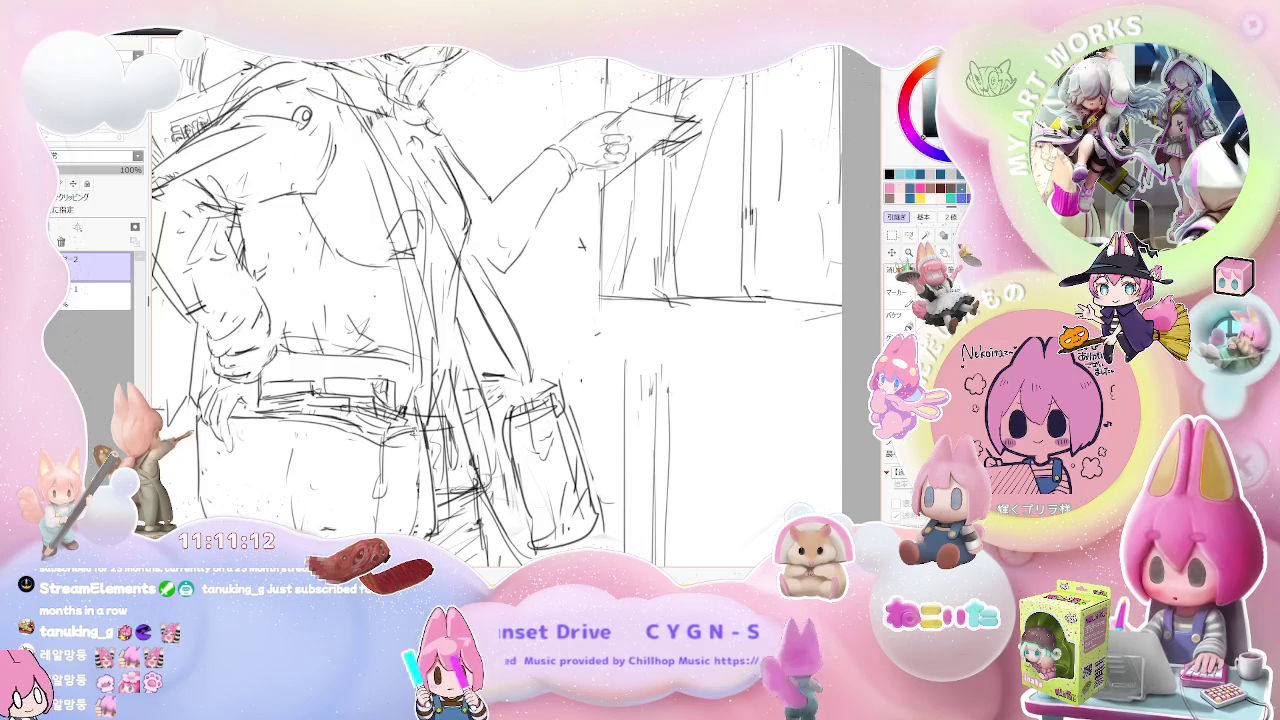
{"action": "scroll", "coordinate": [500, 305], "scroll_direction": "down", "scroll_amount": 2}
{"action": "scroll", "coordinate": [500, 305], "scroll_direction": "down", "scroll_amount": 2}
{"action": "scroll", "coordinate": [500, 305], "scroll_direction": "down", "scroll_amount": 1}
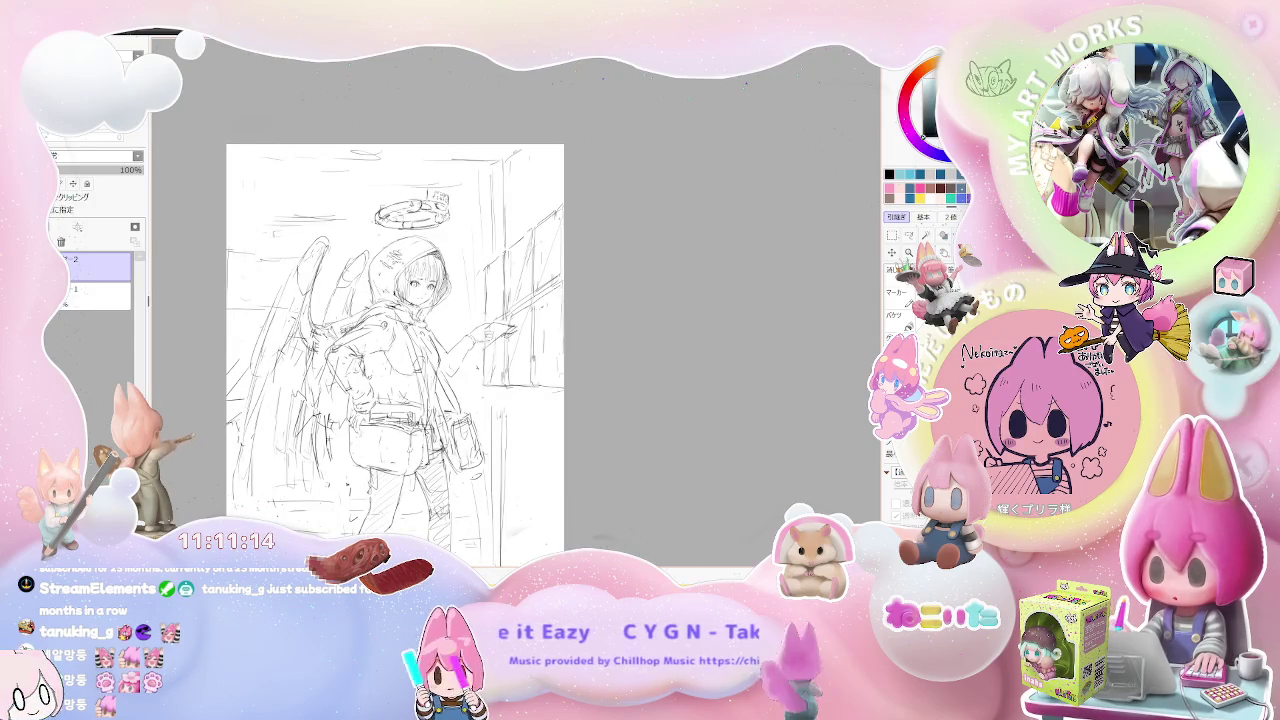
{"action": "scroll", "coordinate": [425, 432], "scroll_direction": "down", "scroll_amount": 1}
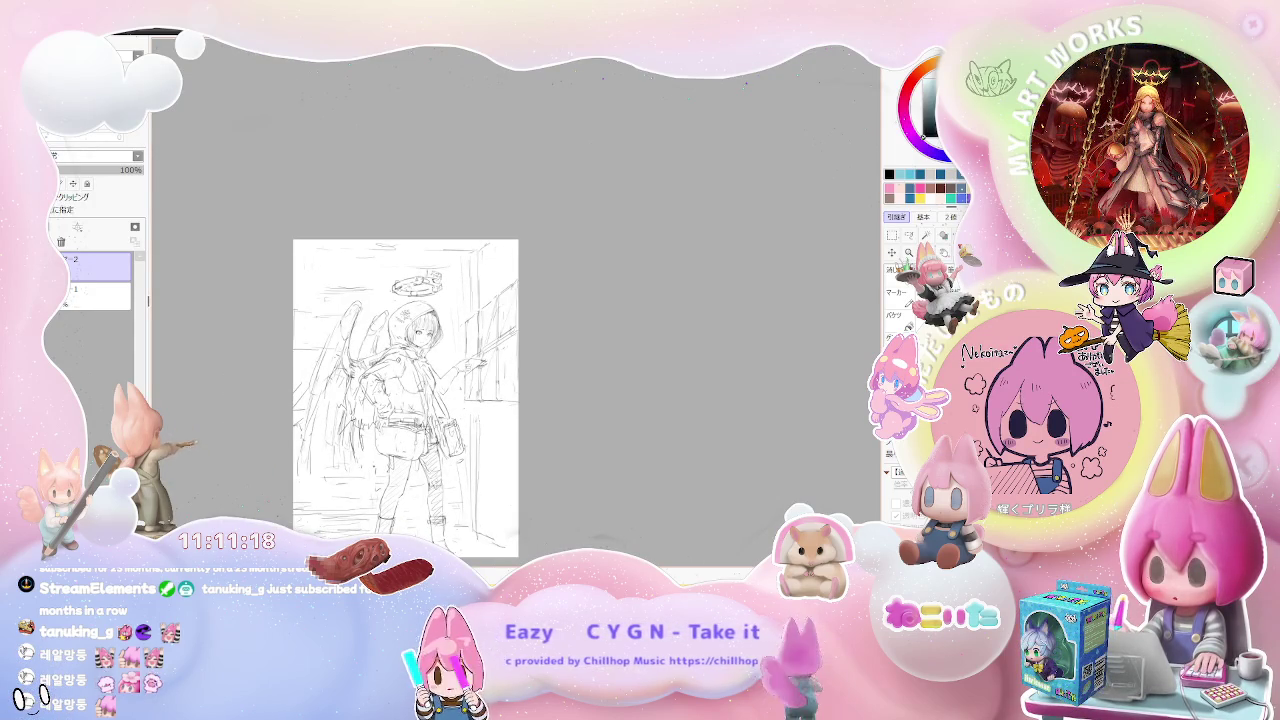
{"action": "scroll", "coordinate": [412, 456], "scroll_direction": "up", "scroll_amount": 2}
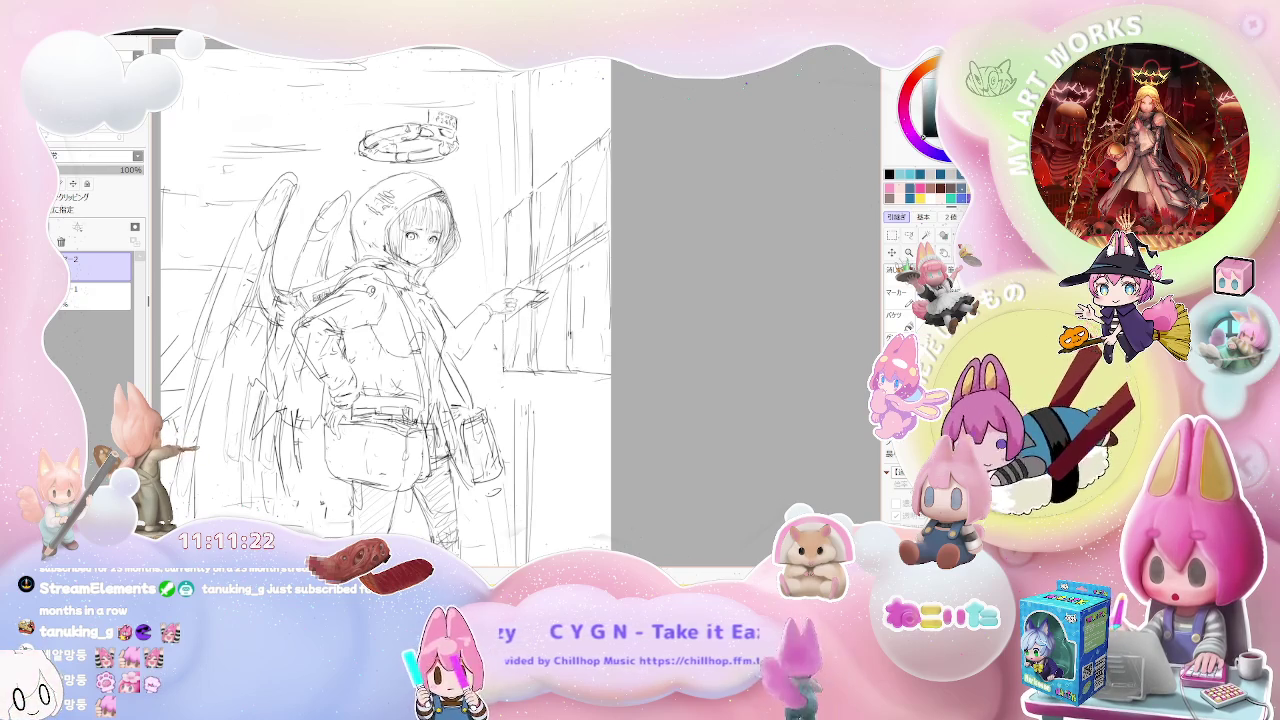
{"action": "scroll", "coordinate": [545, 410], "scroll_direction": "down", "scroll_amount": 1}
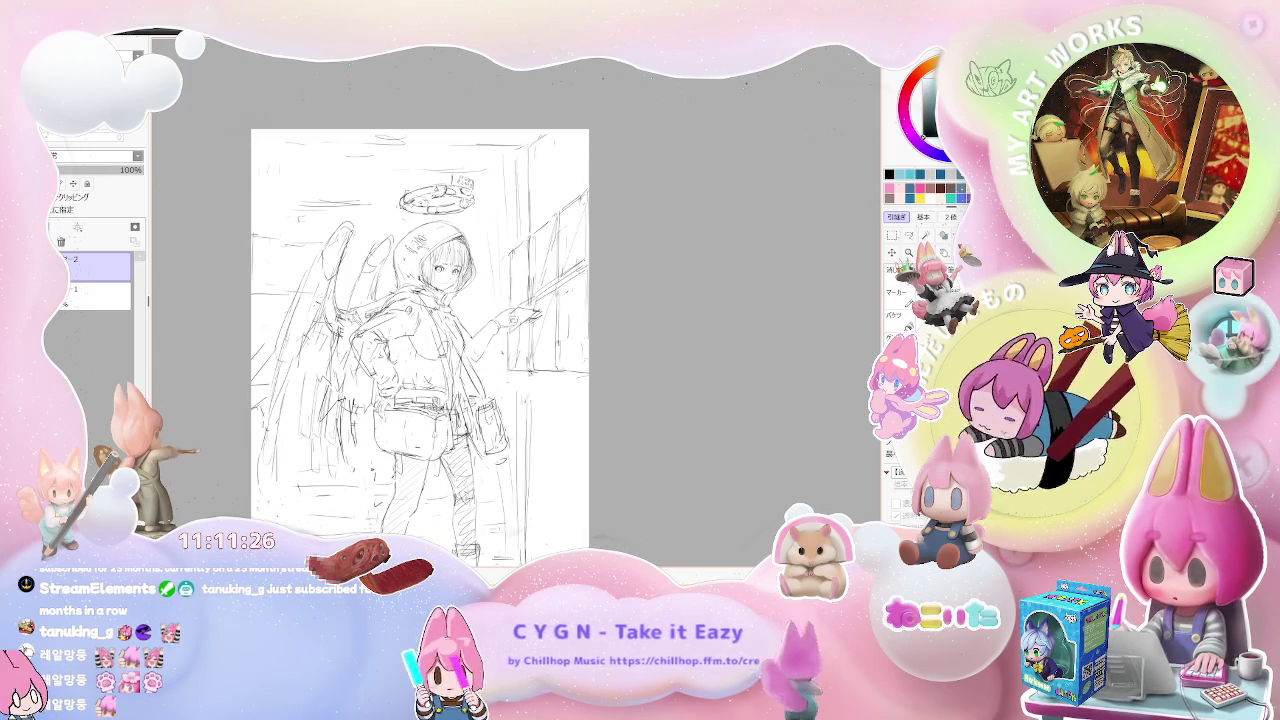
{"action": "scroll", "coordinate": [576, 412], "scroll_direction": "down", "scroll_amount": 1}
{"action": "scroll", "coordinate": [576, 412], "scroll_direction": "up", "scroll_amount": 1}
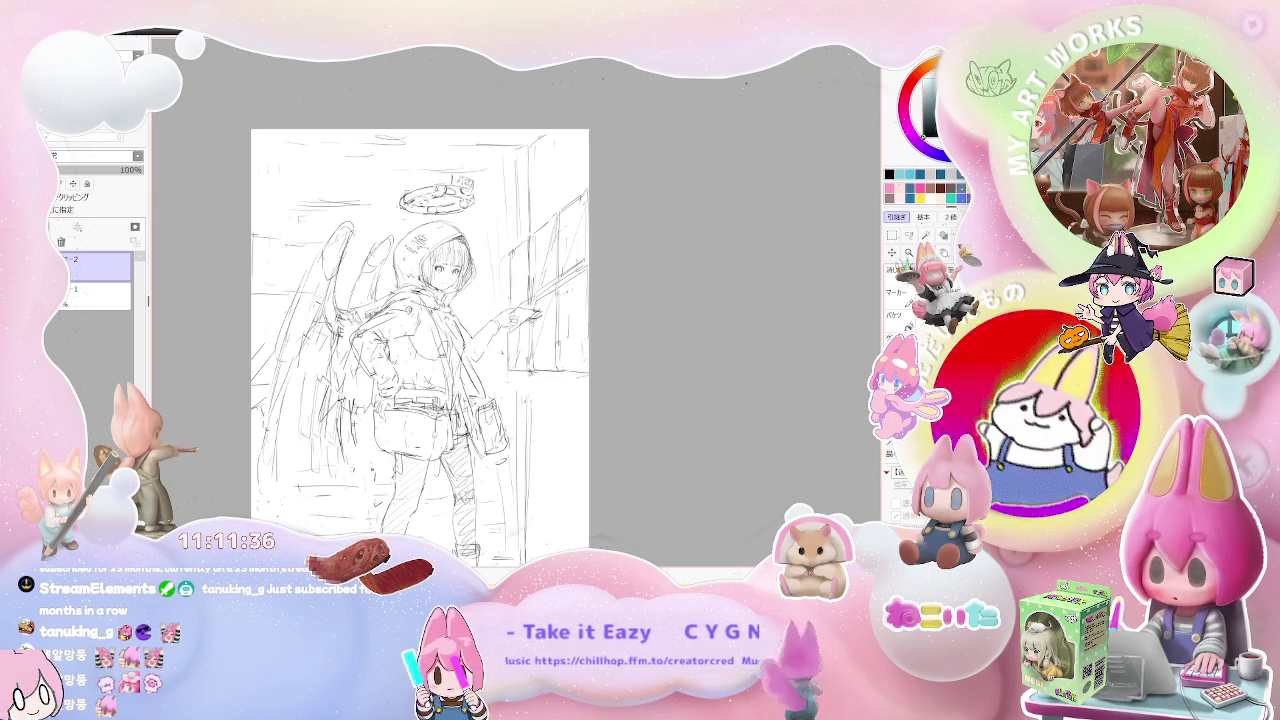
{"action": "key", "text": "ctrl+shift+n"}
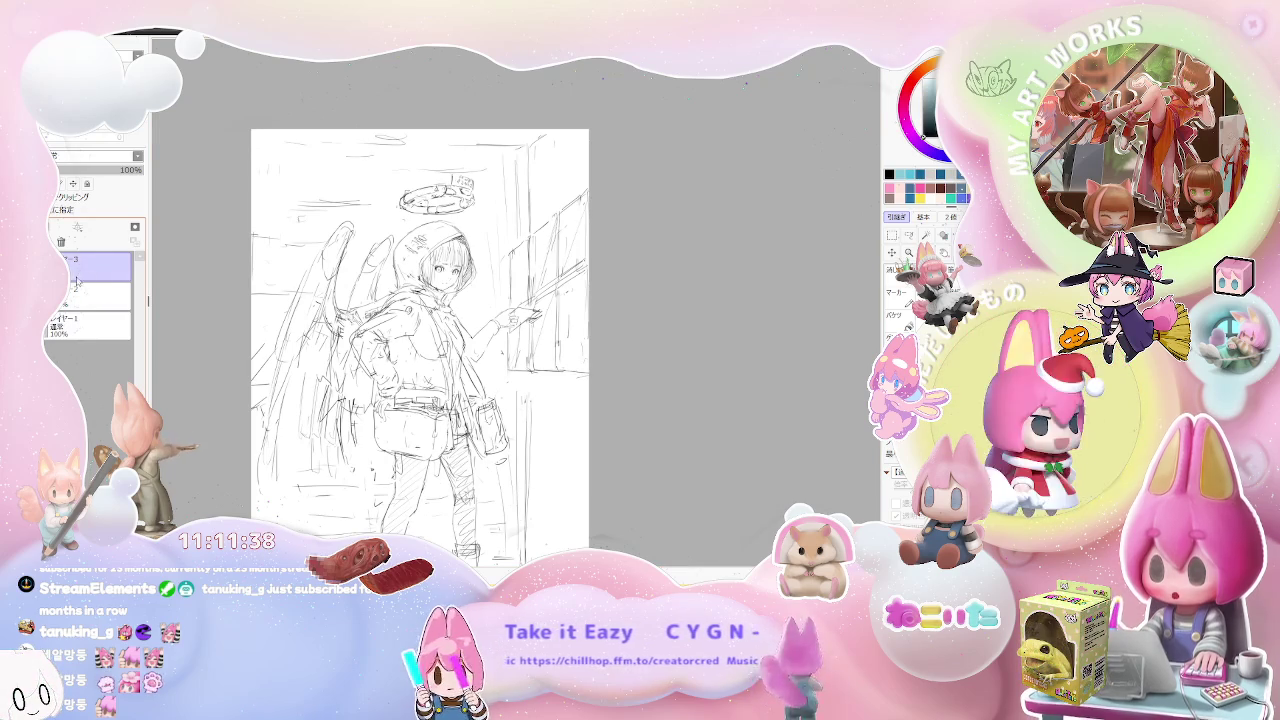
Fade the original sketch layer to 28% opacity, then return to the new layer.
{"action": "left_click", "coordinate": [90, 289]}
{"action": "left_click", "coordinate": [71, 170]}
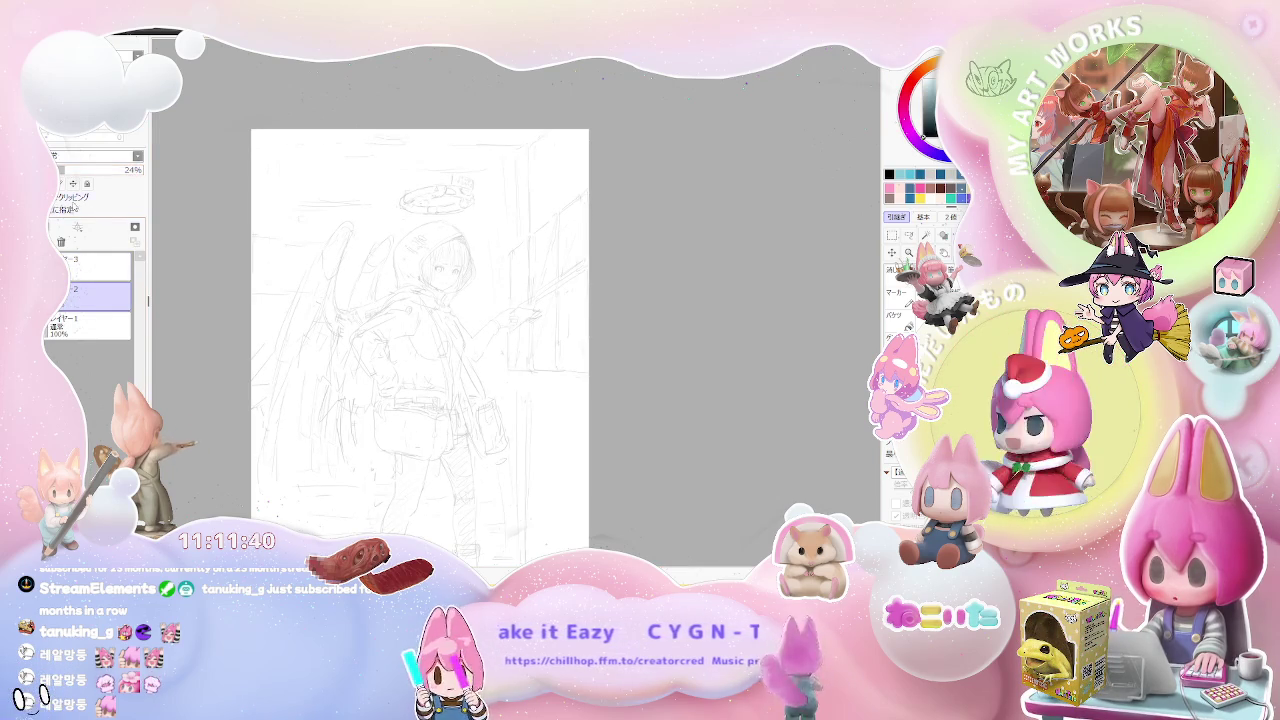
{"action": "left_click", "coordinate": [73, 262]}
Rough in a larger elliptical halo above the head, discarding an initial head circle.
{"action": "left_click_drag", "start_coordinate": [400, 265], "coordinate": [483, 252]}
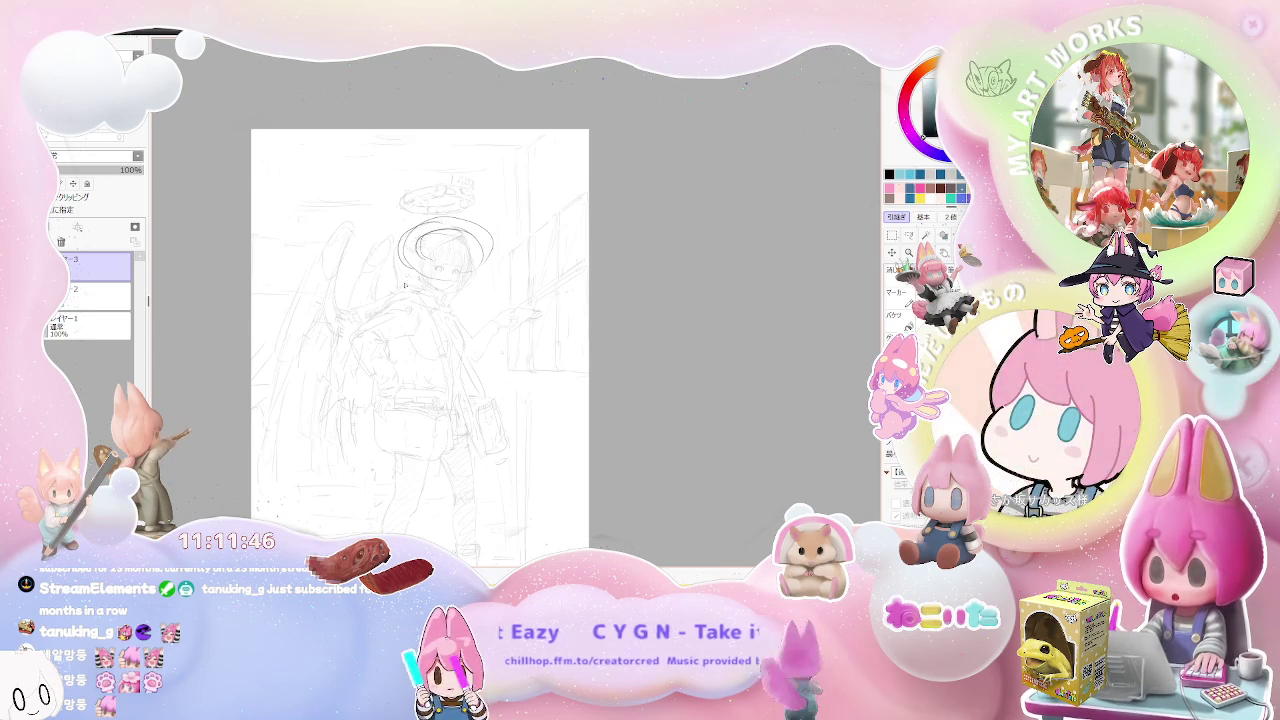
{"action": "key", "text": "ctrl+z"}
{"action": "left_click_drag", "start_coordinate": [422, 212], "coordinate": [490, 163]}
{"action": "left_click_drag", "start_coordinate": [453, 227], "coordinate": [530, 226]}
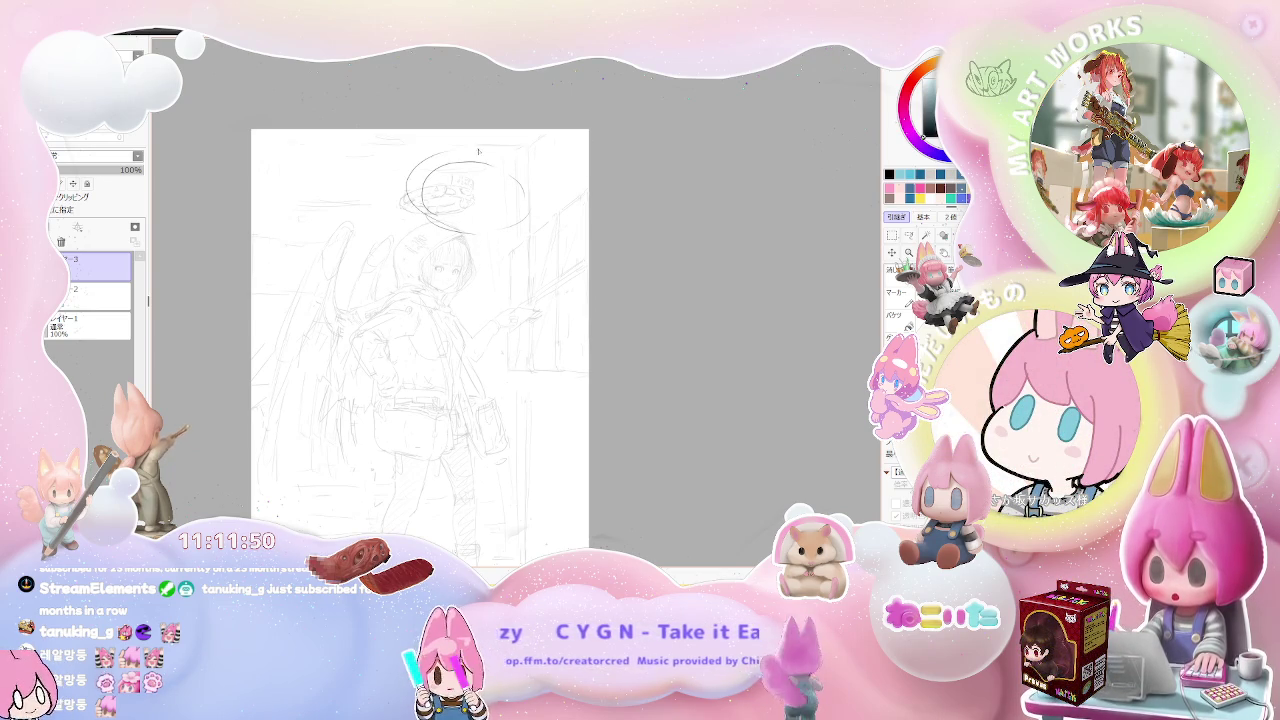
{"action": "mouse_move", "coordinate": [418, 220]}
{"action": "left_mouse_down"}
{"action": "mouse_move", "coordinate": [464, 238]}
{"action": "mouse_move", "coordinate": [422, 230]}
{"action": "left_mouse_up"}
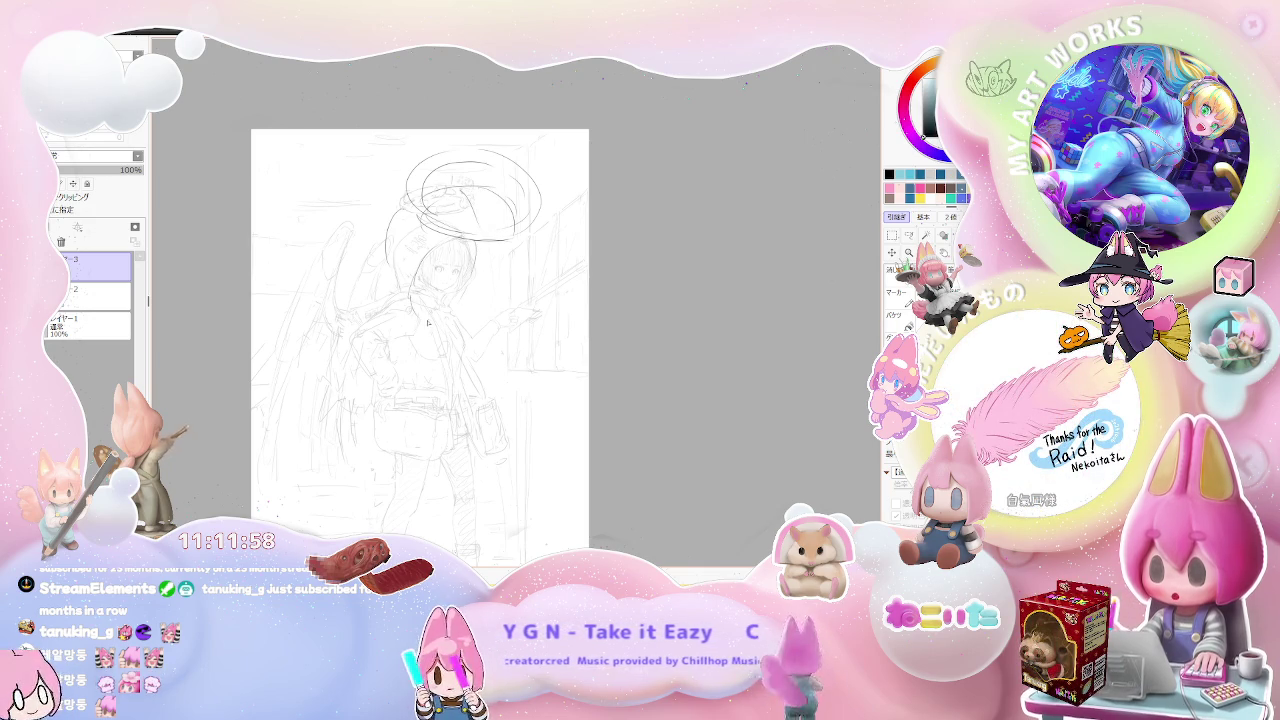
Add rough strokes beside the head and upper body, plus a long curved wing line at upper left.
{"action": "mouse_move", "coordinate": [505, 250]}
{"action": "left_mouse_down"}
{"action": "mouse_move", "coordinate": [497, 298]}
{"action": "mouse_move", "coordinate": [545, 280]}
{"action": "left_mouse_up"}
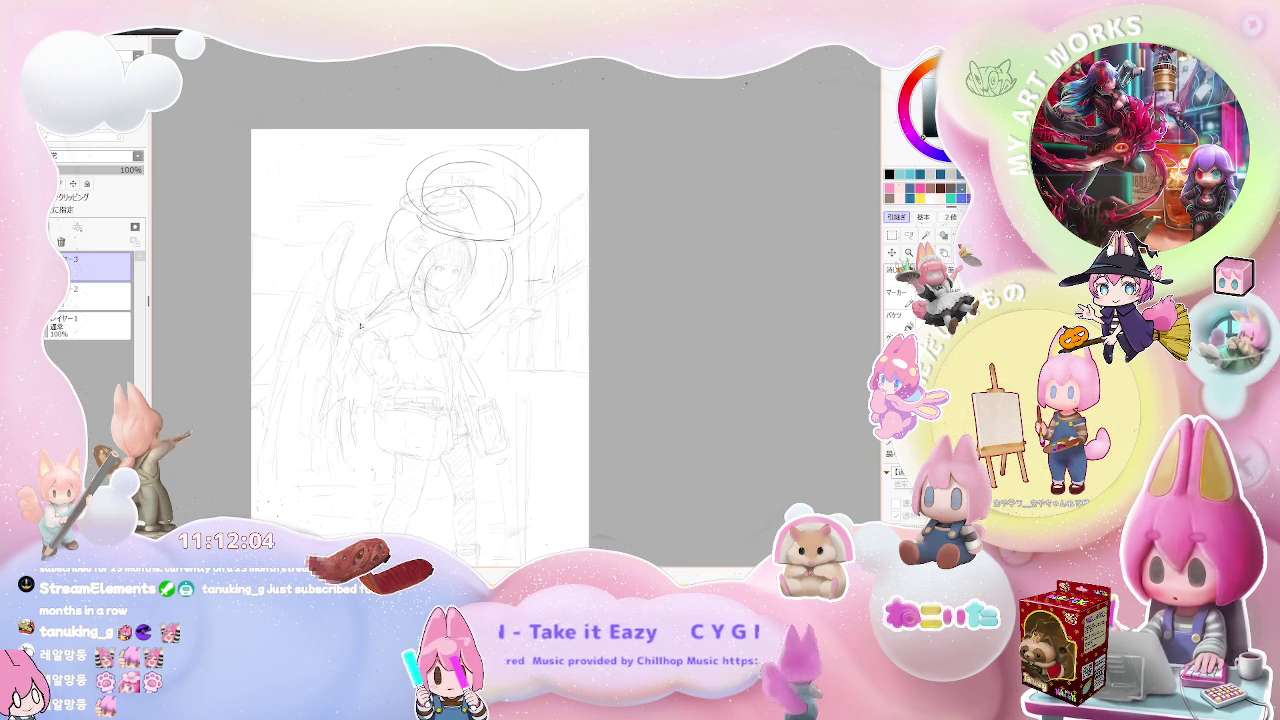
{"action": "left_click_drag", "start_coordinate": [344, 279], "coordinate": [364, 314]}
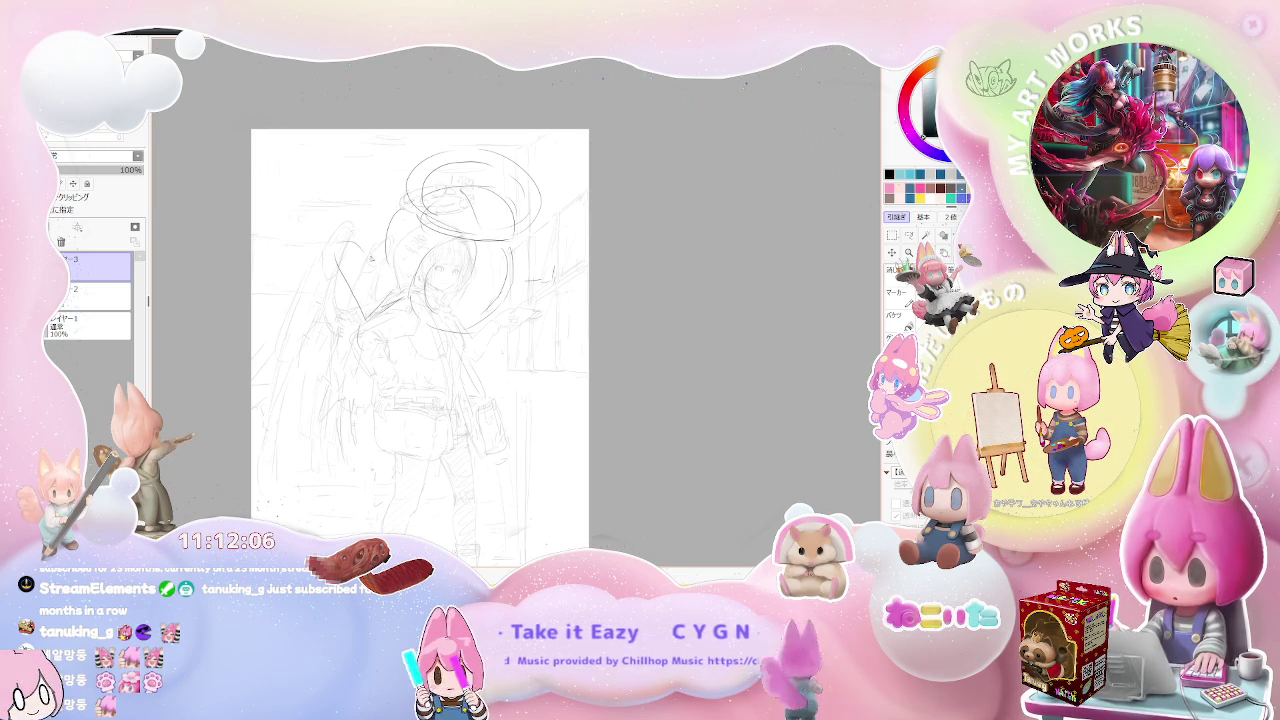
{"action": "left_click_drag", "start_coordinate": [338, 228], "coordinate": [337, 193]}
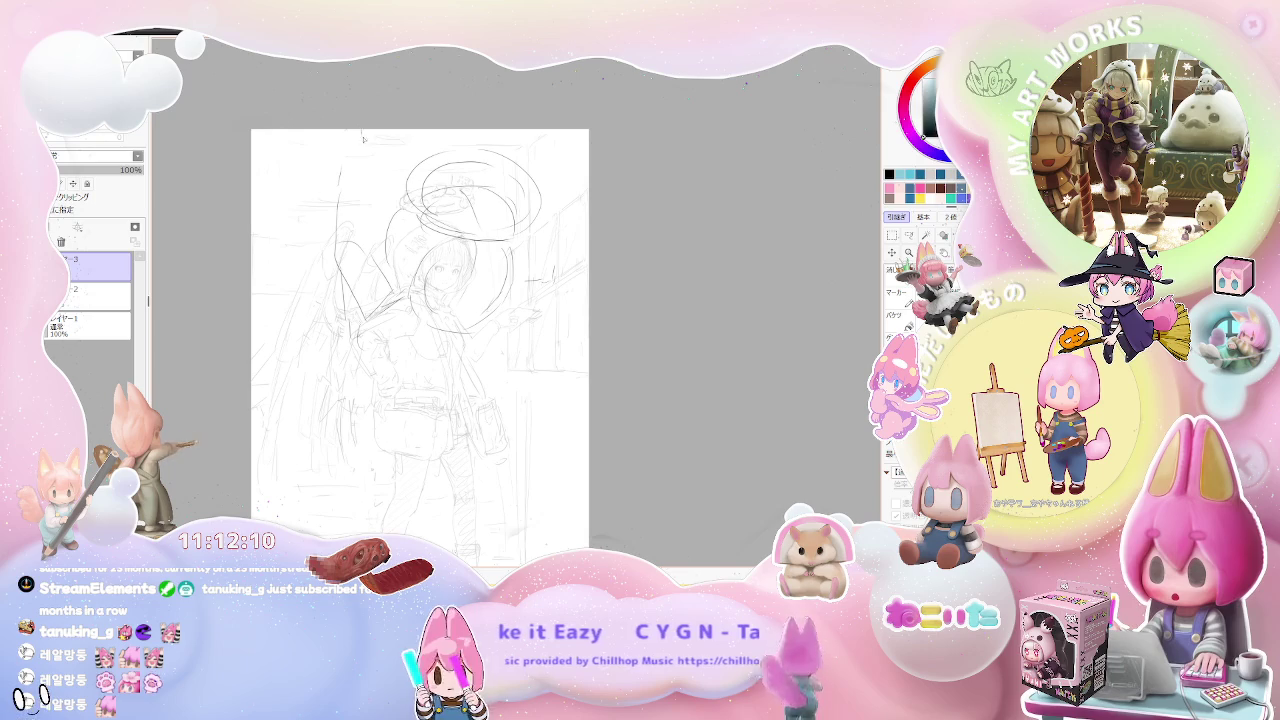
{"action": "left_click_drag", "start_coordinate": [325, 140], "coordinate": [262, 244]}
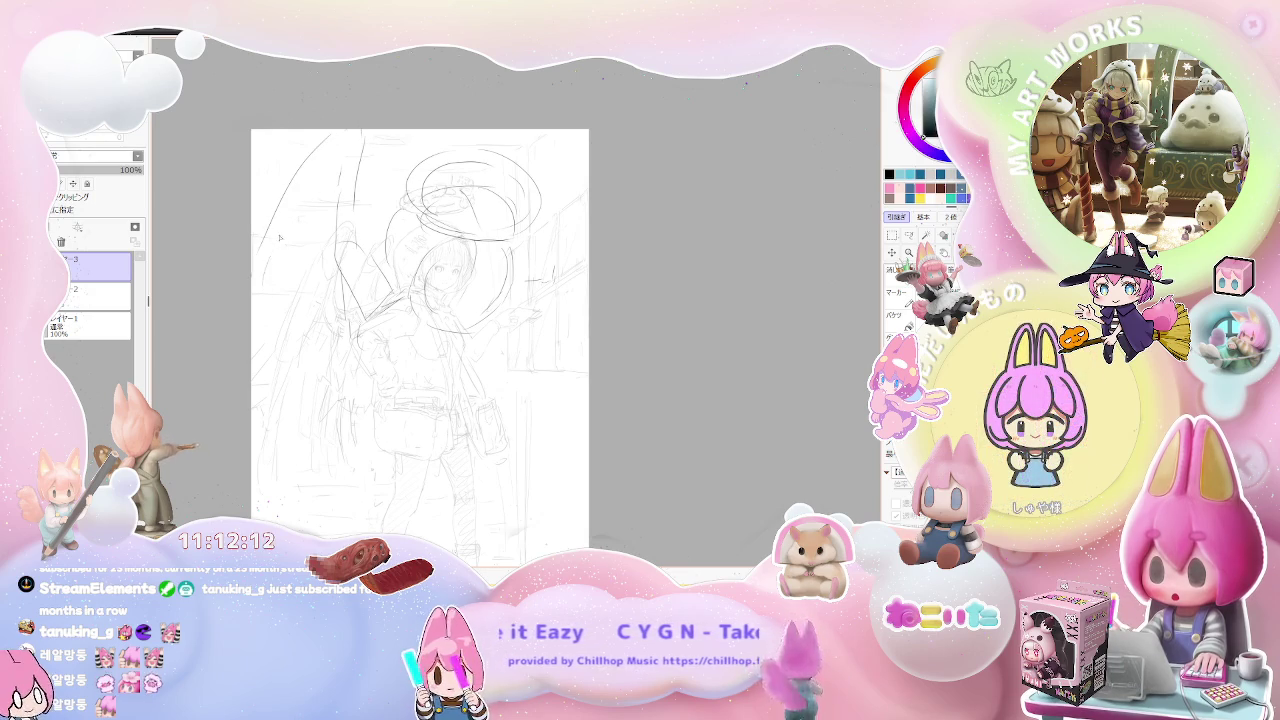
{"action": "left_click_drag", "start_coordinate": [263, 348], "coordinate": [280, 310]}
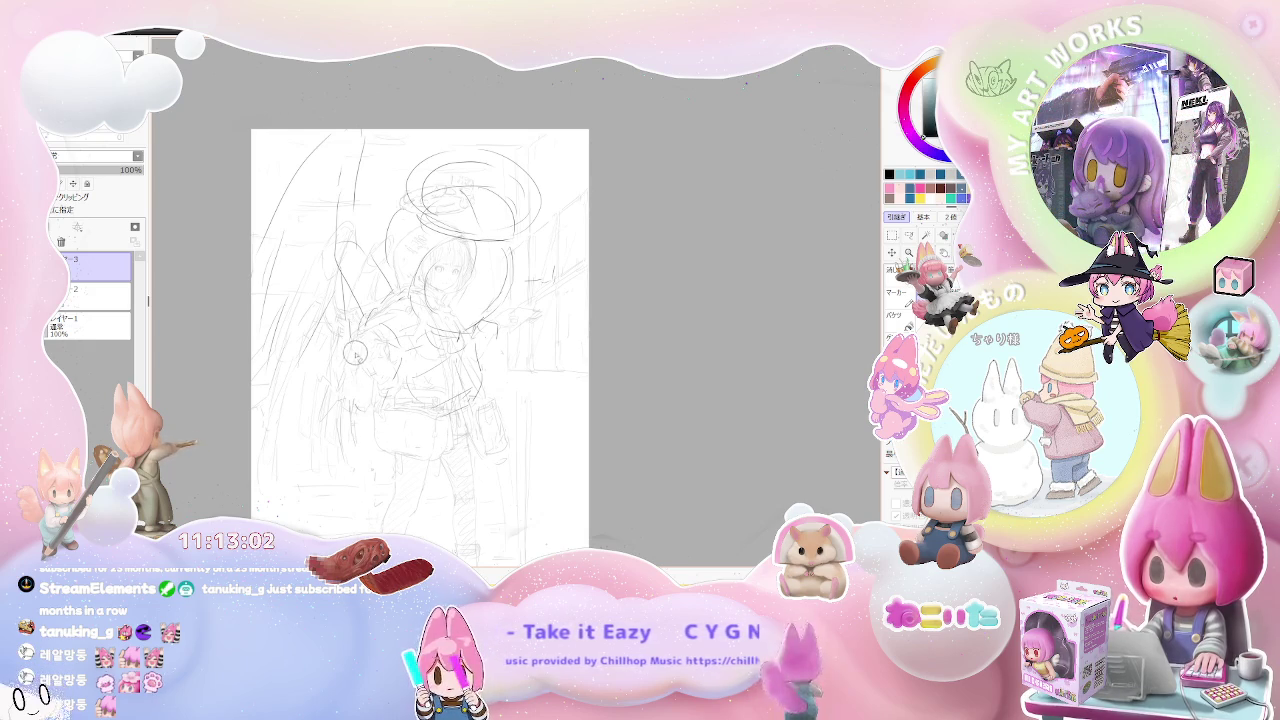
Pencil new torso, waist and hip-and-belt lines, then scroll down the page.
{"action": "left_click_drag", "start_coordinate": [366, 326], "coordinate": [310, 340]}
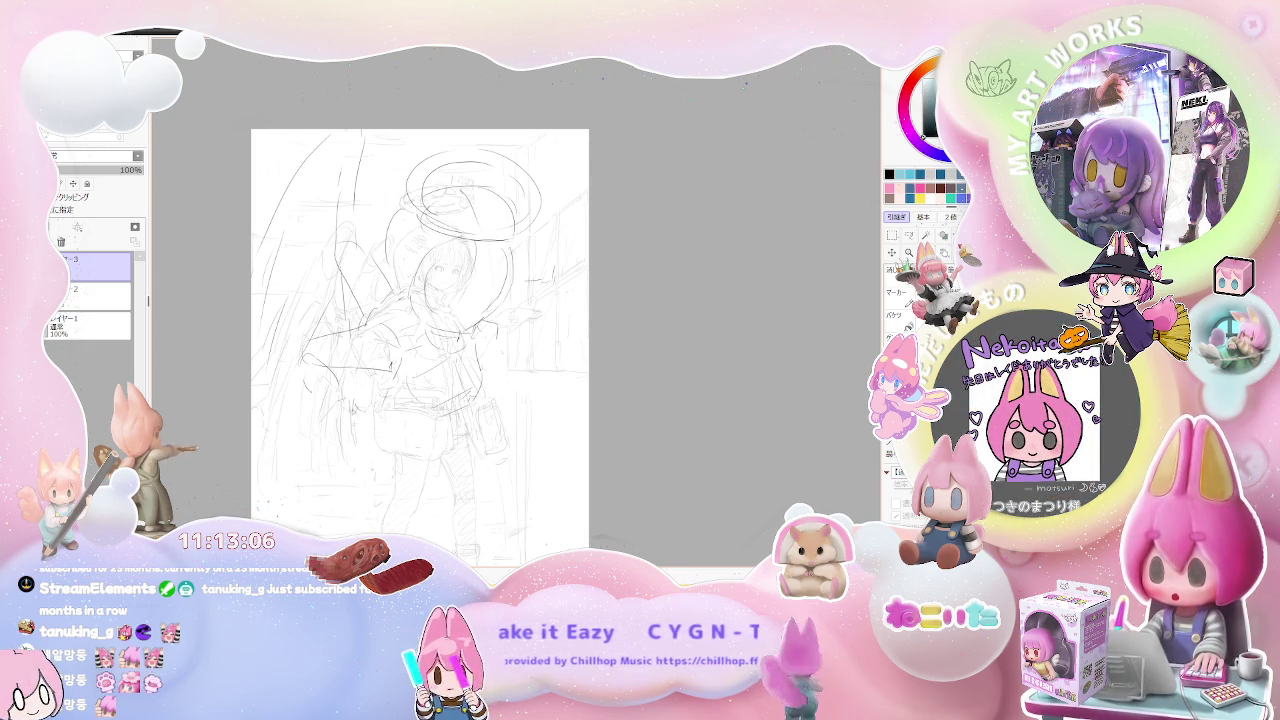
{"action": "left_click_drag", "start_coordinate": [352, 374], "coordinate": [342, 414]}
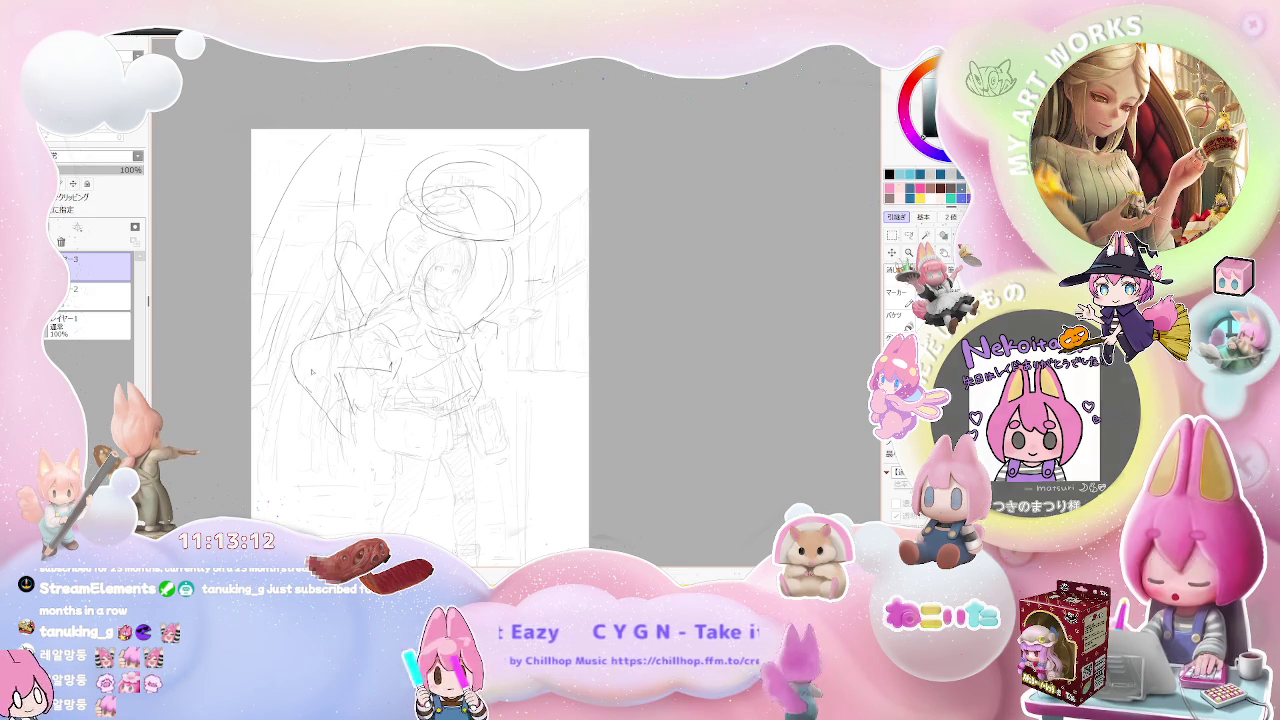
{"action": "left_click_drag", "start_coordinate": [338, 378], "coordinate": [352, 420]}
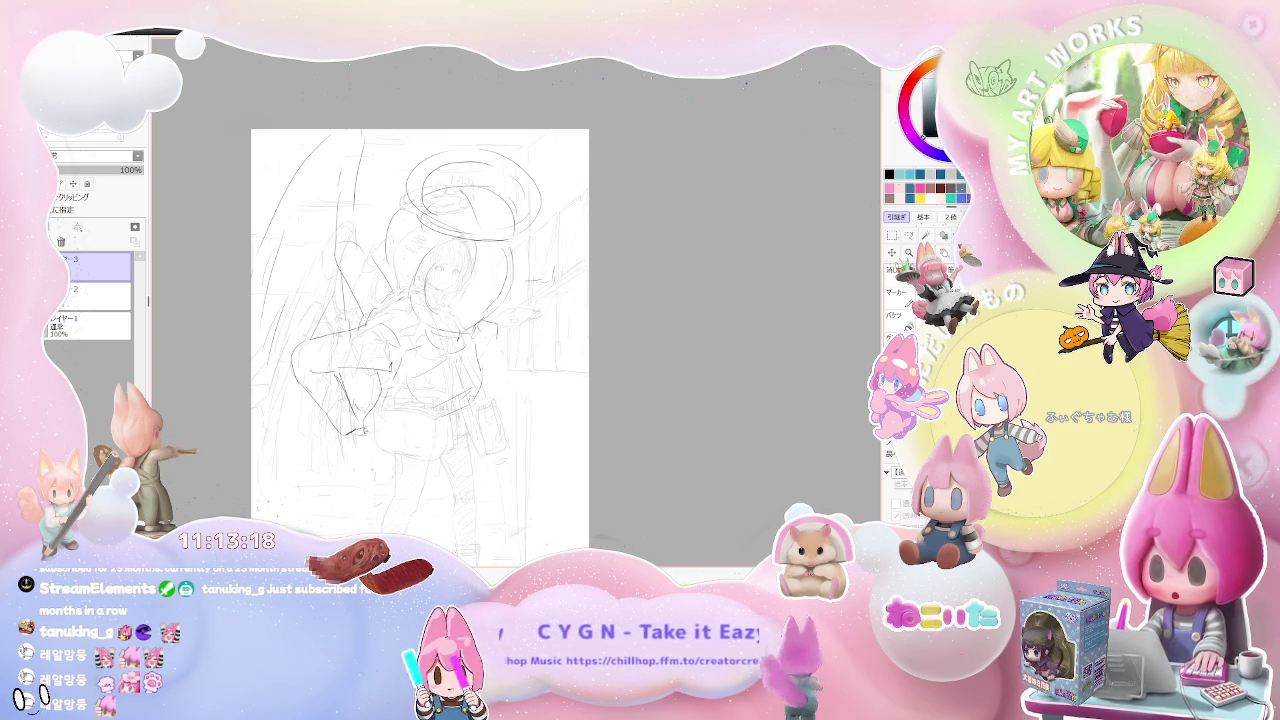
{"action": "left_click_drag", "start_coordinate": [390, 470], "coordinate": [466, 420]}
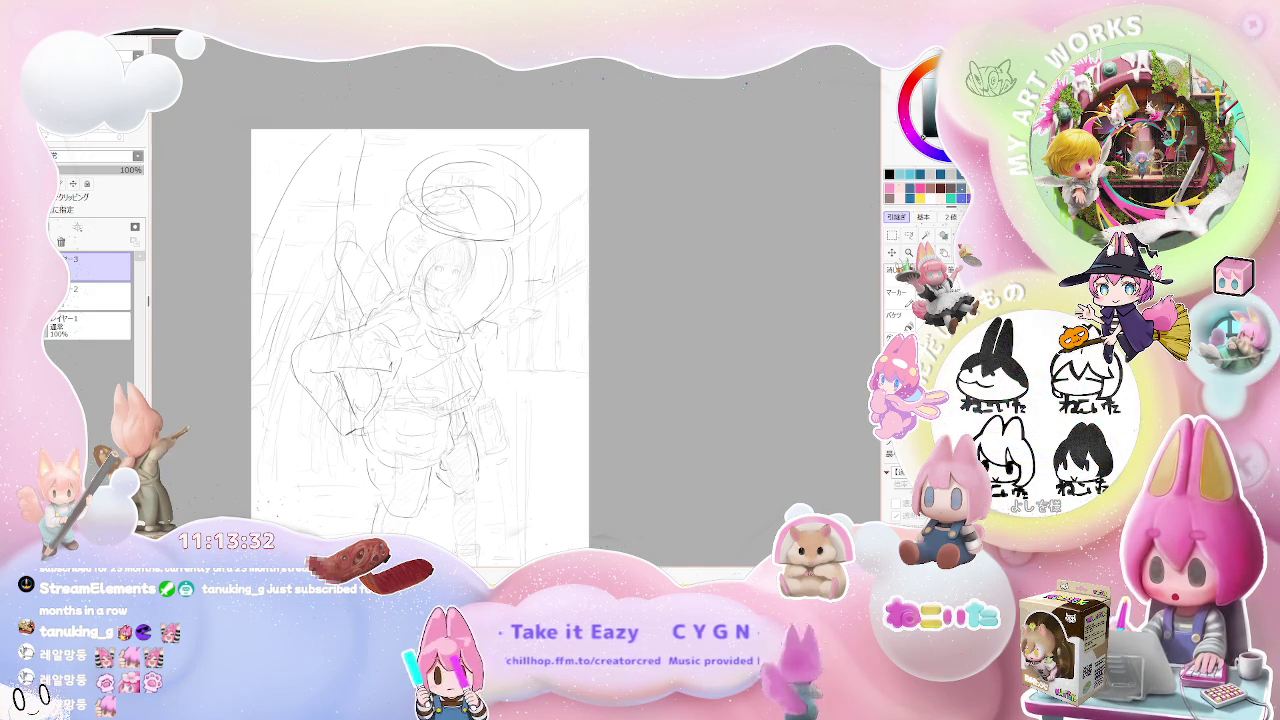
{"action": "scroll", "coordinate": [401, 459], "scroll_direction": "down", "scroll_amount": 1}
{"action": "scroll", "coordinate": [401, 459], "scroll_direction": "down", "scroll_amount": 2}
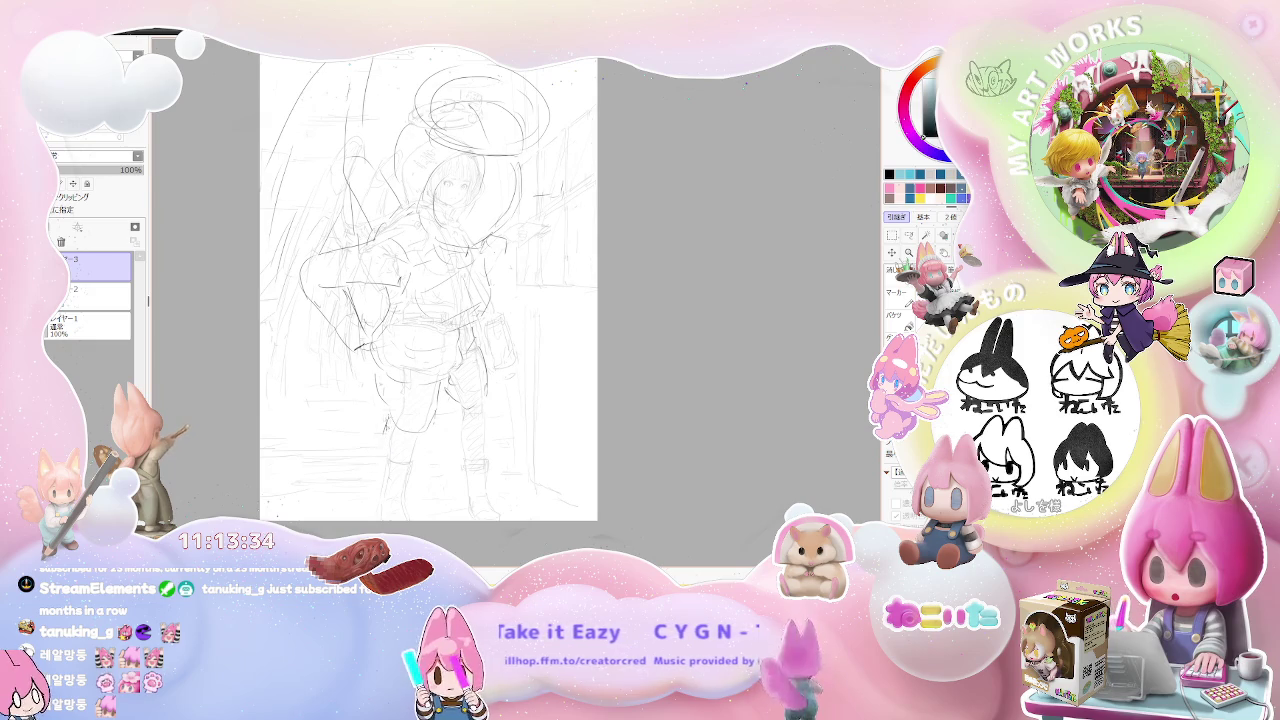